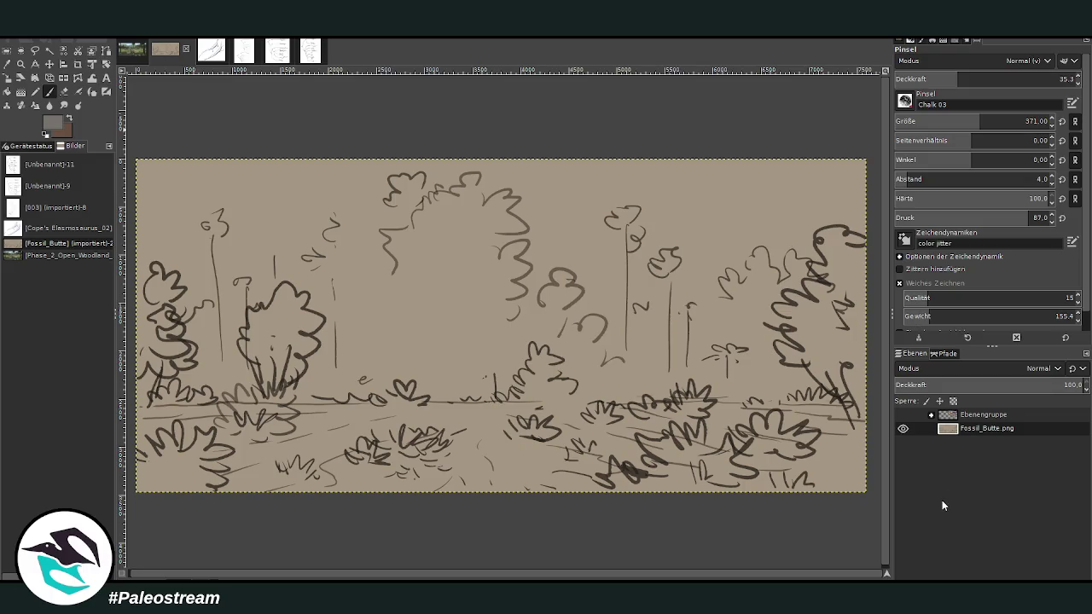
Step: Make the Chalk brush bigger and more transparent, then paint a faint grey smoke patch among the central trees
{"action": "left_click", "coordinate": [955, 120]}
{"action": "left_click", "coordinate": [934, 78]}
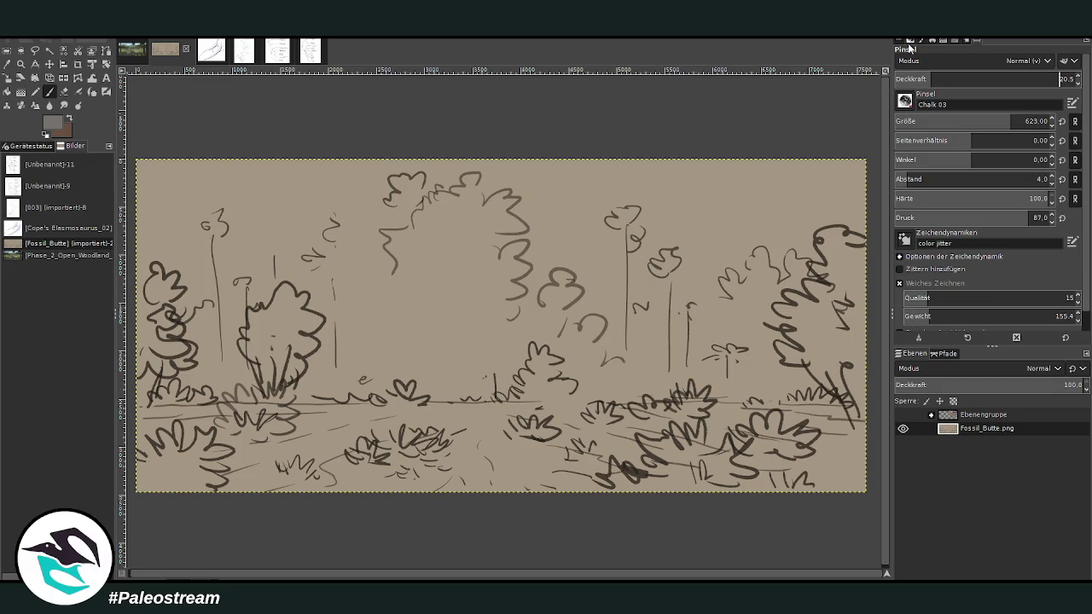
{"action": "left_click_drag", "start_coordinate": [604, 331], "coordinate": [635, 291]}
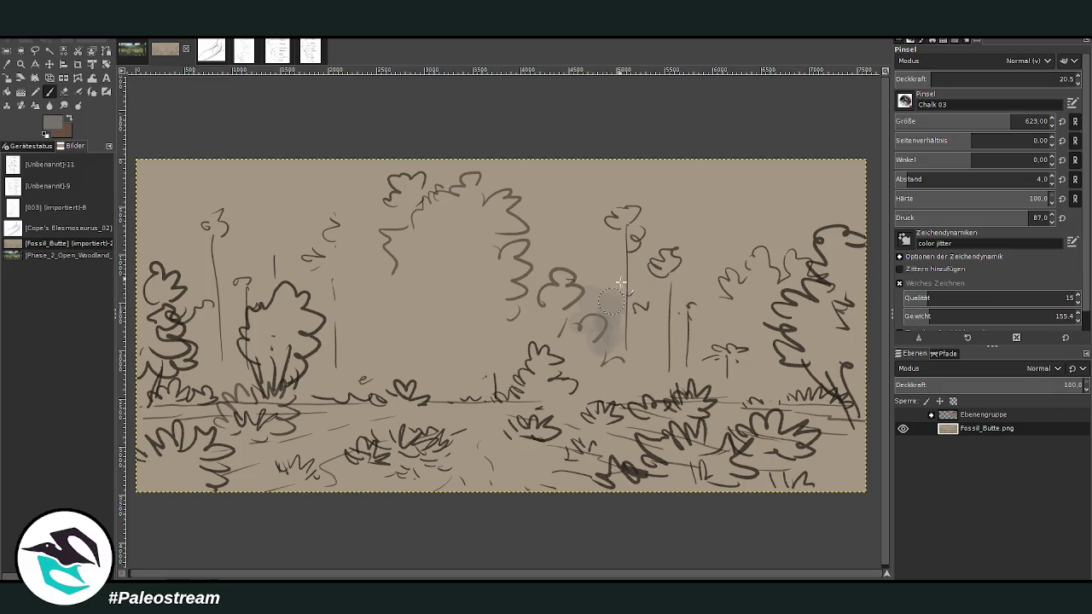
Step: Show and expand the Ebenengruppe of pasted reference photos, then nudge the wildfire photo
{"action": "left_click", "coordinate": [902, 414]}
{"action": "left_click", "coordinate": [930, 415]}
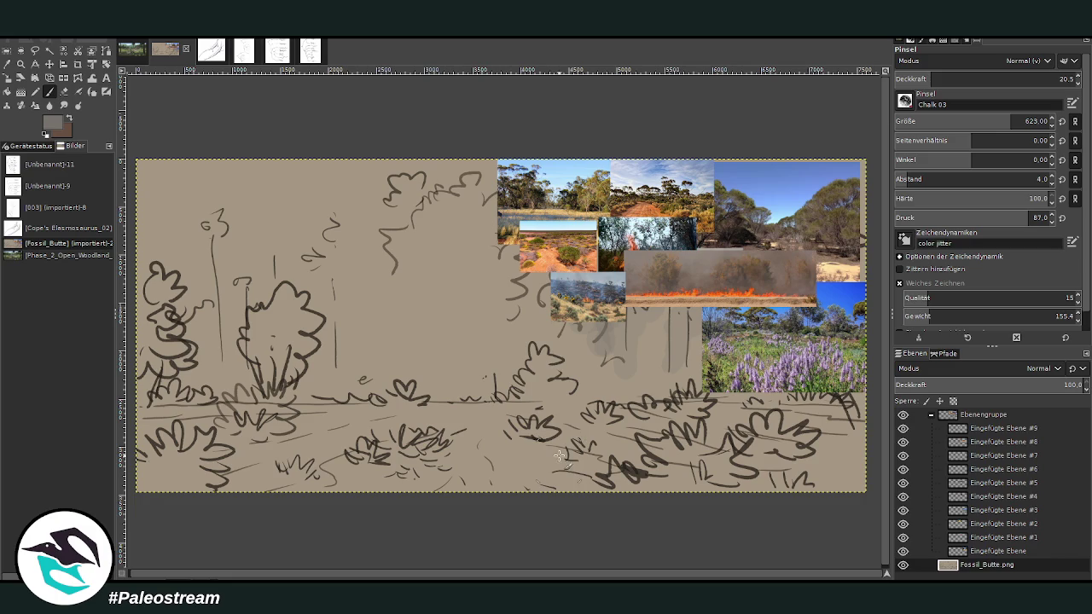
{"action": "key", "text": "m"}
{"action": "left_click", "coordinate": [644, 273]}
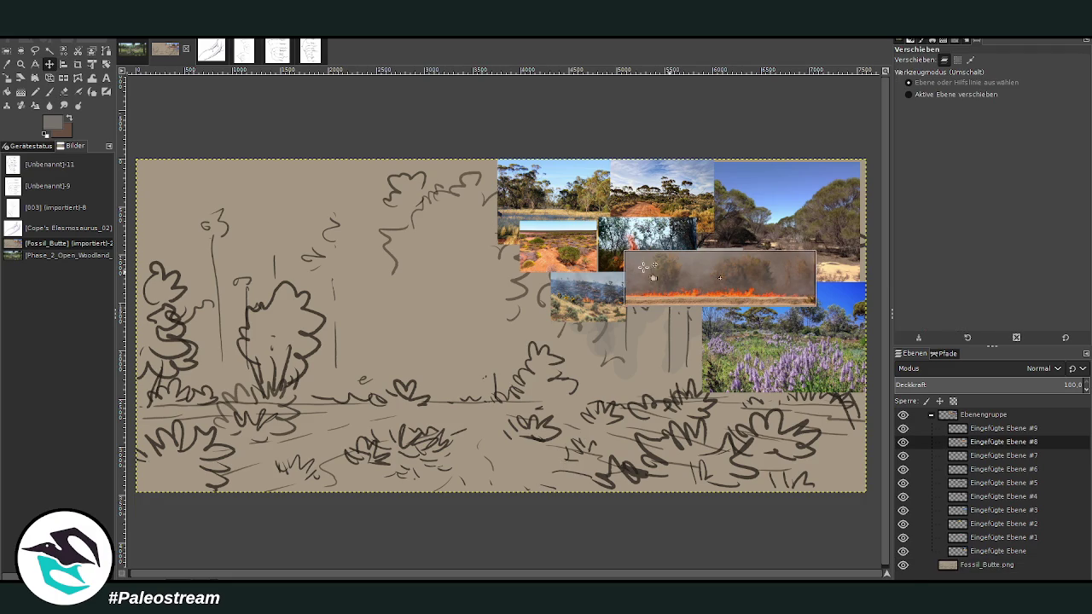
{"action": "left_click_drag", "start_coordinate": [298, 196], "coordinate": [301, 194]}
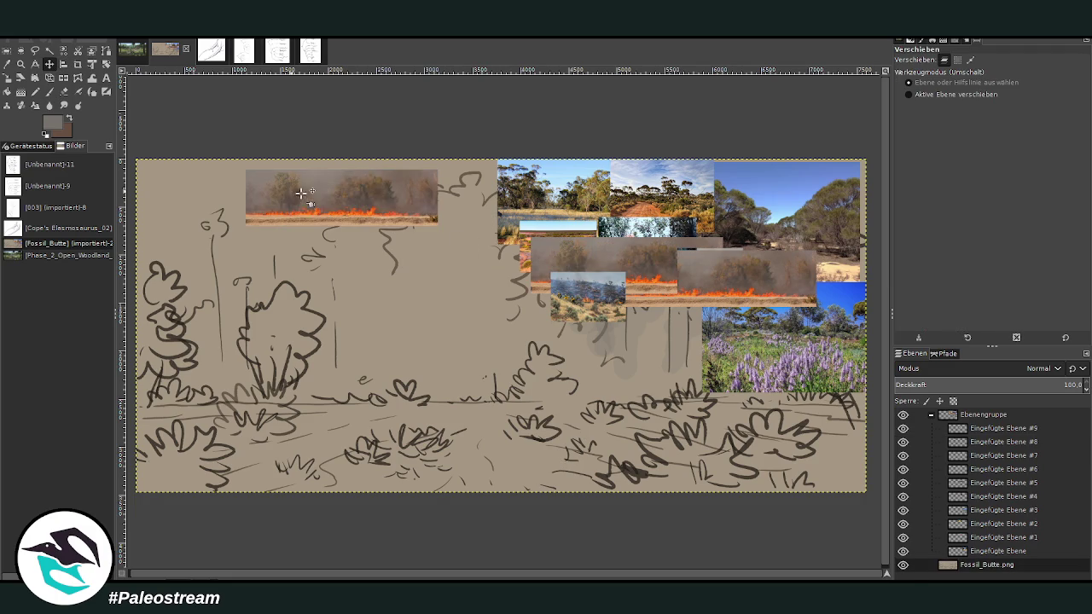
Step: Hide every pasted reference photo layer except the wildfire photo (#8)
{"action": "left_click", "coordinate": [903, 428]}
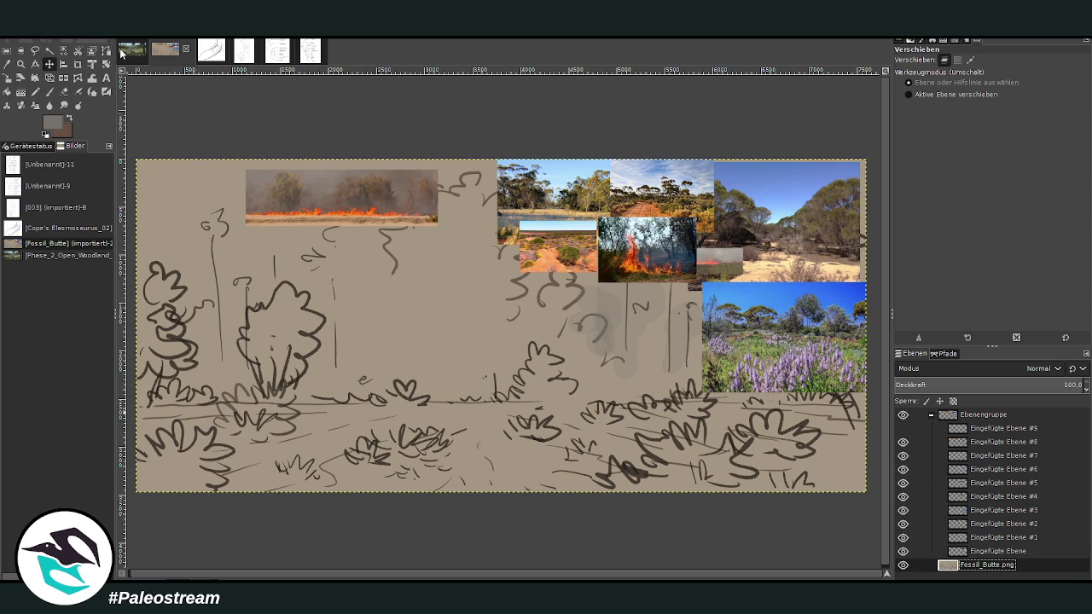
{"action": "left_click", "coordinate": [903, 429]}
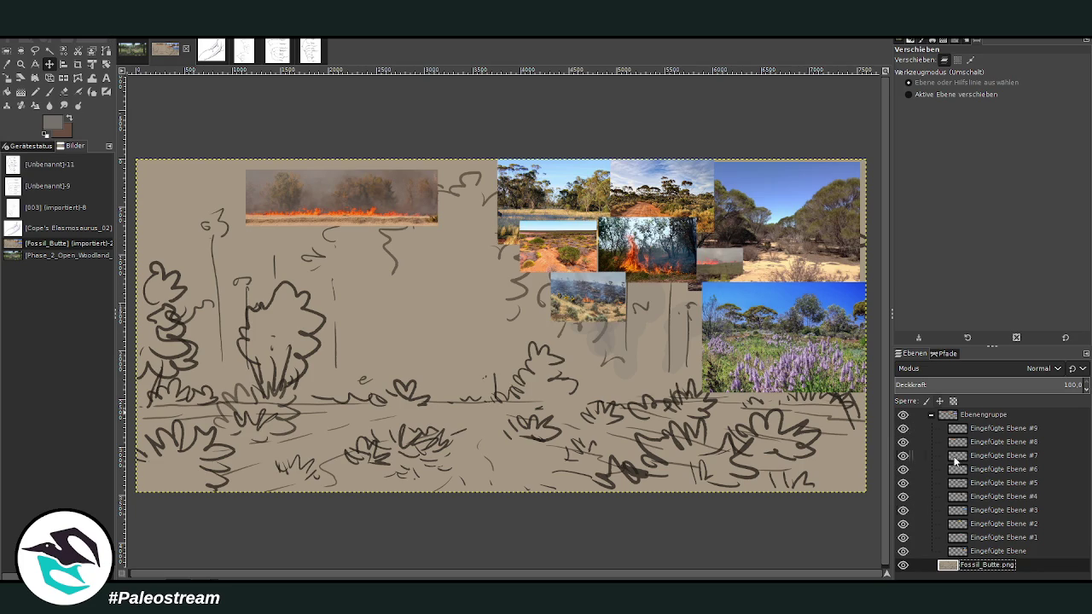
{"action": "left_click", "coordinate": [903, 428]}
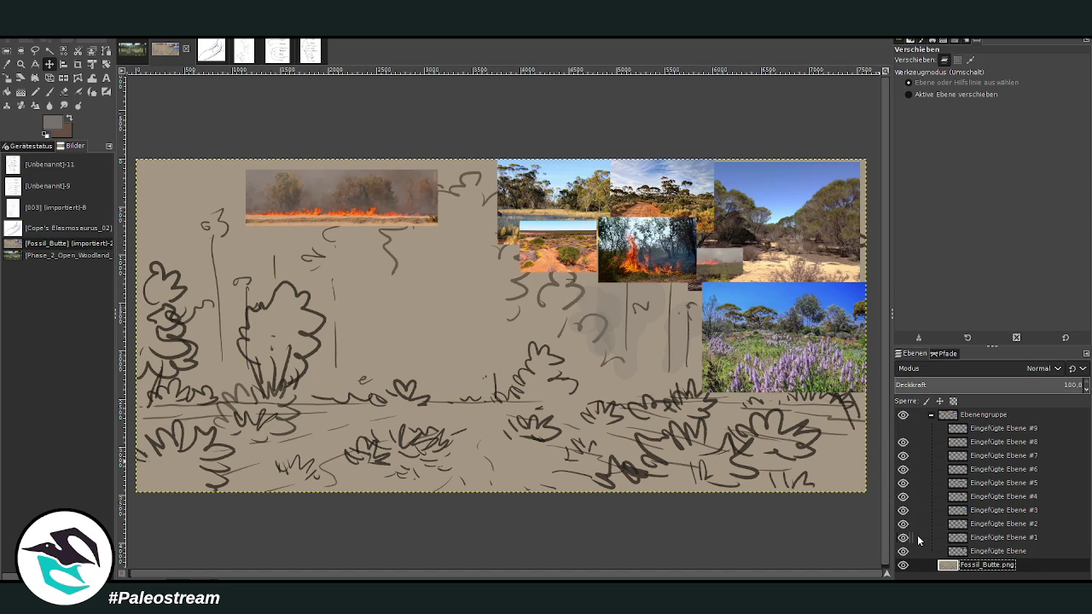
{"action": "left_click", "coordinate": [902, 461]}
{"action": "left_click", "coordinate": [902, 469]}
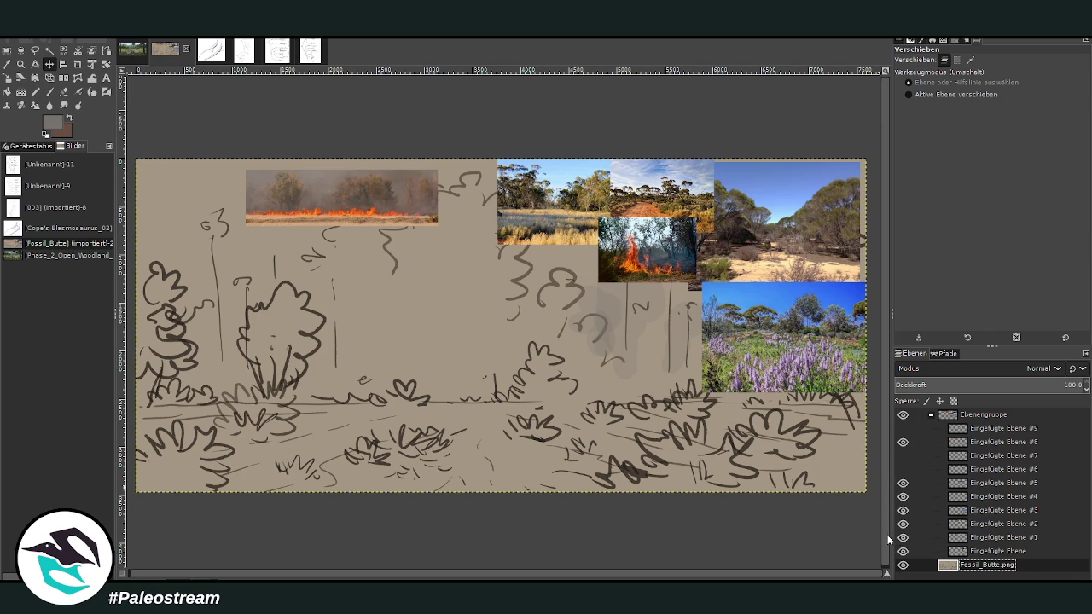
{"action": "left_click", "coordinate": [902, 482]}
{"action": "left_click", "coordinate": [902, 497]}
{"action": "left_click", "coordinate": [902, 537]}
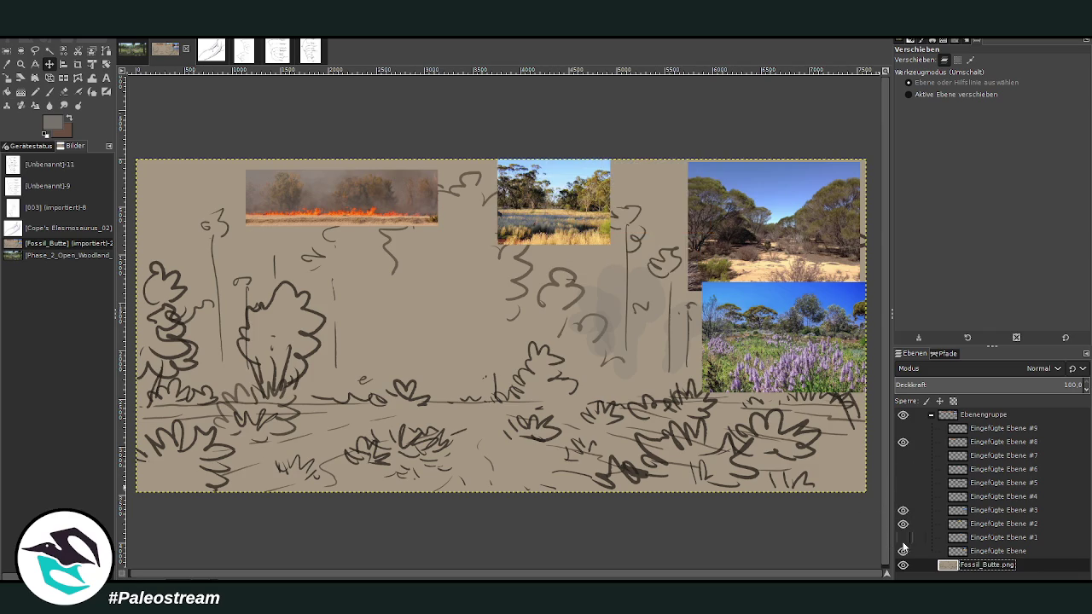
{"action": "left_click", "coordinate": [903, 551]}
{"action": "left_click", "coordinate": [902, 523]}
{"action": "left_click", "coordinate": [902, 510]}
Step: Reorder the wildfire photo layer and drag it into the canvas's top-right corner
{"action": "left_click", "coordinate": [972, 441]}
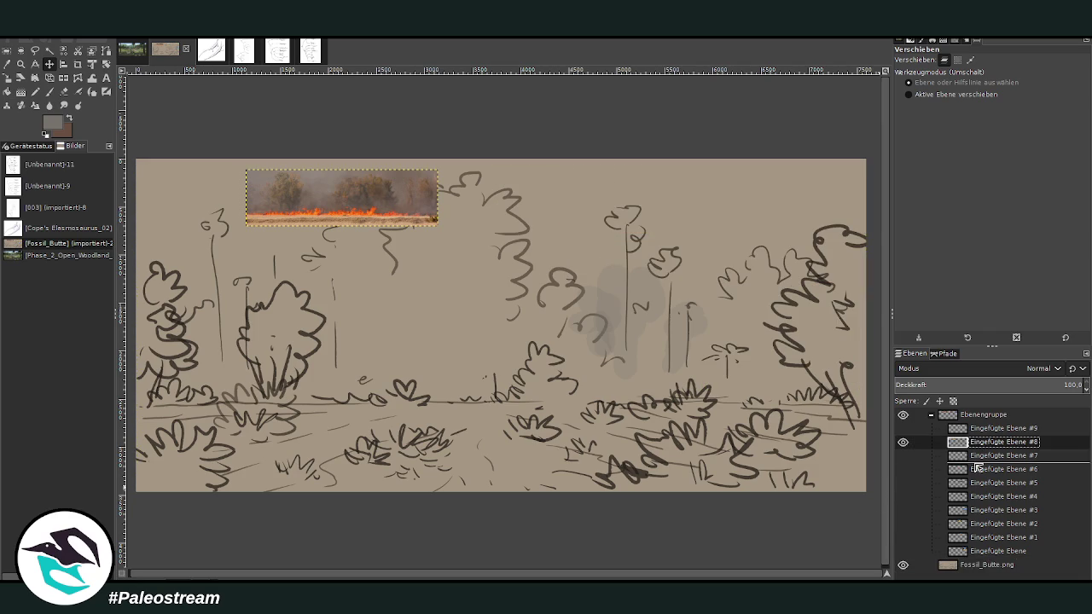
{"action": "left_click_drag", "start_coordinate": [971, 552], "coordinate": [971, 553]}
{"action": "left_click", "coordinate": [971, 566]}
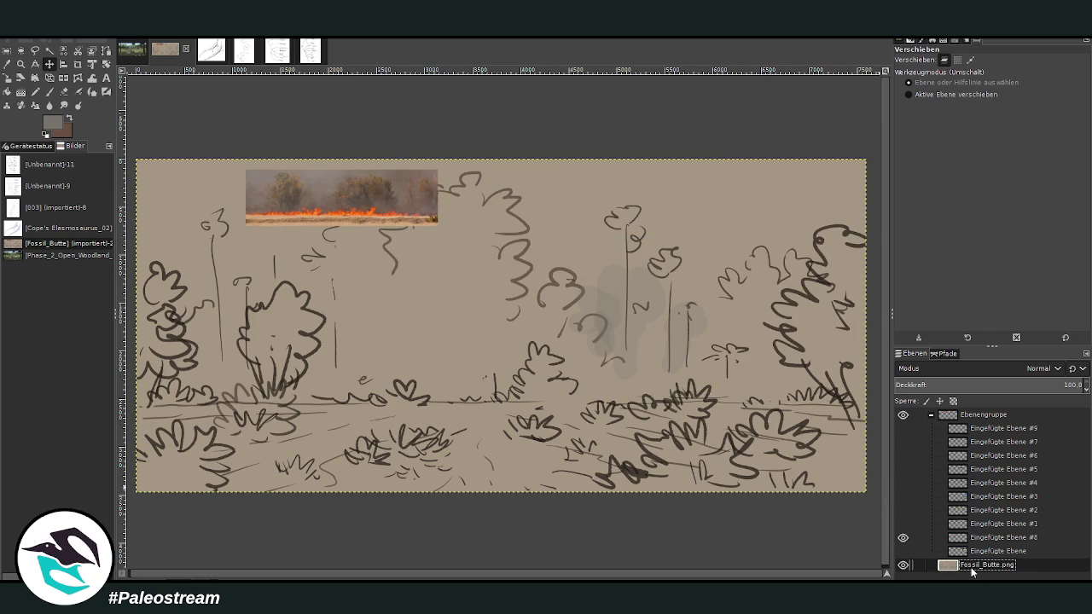
{"action": "key", "text": "o"}
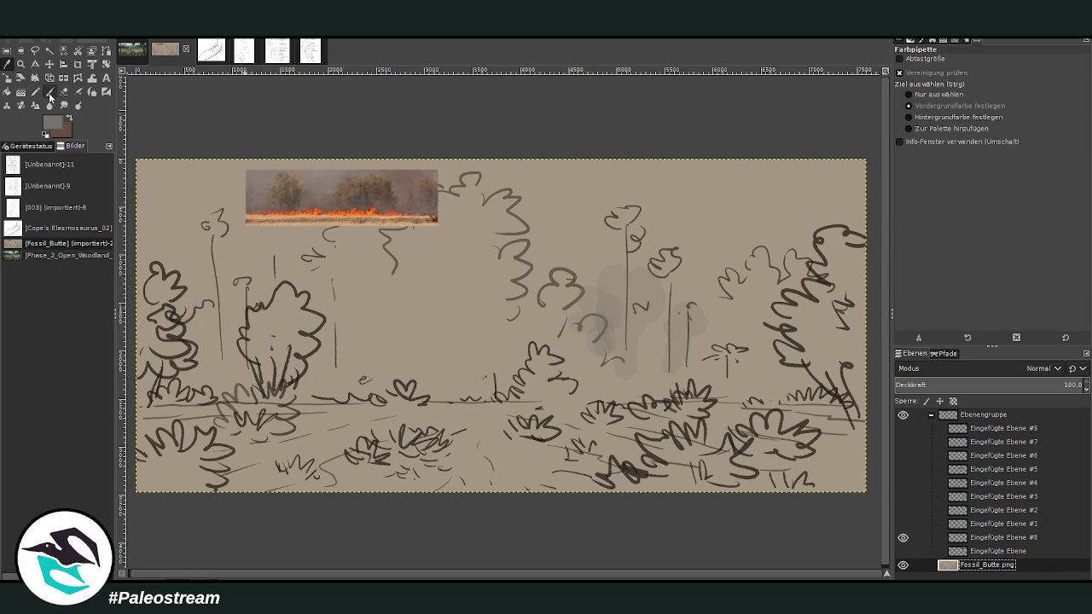
{"action": "left_click", "coordinate": [49, 94]}
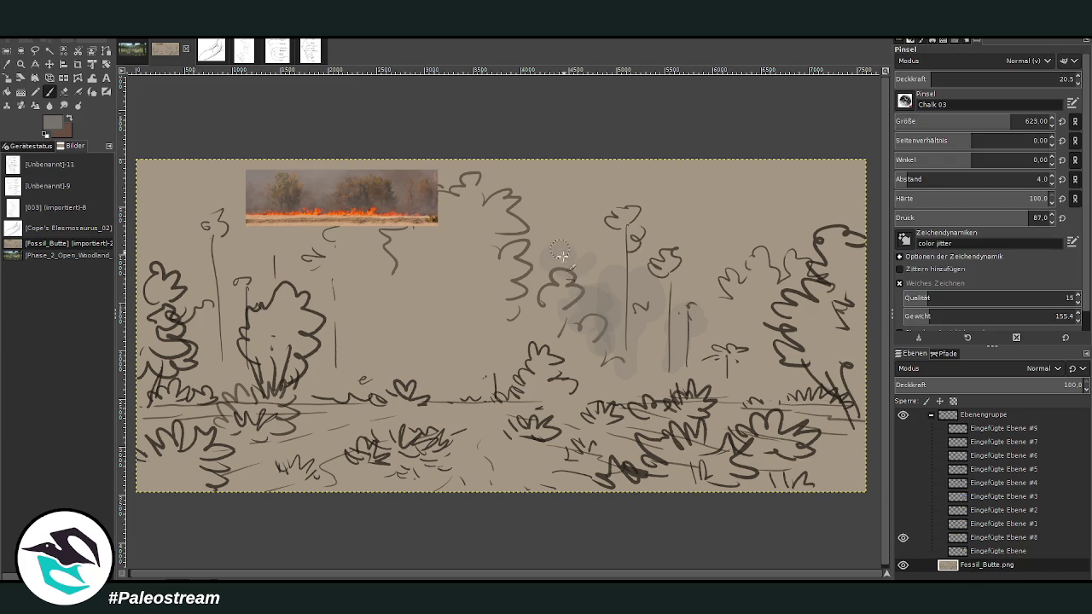
{"action": "left_click", "coordinate": [49, 64]}
{"action": "left_click_drag", "start_coordinate": [341, 202], "coordinate": [774, 195]}
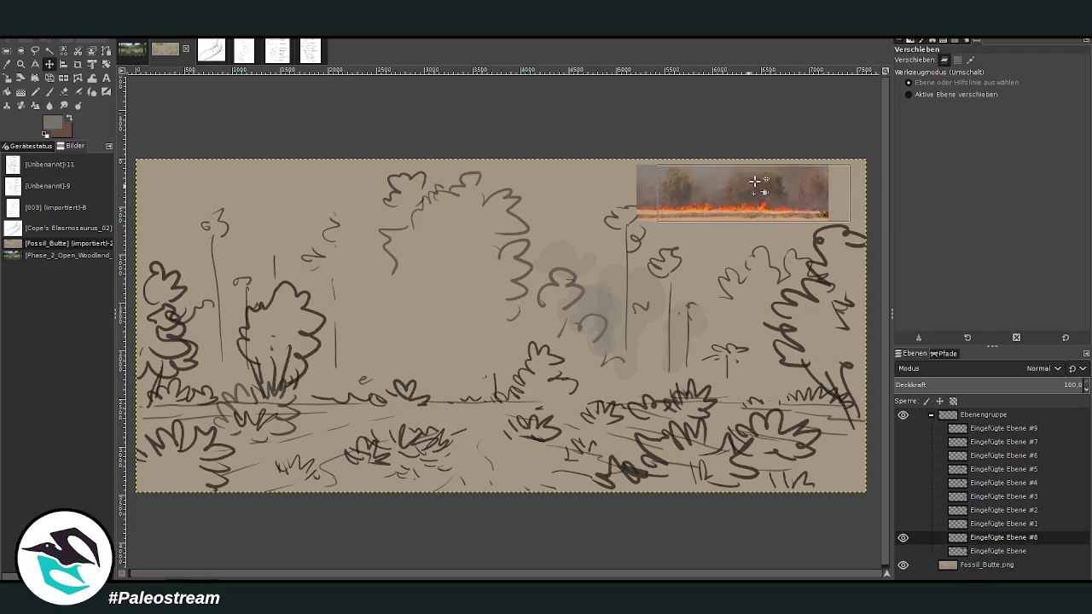
{"action": "left_click", "coordinate": [48, 91]}
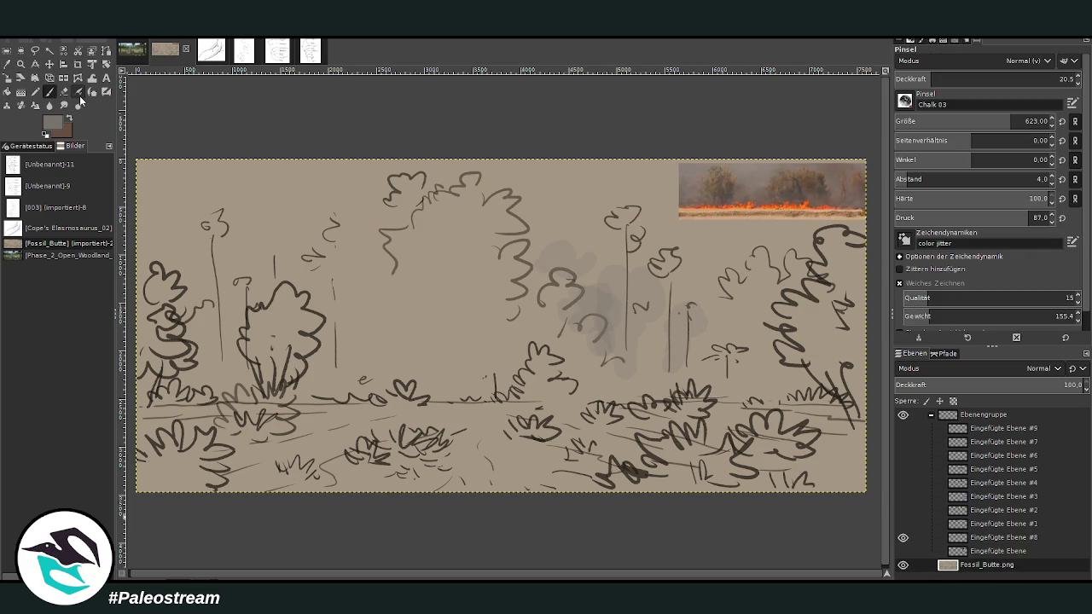
Step: Set the Paintbrush to size 831 and hardness 100, then paint grey smoke around the central trees
{"action": "mouse_move", "coordinate": [559, 249]}
{"action": "left_mouse_down"}
{"action": "mouse_move", "coordinate": [597, 266]}
{"action": "mouse_move", "coordinate": [538, 256]}
{"action": "mouse_move", "coordinate": [524, 226]}
{"action": "left_mouse_up"}
{"action": "left_click", "coordinate": [1035, 120]}
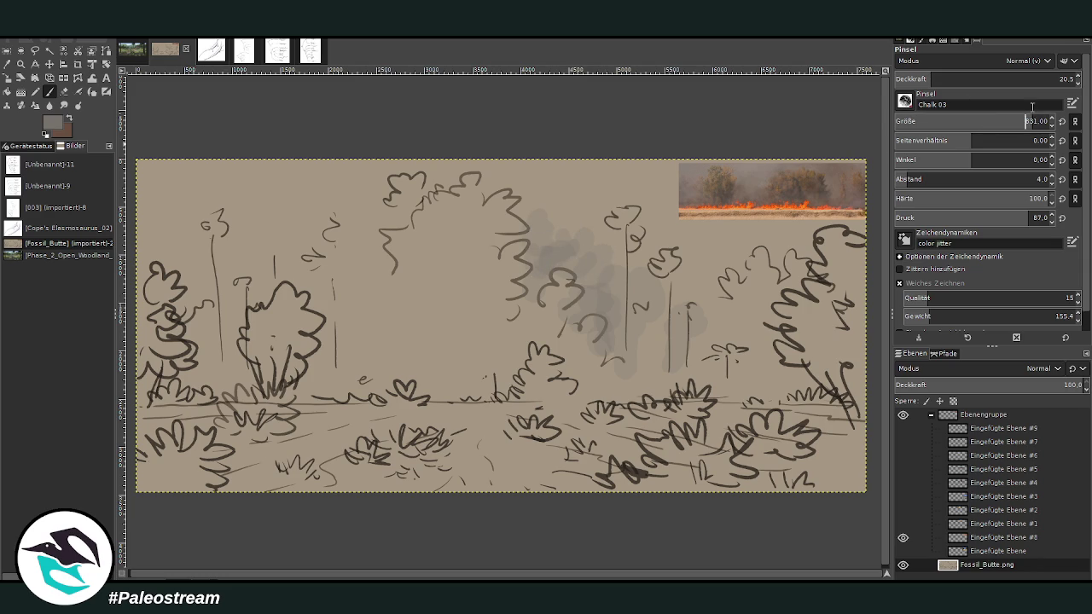
{"action": "left_click", "coordinate": [1040, 197]}
{"action": "mouse_move", "coordinate": [357, 230]}
{"action": "left_mouse_down"}
{"action": "mouse_move", "coordinate": [392, 234]}
{"action": "mouse_move", "coordinate": [353, 225]}
{"action": "mouse_move", "coordinate": [322, 277]}
{"action": "mouse_move", "coordinate": [373, 240]}
{"action": "mouse_move", "coordinate": [311, 295]}
{"action": "mouse_move", "coordinate": [275, 283]}
{"action": "mouse_move", "coordinate": [239, 324]}
{"action": "mouse_move", "coordinate": [214, 297]}
{"action": "mouse_move", "coordinate": [170, 307]}
{"action": "mouse_move", "coordinate": [137, 260]}
{"action": "mouse_move", "coordinate": [214, 281]}
{"action": "mouse_move", "coordinate": [256, 256]}
{"action": "mouse_move", "coordinate": [255, 282]}
{"action": "mouse_move", "coordinate": [333, 292]}
{"action": "mouse_move", "coordinate": [247, 315]}
{"action": "mouse_move", "coordinate": [389, 270]}
{"action": "mouse_move", "coordinate": [449, 208]}
{"action": "mouse_move", "coordinate": [591, 307]}
{"action": "mouse_move", "coordinate": [700, 333]}
{"action": "mouse_move", "coordinate": [702, 304]}
{"action": "mouse_move", "coordinate": [739, 253]}
{"action": "mouse_move", "coordinate": [803, 254]}
{"action": "left_mouse_up"}
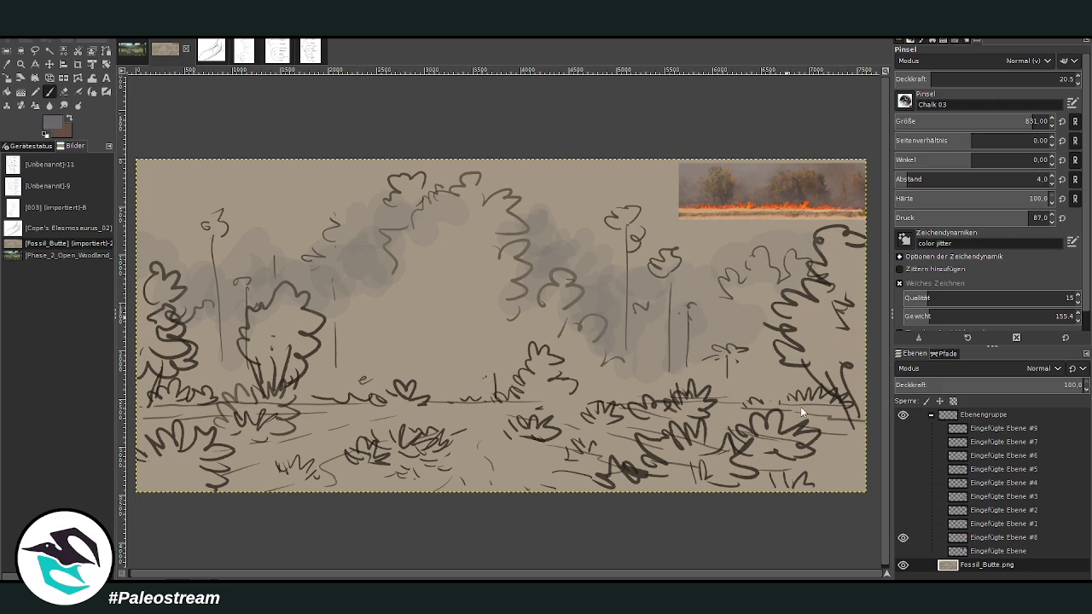
{"action": "mouse_move", "coordinate": [592, 306]}
{"action": "left_mouse_down"}
{"action": "mouse_move", "coordinate": [627, 366]}
{"action": "mouse_move", "coordinate": [653, 341]}
{"action": "mouse_move", "coordinate": [571, 366]}
{"action": "mouse_move", "coordinate": [621, 385]}
{"action": "mouse_move", "coordinate": [572, 369]}
{"action": "mouse_move", "coordinate": [631, 384]}
{"action": "mouse_move", "coordinate": [618, 363]}
{"action": "left_mouse_up"}
Step: Paint a grey smoke band along the ground line, behind the left bushes and across the lower right
{"action": "left_click_drag", "start_coordinate": [490, 374], "coordinate": [303, 388]}
{"action": "left_click_drag", "start_coordinate": [978, 79], "coordinate": [938, 78]}
{"action": "mouse_move", "coordinate": [490, 378]}
{"action": "left_mouse_down"}
{"action": "mouse_move", "coordinate": [388, 354]}
{"action": "mouse_move", "coordinate": [299, 366]}
{"action": "mouse_move", "coordinate": [300, 397]}
{"action": "left_mouse_up"}
{"action": "mouse_move", "coordinate": [422, 363]}
{"action": "left_mouse_down"}
{"action": "mouse_move", "coordinate": [486, 375]}
{"action": "mouse_move", "coordinate": [519, 351]}
{"action": "left_mouse_up"}
{"action": "left_click_drag", "start_coordinate": [394, 342], "coordinate": [307, 379]}
{"action": "mouse_move", "coordinate": [441, 383]}
{"action": "left_mouse_down"}
{"action": "mouse_move", "coordinate": [201, 371]}
{"action": "mouse_move", "coordinate": [222, 383]}
{"action": "mouse_move", "coordinate": [206, 331]}
{"action": "mouse_move", "coordinate": [190, 329]}
{"action": "left_mouse_up"}
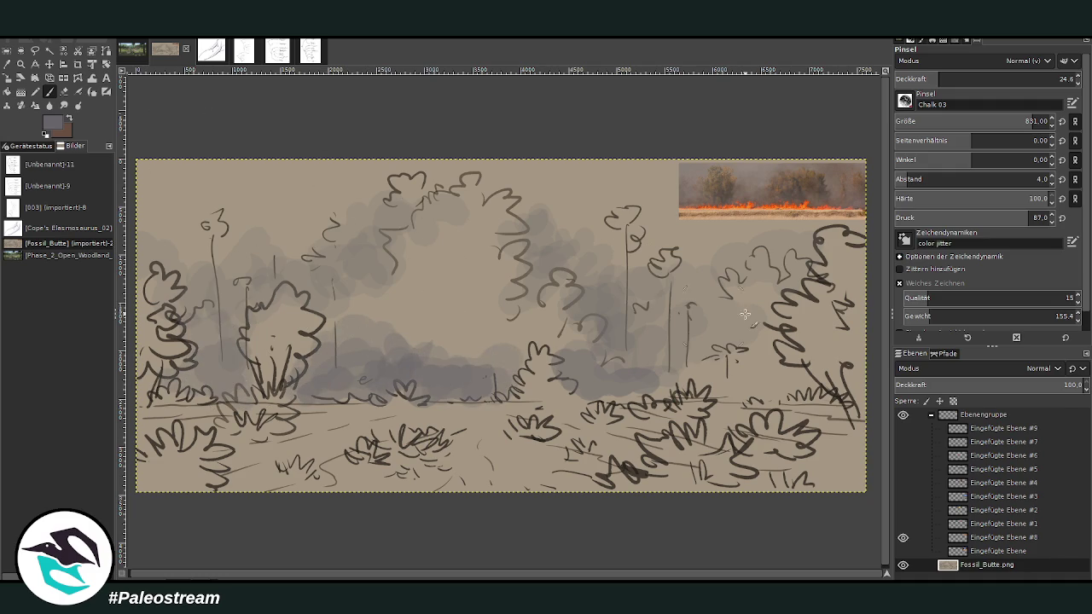
{"action": "mouse_move", "coordinate": [673, 375]}
{"action": "left_mouse_down"}
{"action": "mouse_move", "coordinate": [800, 385]}
{"action": "mouse_move", "coordinate": [716, 366]}
{"action": "left_mouse_up"}
{"action": "left_click_drag", "start_coordinate": [848, 346], "coordinate": [674, 368]}
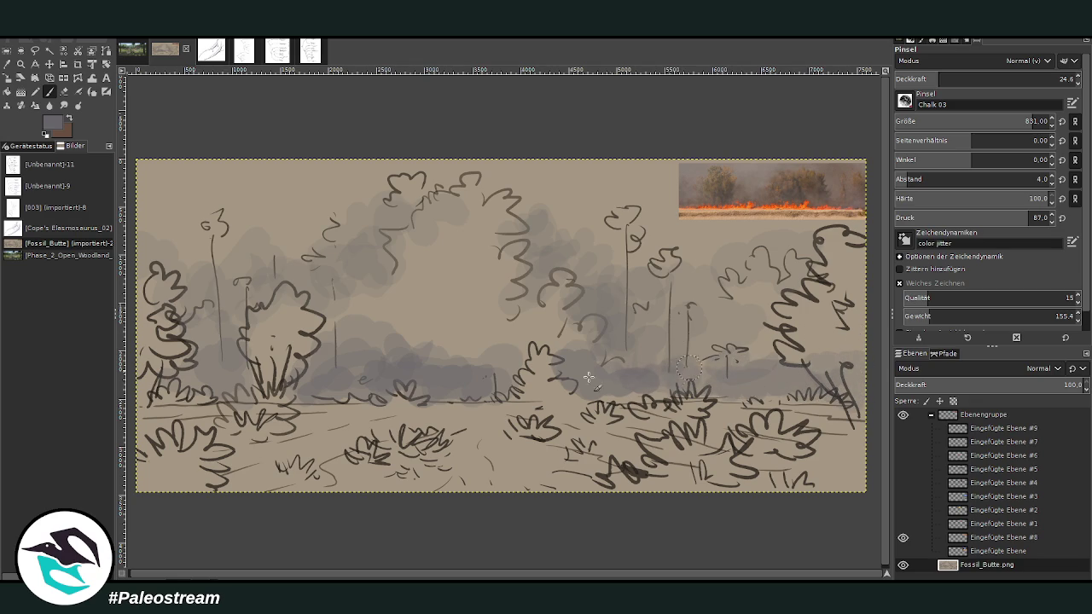
{"action": "mouse_move", "coordinate": [674, 368]}
{"action": "left_mouse_down"}
{"action": "mouse_move", "coordinate": [795, 360]}
{"action": "mouse_move", "coordinate": [356, 365]}
{"action": "mouse_move", "coordinate": [521, 366]}
{"action": "mouse_move", "coordinate": [710, 400]}
{"action": "mouse_move", "coordinate": [837, 401]}
{"action": "left_mouse_up"}
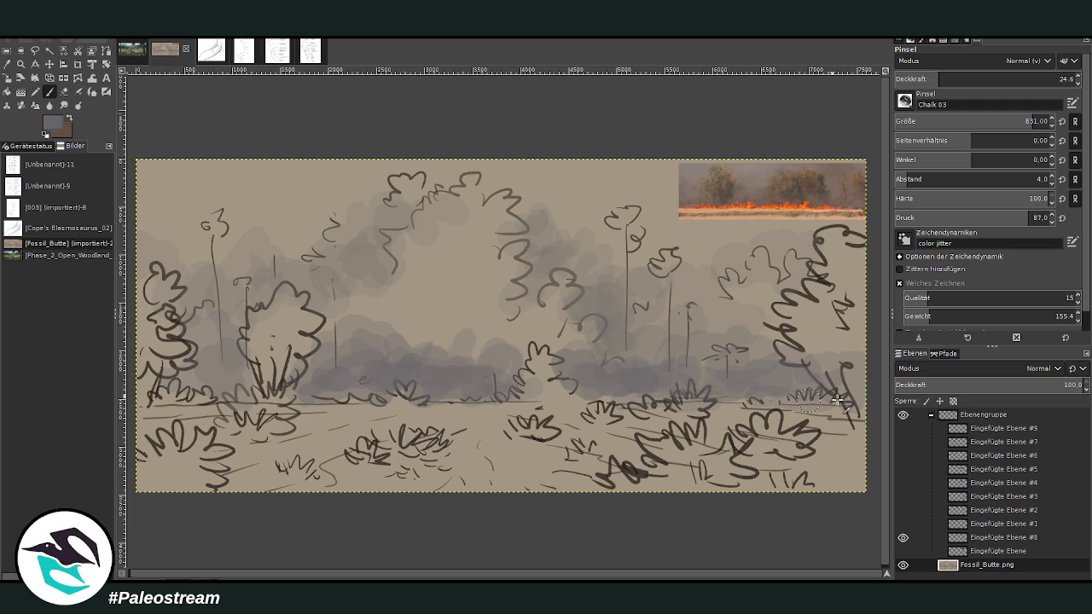
Step: Add smoke over the upper-left and left-of-centre treeline
{"action": "mouse_move", "coordinate": [235, 325]}
{"action": "left_mouse_down"}
{"action": "mouse_move", "coordinate": [198, 294]}
{"action": "mouse_move", "coordinate": [181, 226]}
{"action": "left_mouse_up"}
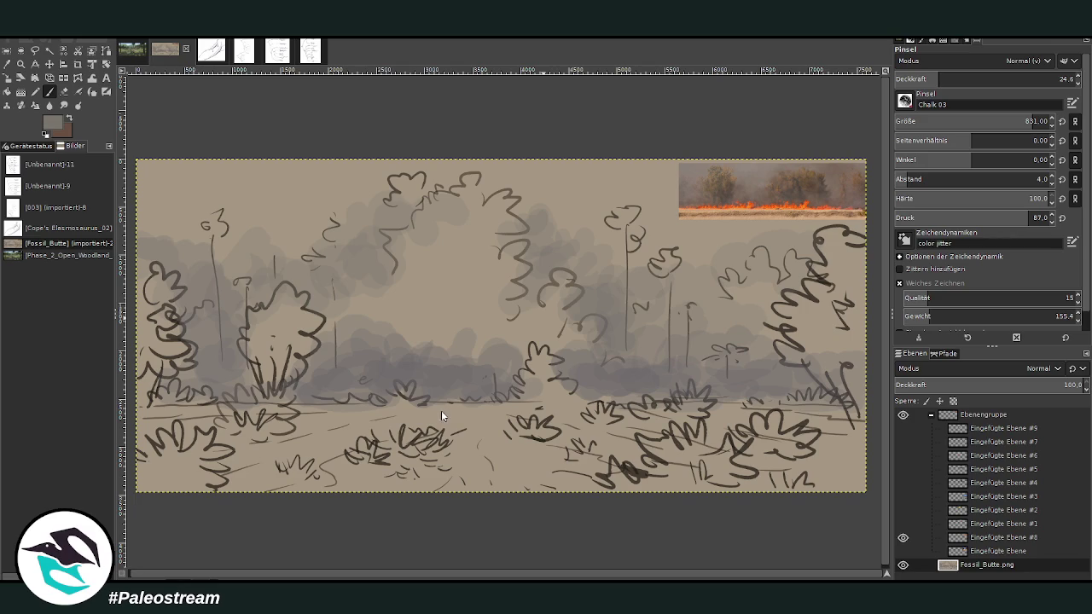
{"action": "mouse_move", "coordinate": [282, 252]}
{"action": "left_mouse_down"}
{"action": "mouse_move", "coordinate": [232, 266]}
{"action": "mouse_move", "coordinate": [212, 248]}
{"action": "mouse_move", "coordinate": [308, 249]}
{"action": "mouse_move", "coordinate": [320, 305]}
{"action": "left_mouse_up"}
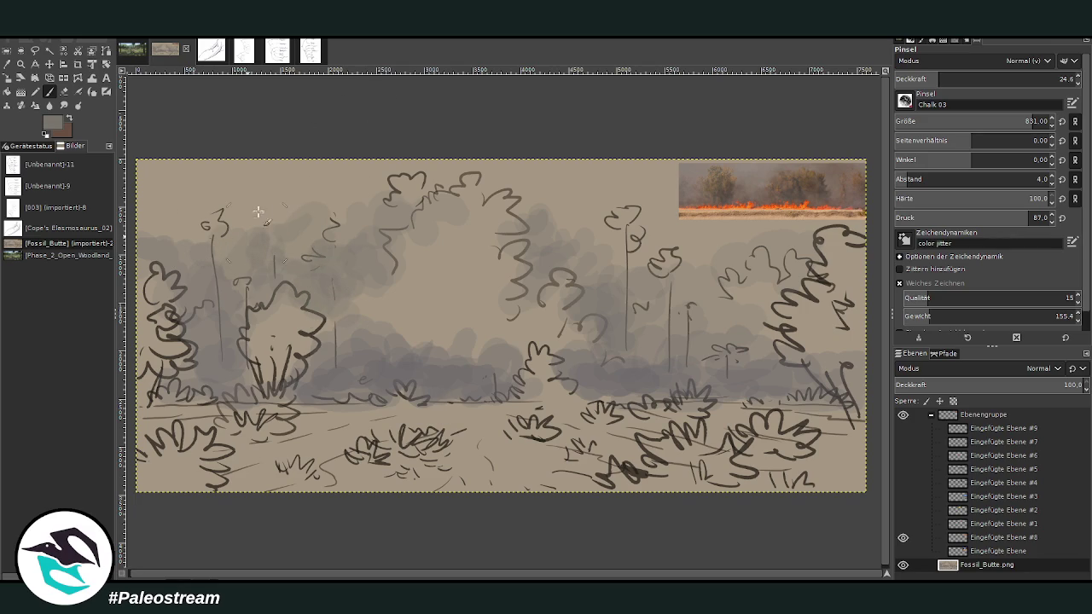
{"action": "mouse_move", "coordinate": [282, 197]}
{"action": "left_mouse_down"}
{"action": "mouse_move", "coordinate": [335, 218]}
{"action": "mouse_move", "coordinate": [240, 204]}
{"action": "left_mouse_up"}
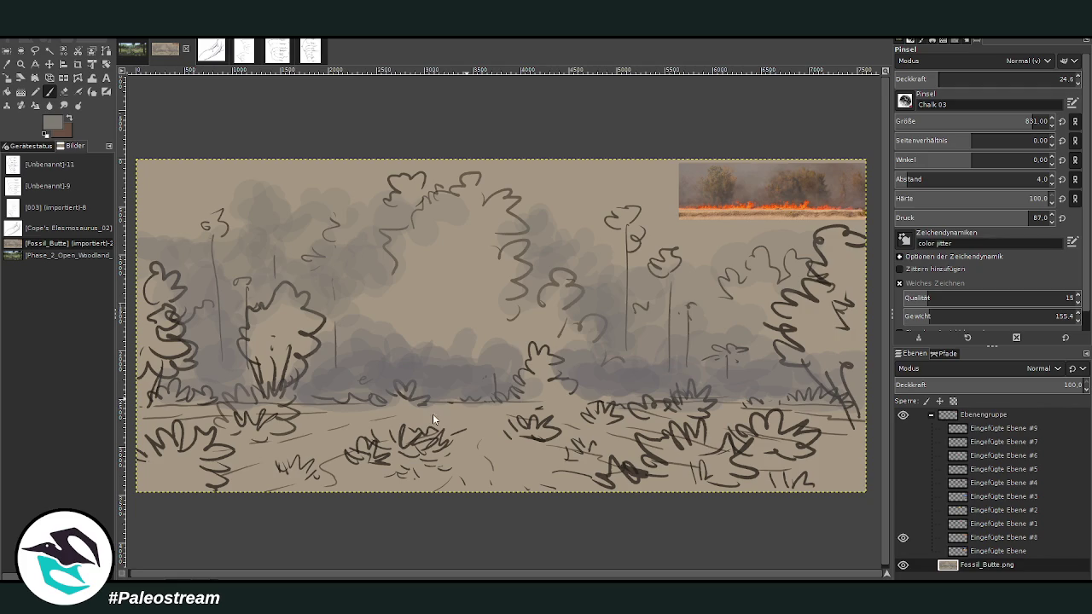
{"action": "mouse_move", "coordinate": [347, 203]}
{"action": "left_mouse_down"}
{"action": "mouse_move", "coordinate": [371, 175]}
{"action": "mouse_move", "coordinate": [274, 197]}
{"action": "left_mouse_up"}
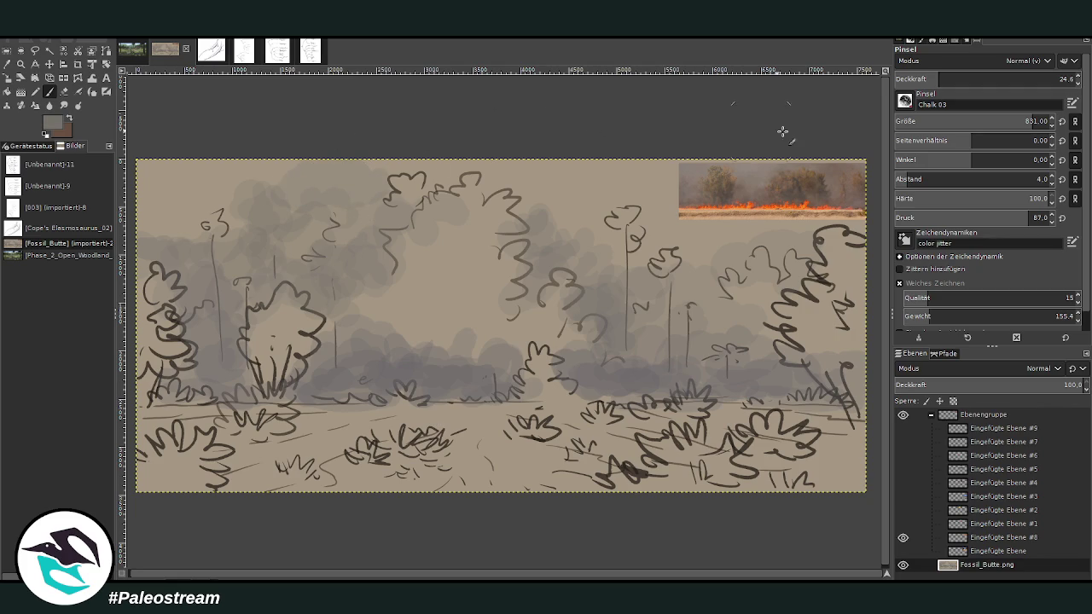
{"action": "left_click_drag", "start_coordinate": [1017, 121], "coordinate": [1045, 122]}
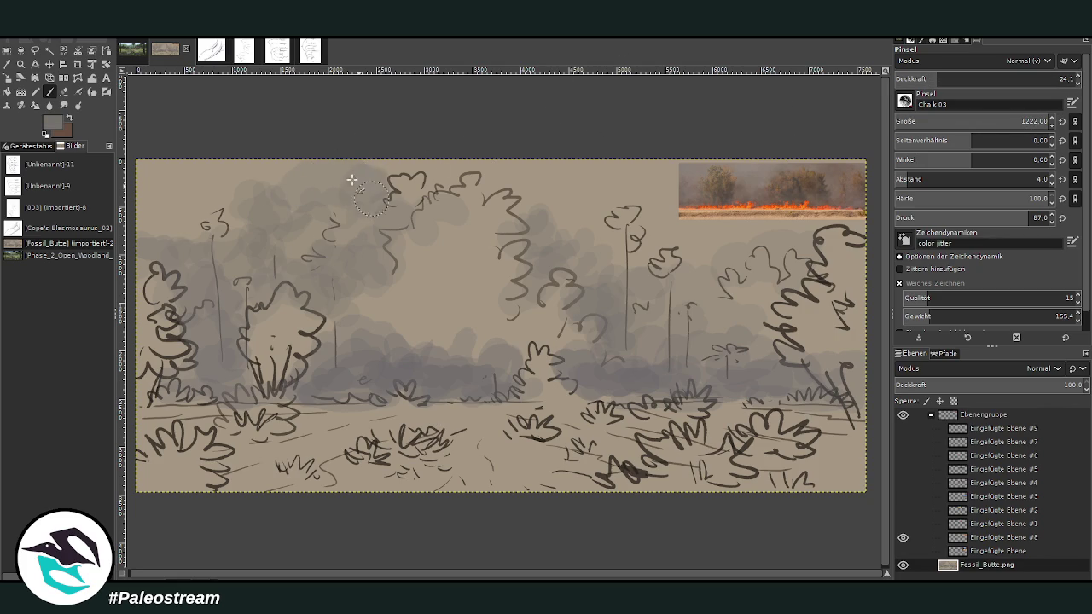
Step: Paint darker smoke at brush size 1222 over the upper-left trees and above the central ground line
{"action": "mouse_move", "coordinate": [346, 246]}
{"action": "left_mouse_down"}
{"action": "mouse_move", "coordinate": [299, 190]}
{"action": "mouse_move", "coordinate": [277, 217]}
{"action": "mouse_move", "coordinate": [363, 209]}
{"action": "mouse_move", "coordinate": [315, 213]}
{"action": "left_mouse_up"}
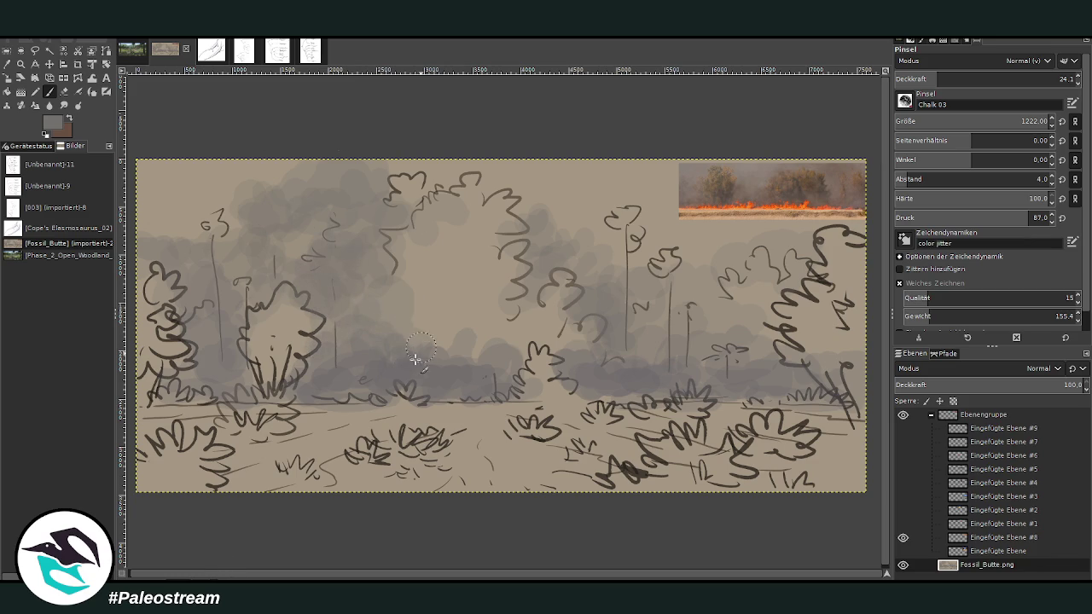
{"action": "left_click_drag", "start_coordinate": [482, 328], "coordinate": [431, 341]}
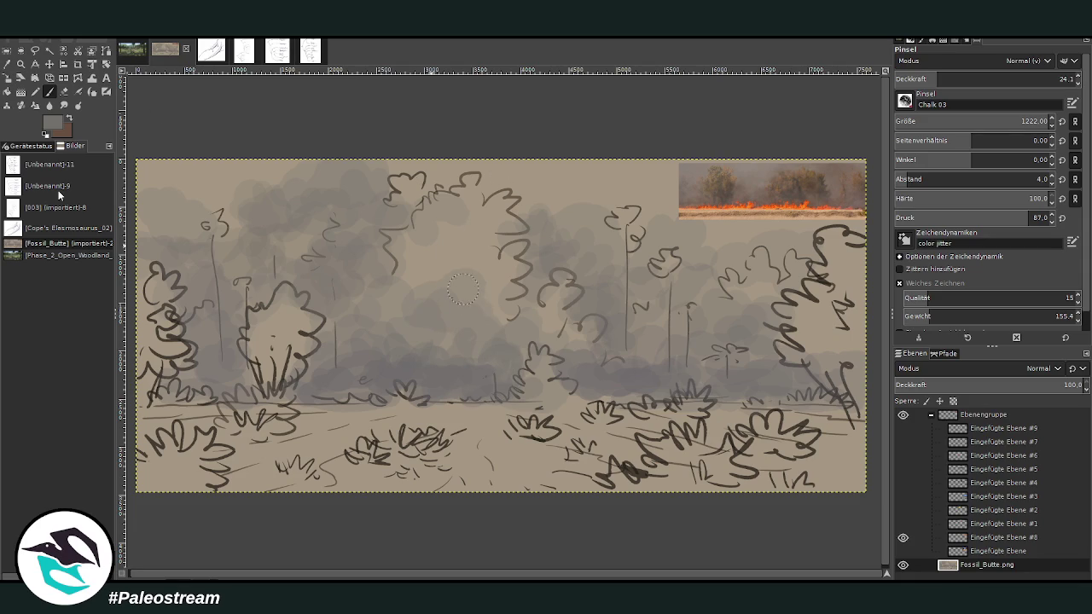
{"action": "left_click", "coordinate": [7, 64]}
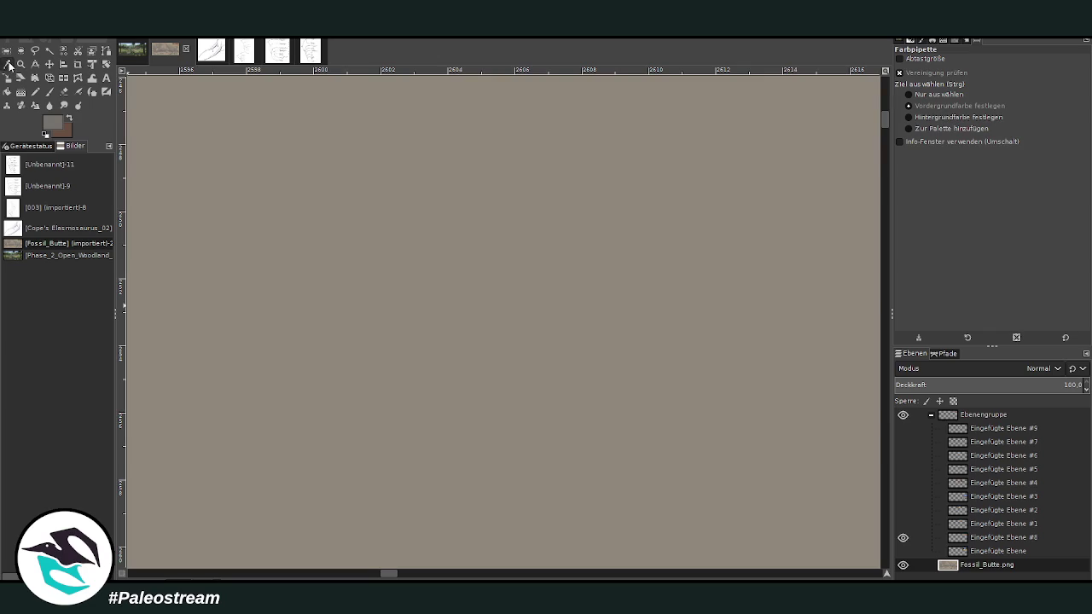
Step: Sample a colour from the painting, set brush opacity to 54.3, and hide the fire reference layer
{"action": "key", "text": "shift+ctrl+j"}
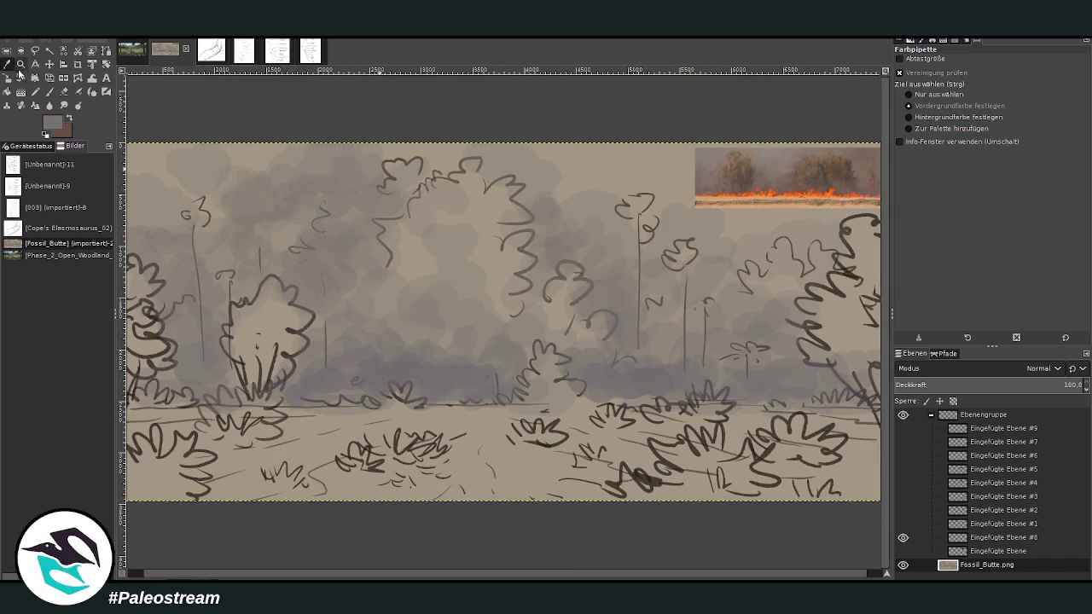
{"action": "key", "text": "p"}
{"action": "key", "text": "o"}
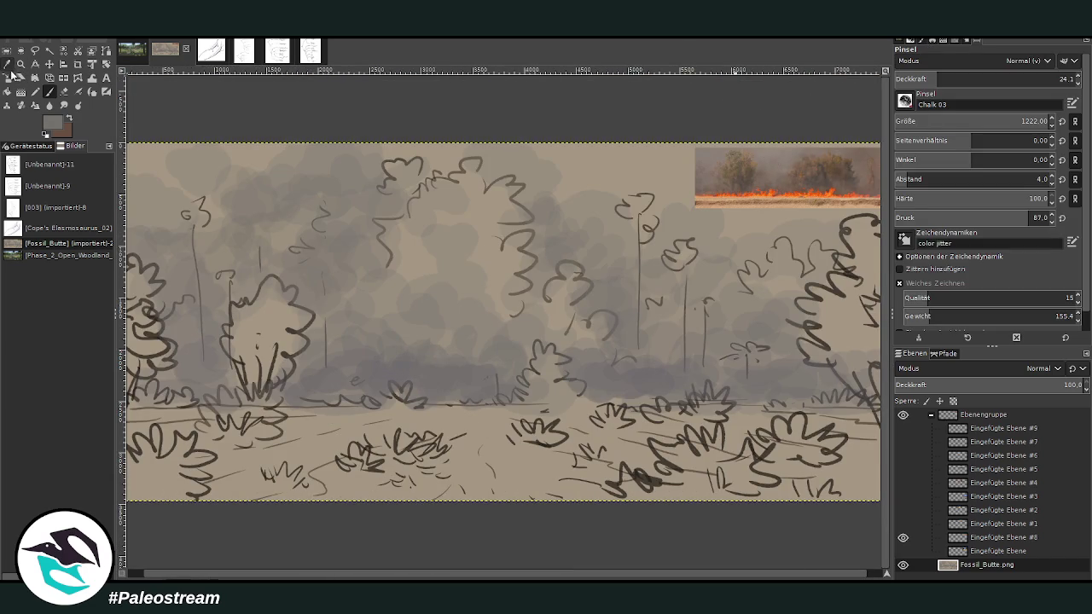
{"action": "left_click", "coordinate": [774, 152]}
{"action": "key", "text": "p"}
{"action": "left_click", "coordinate": [991, 77]}
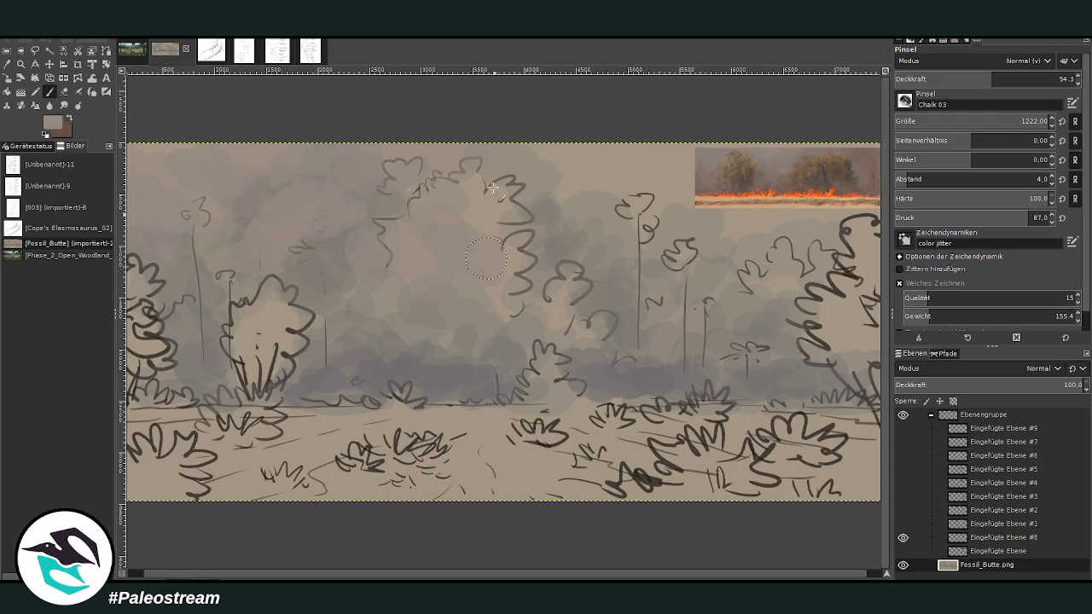
{"action": "left_click", "coordinate": [902, 538]}
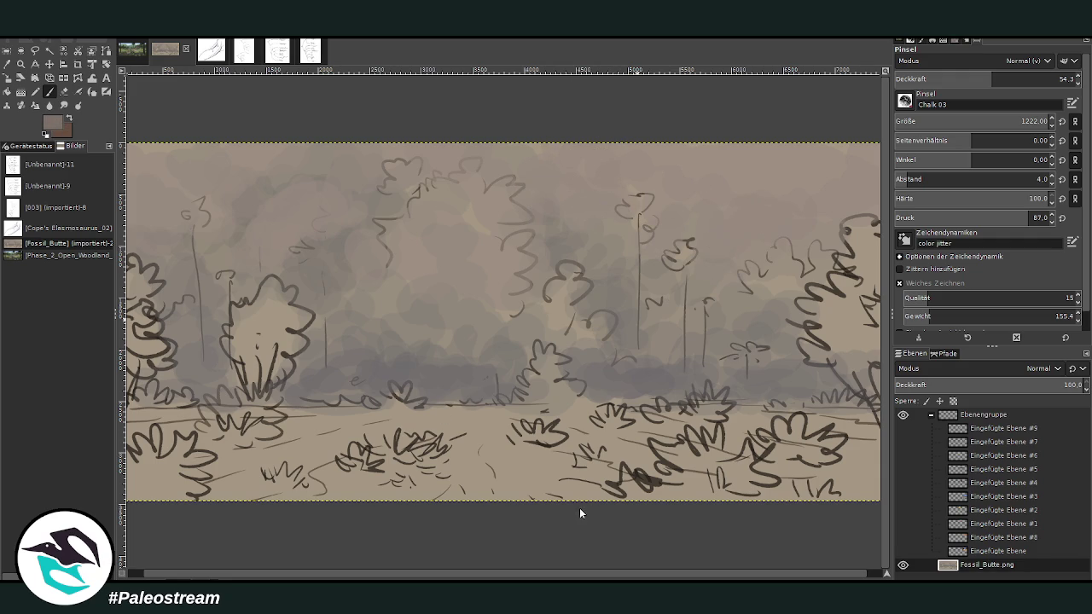
Step: Paint soft darker smoke over the midground, then set the brush to size 495 and opacity 24
{"action": "left_click", "coordinate": [947, 78]}
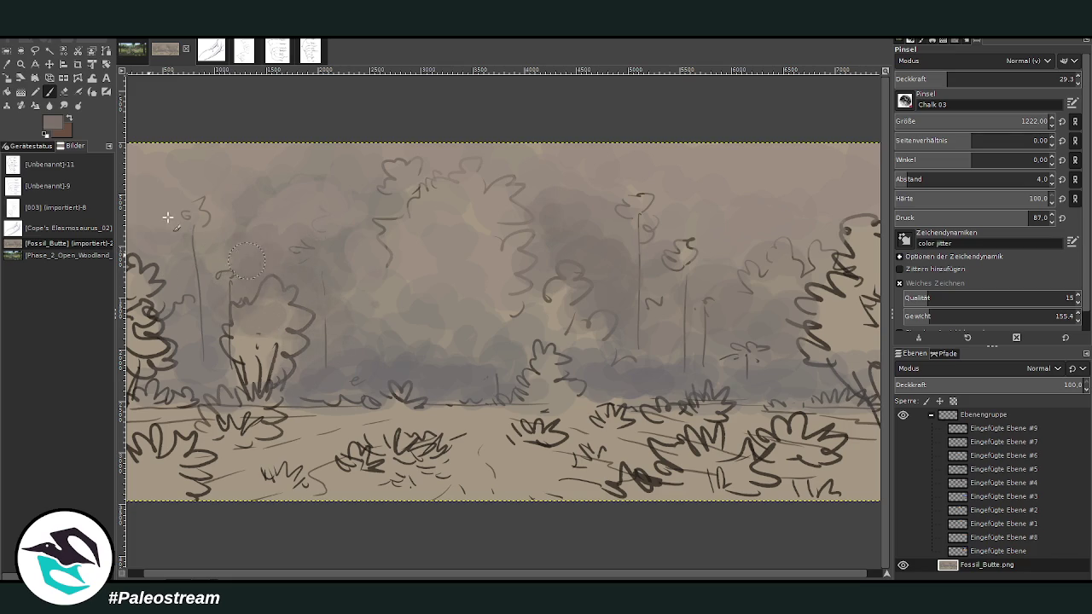
{"action": "left_click_drag", "start_coordinate": [530, 286], "coordinate": [461, 344]}
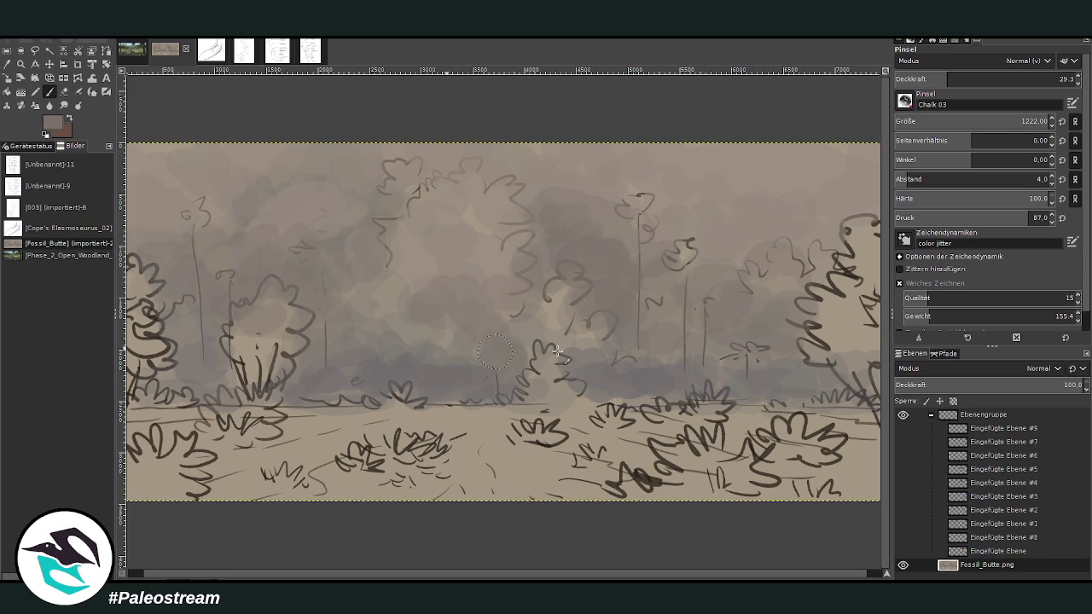
{"action": "left_click", "coordinate": [971, 77]}
{"action": "left_click", "coordinate": [993, 120]}
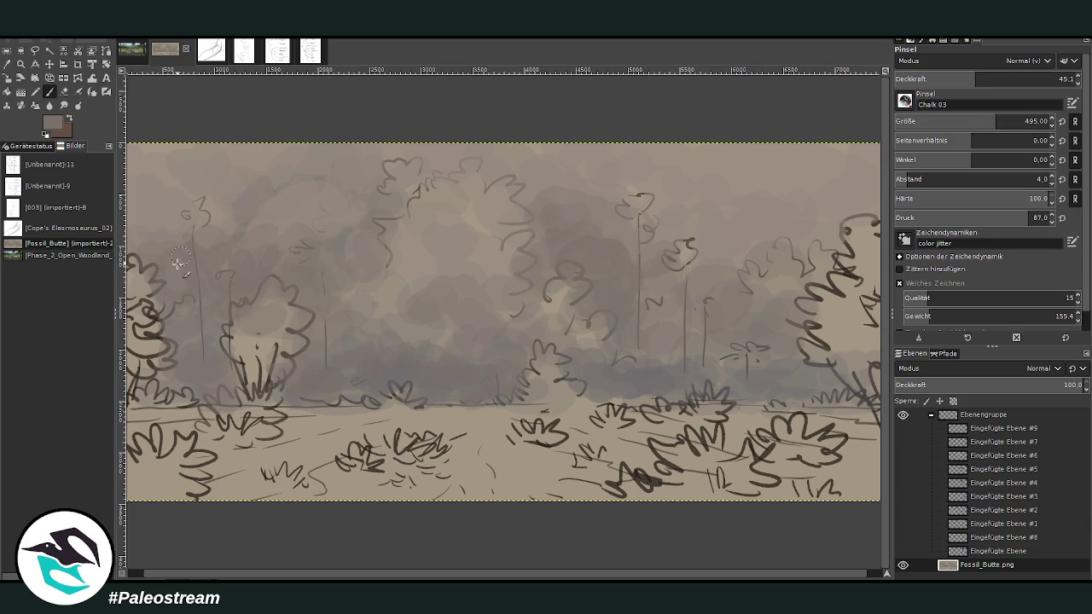
{"action": "left_click", "coordinate": [952, 79]}
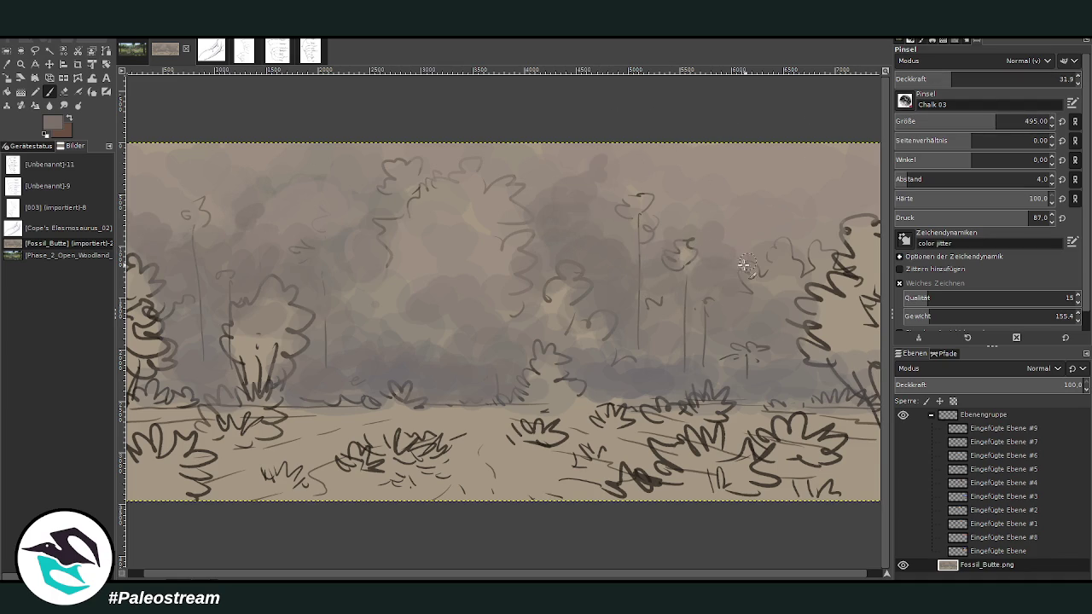
{"action": "left_click", "coordinate": [936, 79]}
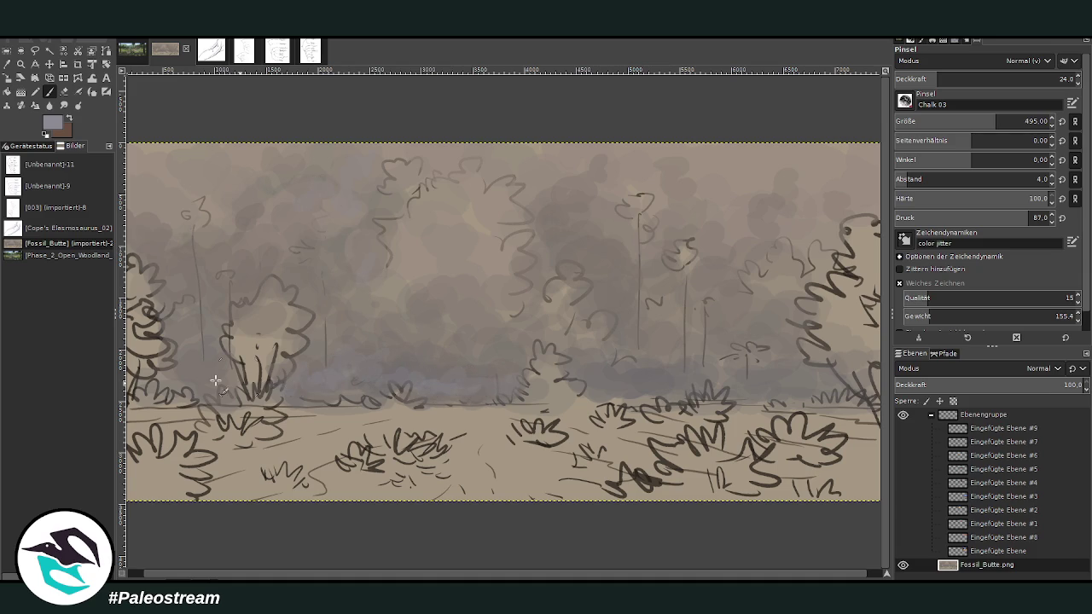
Step: Paint a faint purplish haze along the horizon and set the brush opacity to 34.4
{"action": "left_click_drag", "start_coordinate": [616, 386], "coordinate": [792, 388]}
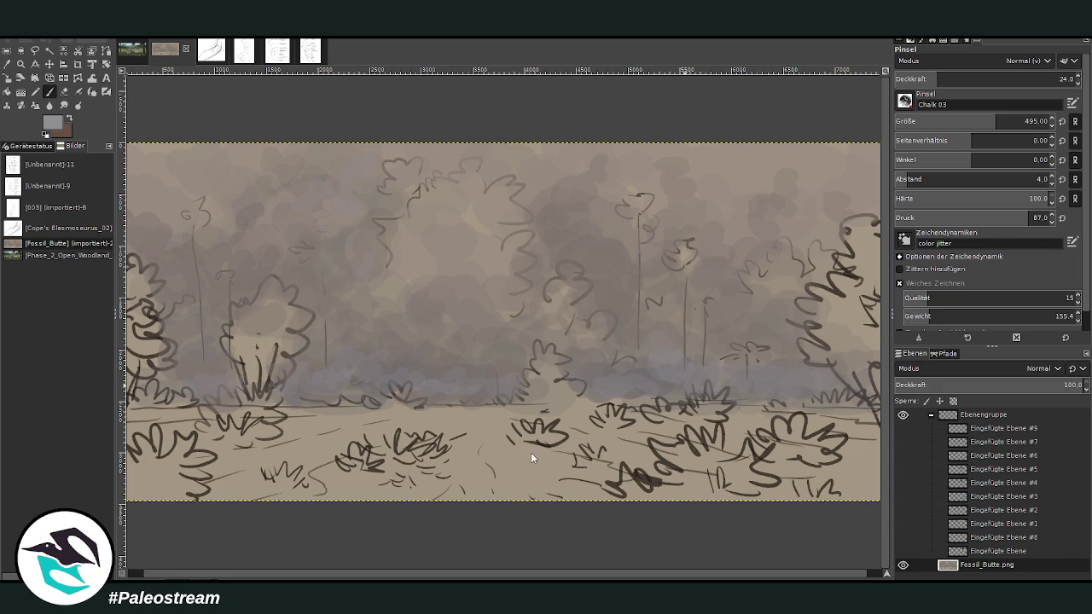
{"action": "left_click", "coordinate": [972, 75]}
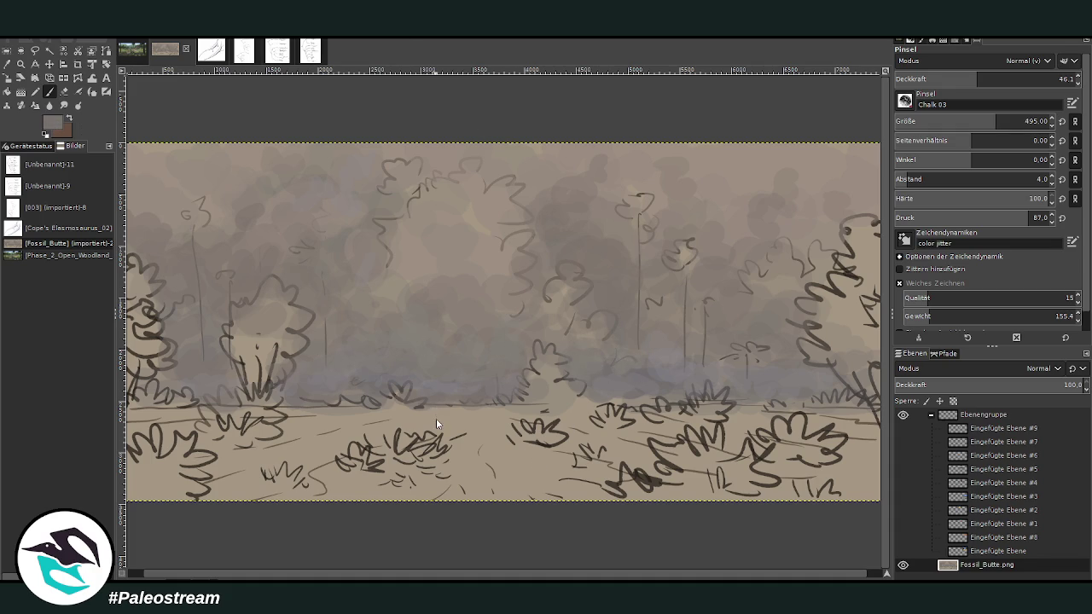
{"action": "left_click", "coordinate": [1062, 79]}
{"action": "type", "text": "34.4"}
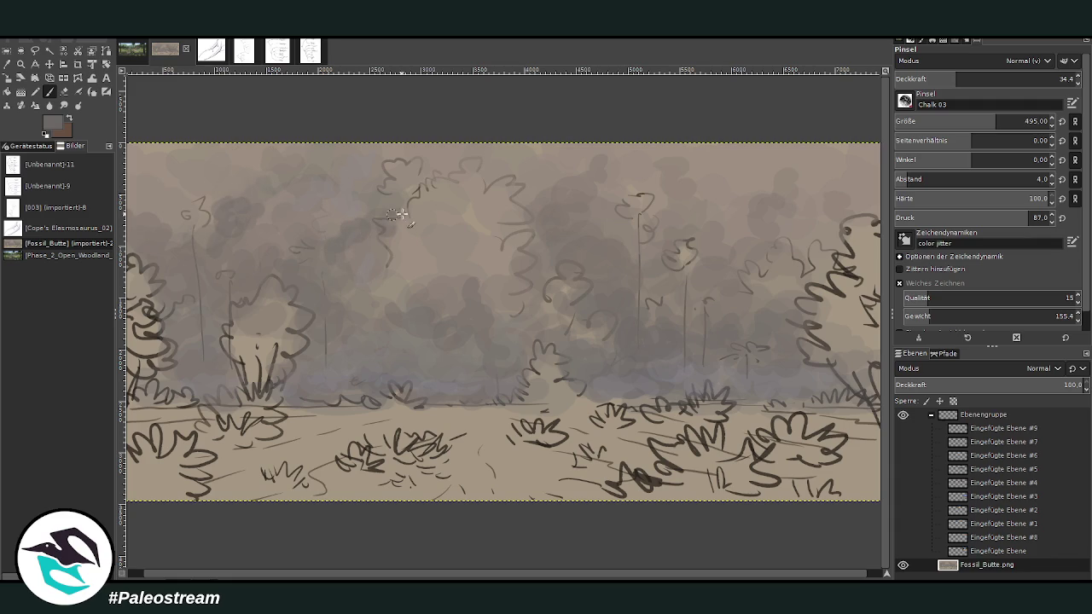
Step: Readjust the brush to size 499 at 26.8 opacity
{"action": "left_click_drag", "start_coordinate": [933, 126], "coordinate": [973, 124]}
{"action": "left_click_drag", "start_coordinate": [955, 79], "coordinate": [920, 78]}
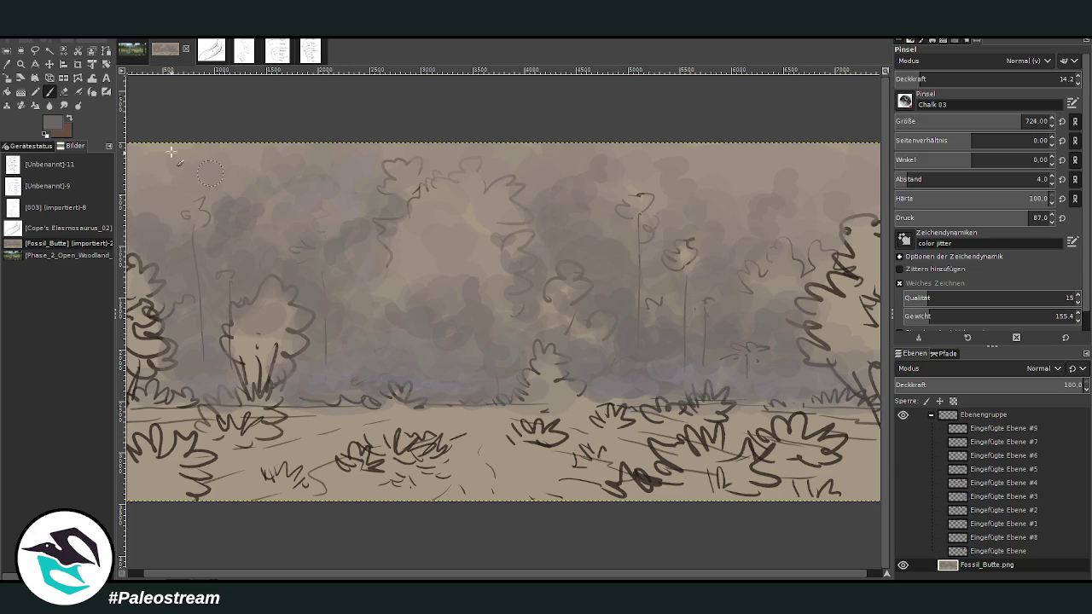
{"action": "left_click", "coordinate": [941, 79]}
{"action": "left_click", "coordinate": [996, 121]}
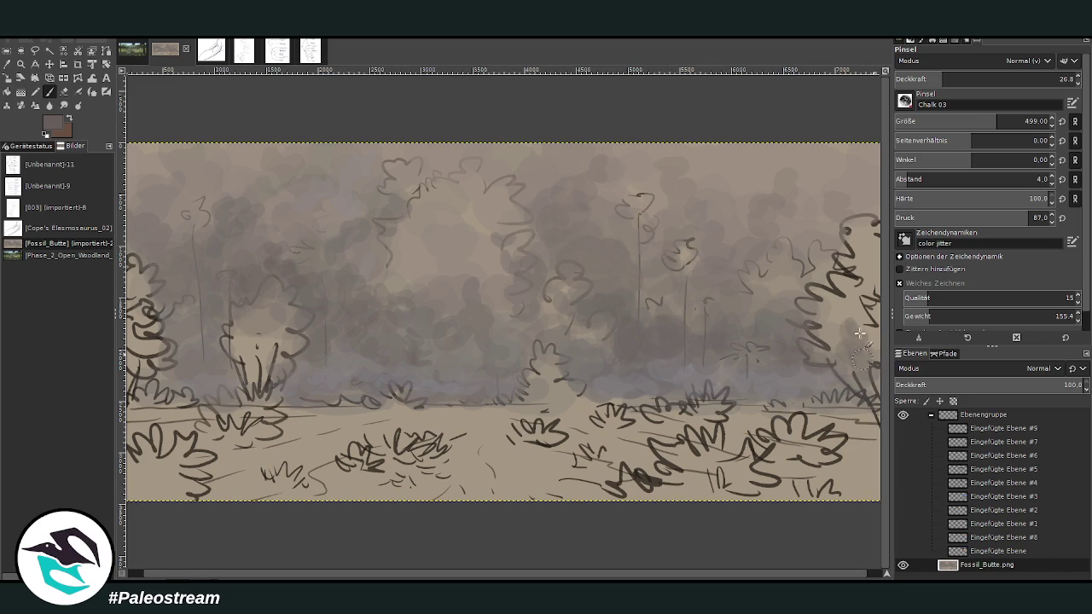
Step: Enlarge the brush to 819, adjust its opacity, and paint darker smoke in the upper-right sky
{"action": "left_click_drag", "start_coordinate": [998, 121], "coordinate": [1024, 122]}
{"action": "left_click", "coordinate": [924, 78]}
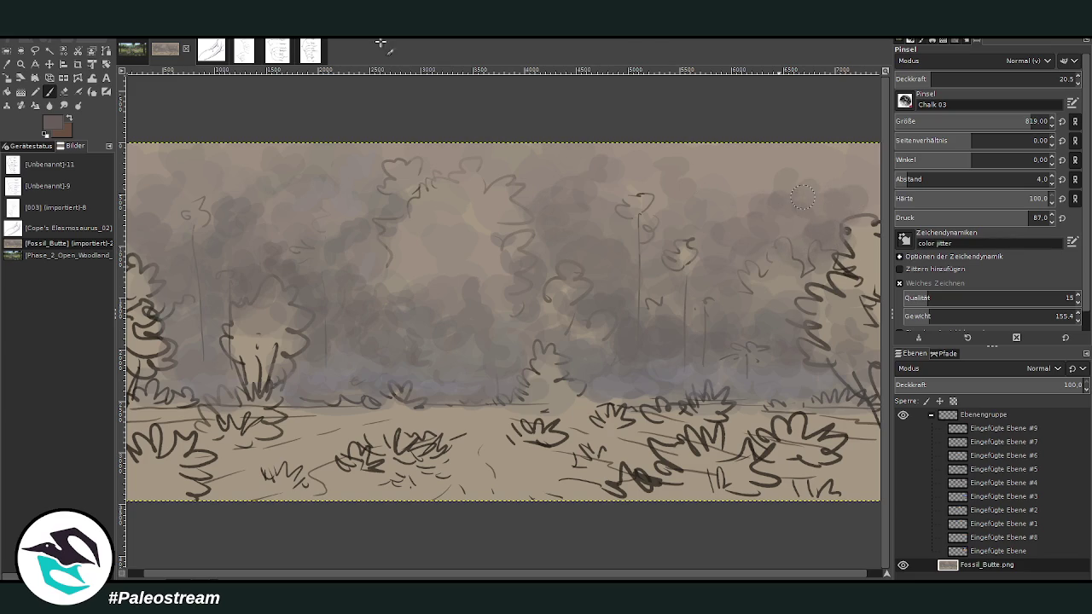
{"action": "left_click", "coordinate": [870, 574]}
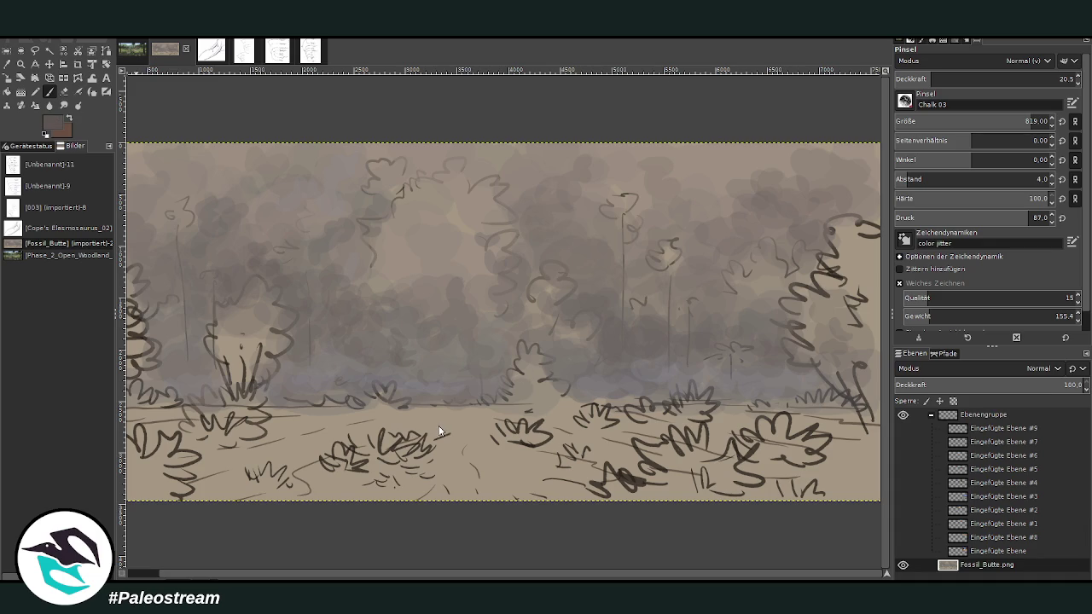
{"action": "left_click", "coordinate": [956, 78]}
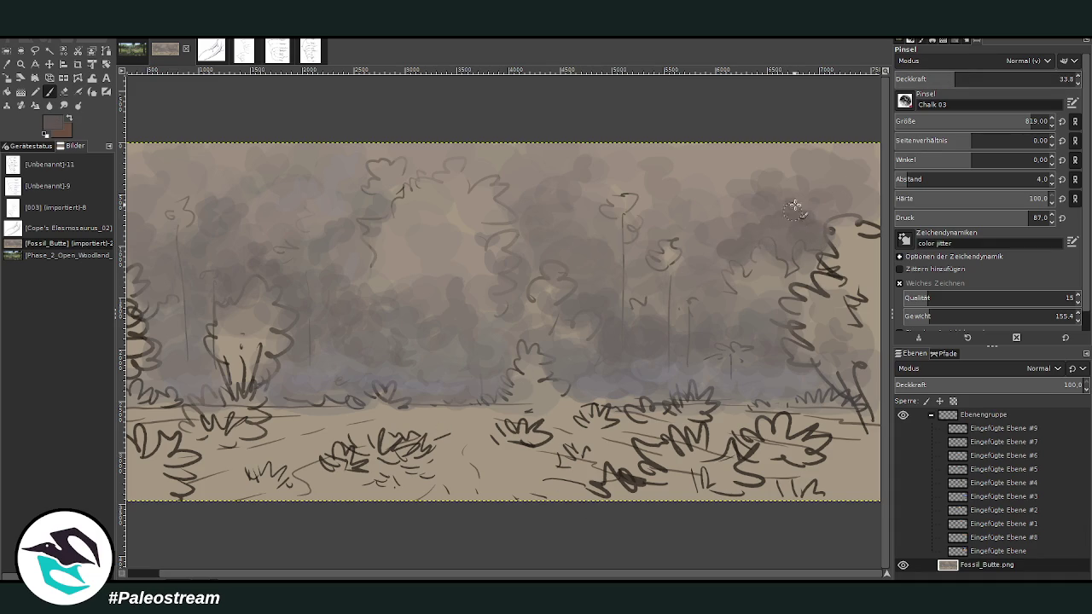
{"action": "left_click", "coordinate": [937, 79]}
{"action": "mouse_move", "coordinate": [795, 212]}
{"action": "left_mouse_down"}
{"action": "mouse_move", "coordinate": [714, 236]}
{"action": "mouse_move", "coordinate": [674, 196]}
{"action": "mouse_move", "coordinate": [695, 167]}
{"action": "mouse_move", "coordinate": [787, 182]}
{"action": "mouse_move", "coordinate": [790, 195]}
{"action": "left_mouse_up"}
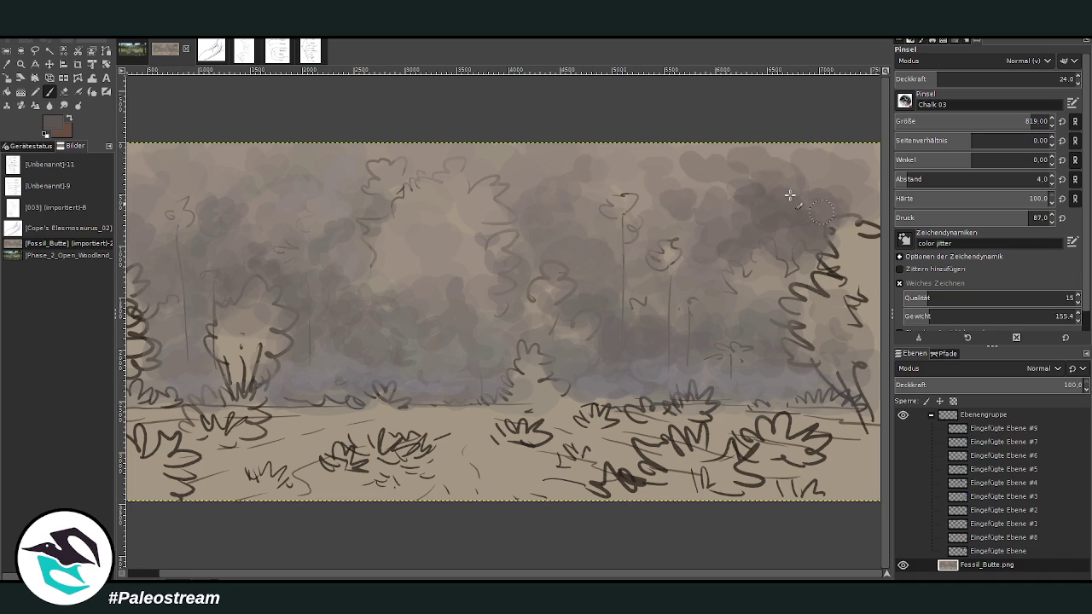
Step: Sample a smoke colour from the canvas and darken the cloud mass in the upper centre-right
{"action": "key", "text": "o"}
{"action": "left_click", "coordinate": [760, 223]}
{"action": "left_click", "coordinate": [51, 92]}
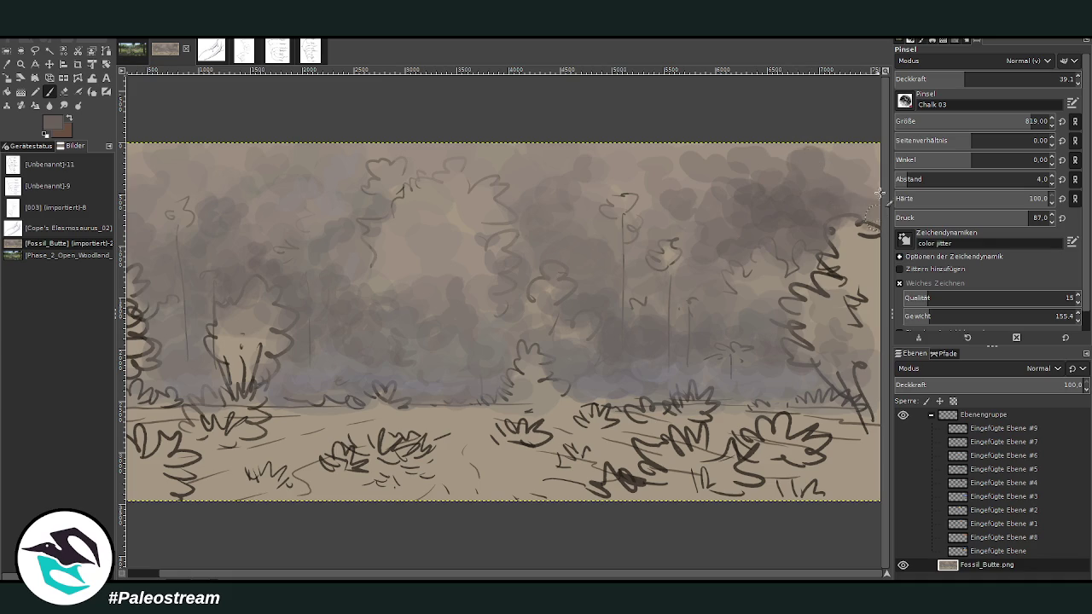
{"action": "mouse_move", "coordinate": [668, 216]}
{"action": "left_mouse_down"}
{"action": "mouse_move", "coordinate": [568, 244]}
{"action": "mouse_move", "coordinate": [677, 290]}
{"action": "left_mouse_up"}
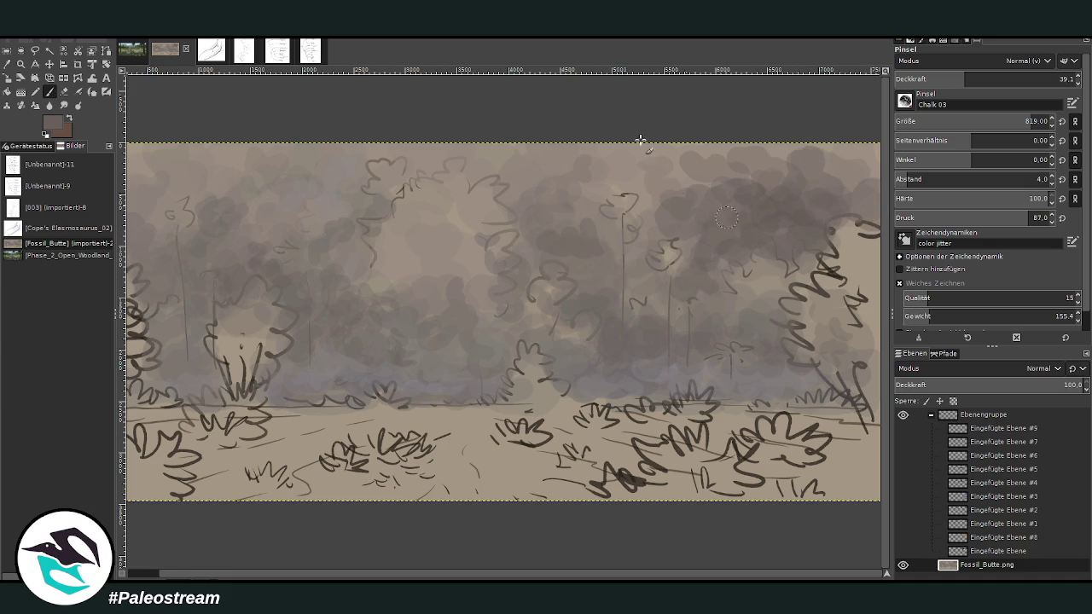
{"action": "left_click", "coordinate": [64, 92]}
{"action": "left_click", "coordinate": [64, 104]}
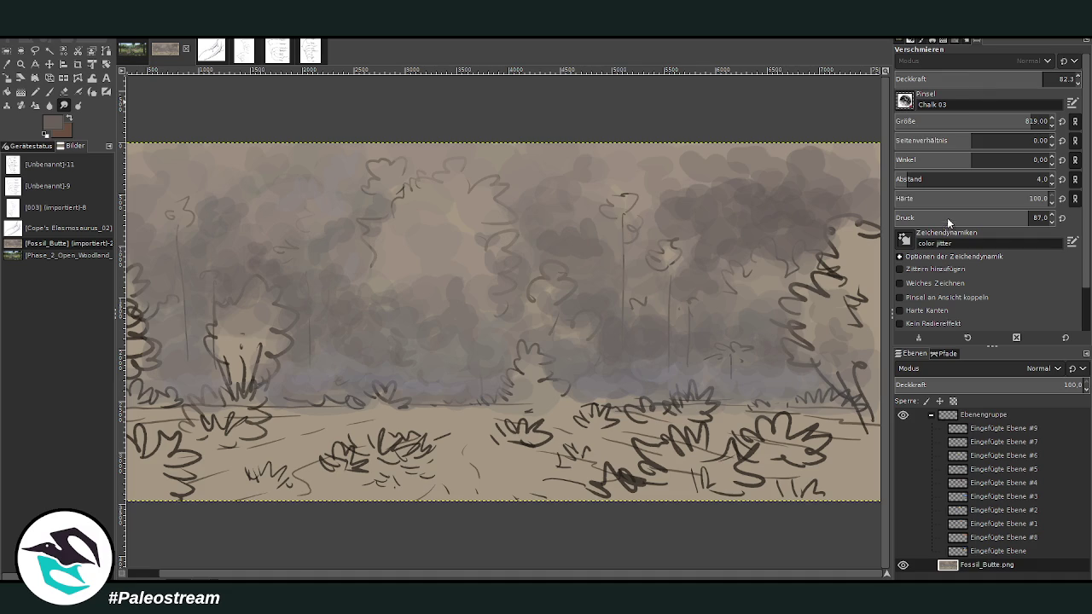
Step: Set the Smudge tool to the Charcoal 01 brush at size 735 and blend the smoke clouds
{"action": "key", "text": "period"}
{"action": "left_click_drag", "start_coordinate": [1023, 78], "coordinate": [1076, 78]}
{"action": "left_click", "coordinate": [976, 122]}
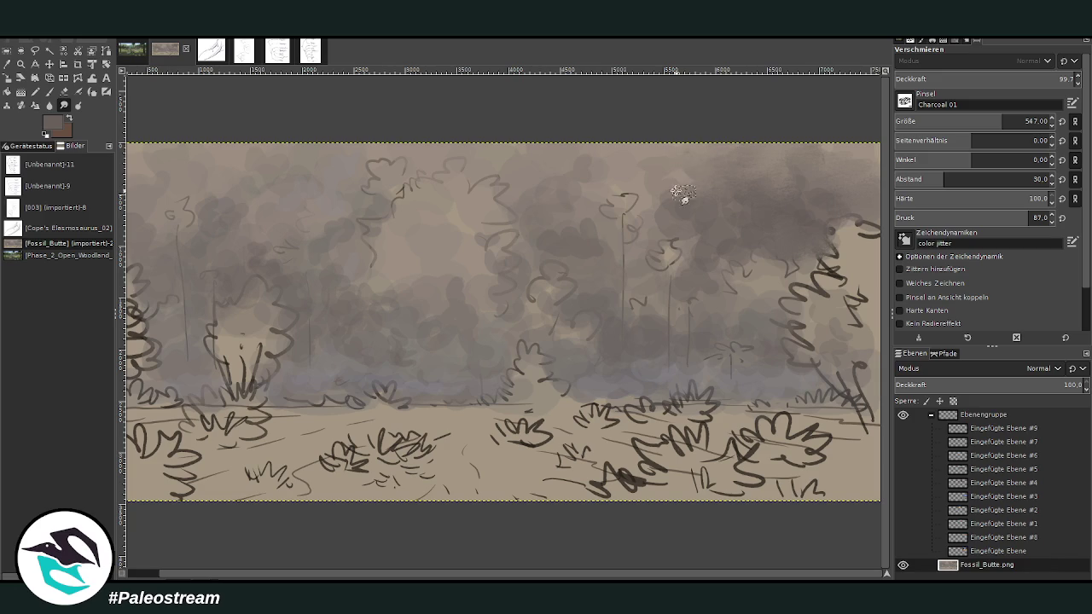
{"action": "left_click", "coordinate": [1023, 120]}
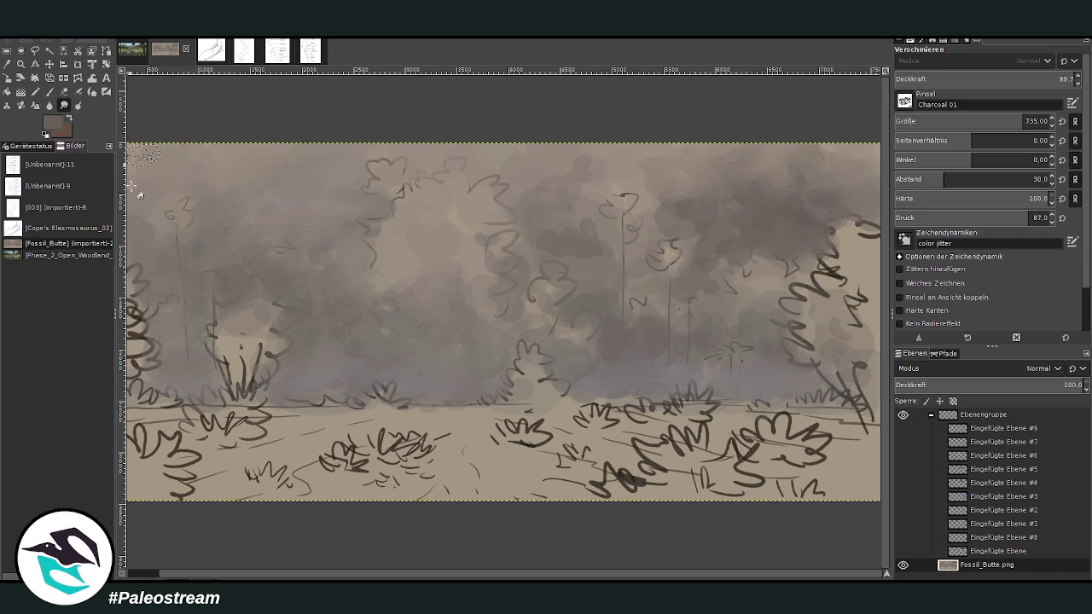
{"action": "scroll", "coordinate": [141, 567], "scroll_direction": "left", "scroll_amount": 2}
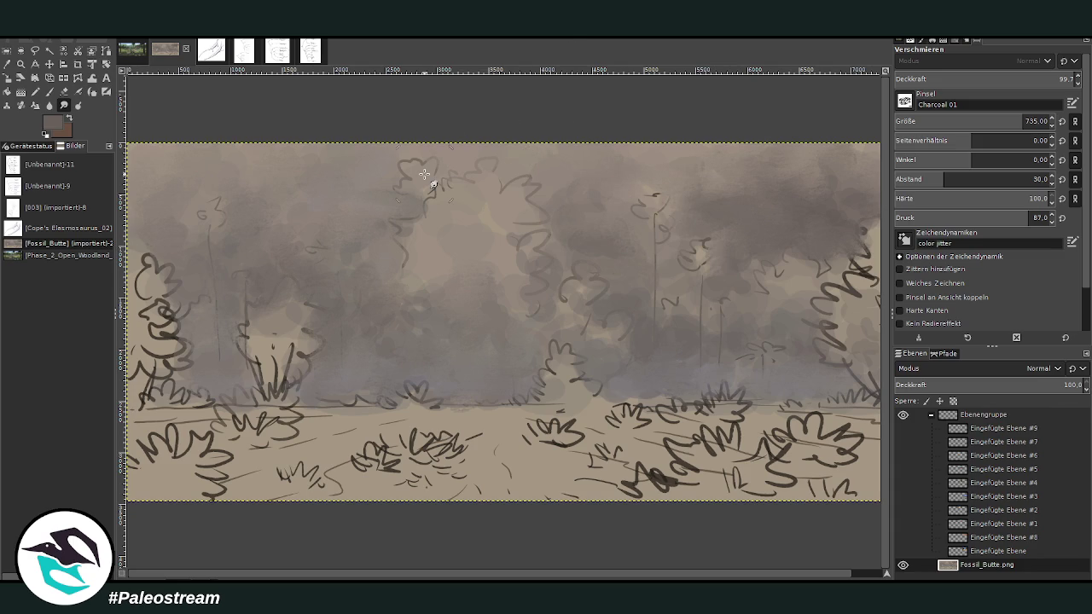
{"action": "key", "text": "minus"}
{"action": "key", "text": "minus"}
{"action": "key", "text": "minus"}
Step: Zoom in on the painting, sample a smoke colour, and enlarge the paintbrush to size 872
{"action": "key", "text": "z"}
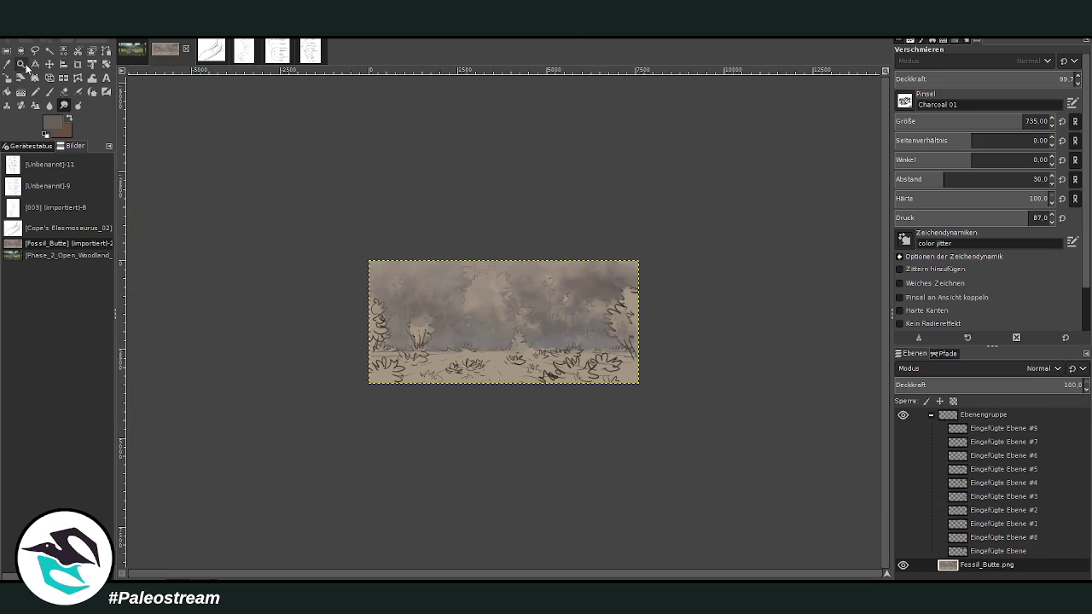
{"action": "left_click_drag", "start_coordinate": [356, 229], "coordinate": [646, 378]}
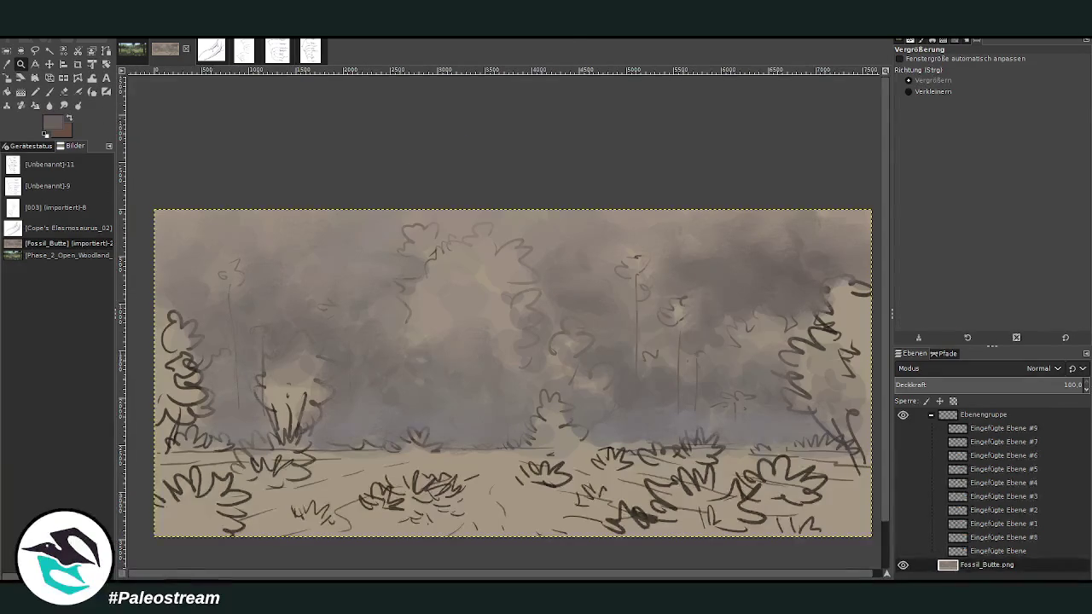
{"action": "key", "text": "o"}
{"action": "left_click", "coordinate": [582, 295]}
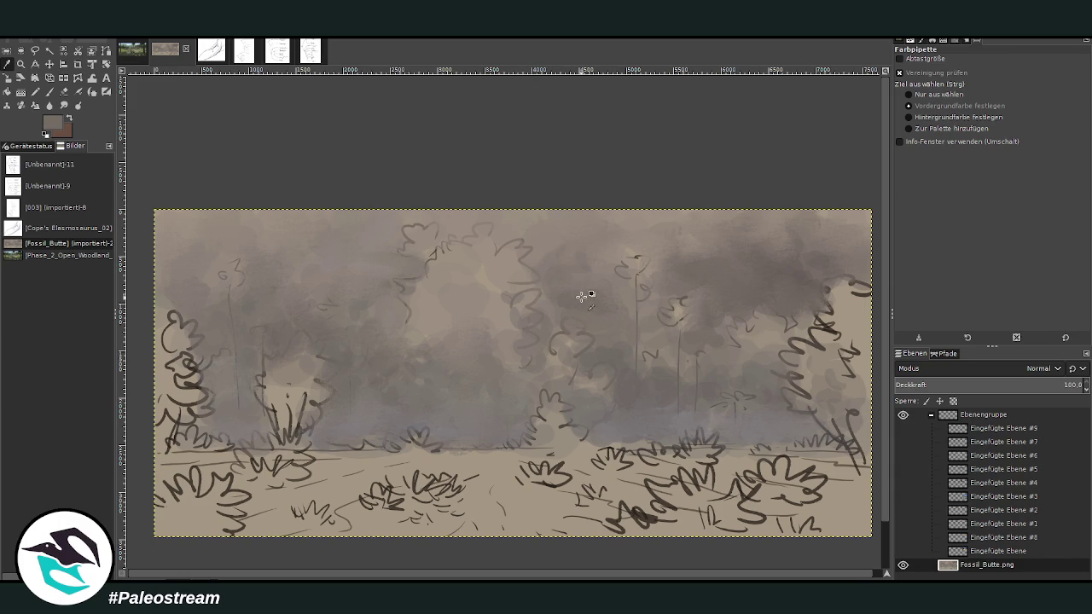
{"action": "key", "text": "p"}
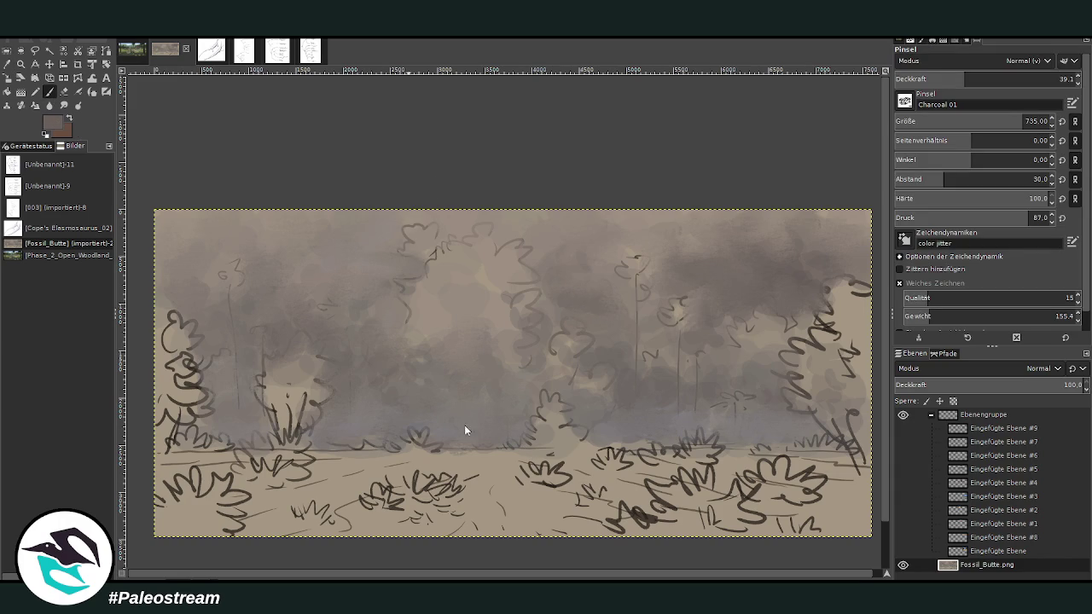
{"action": "left_click_drag", "start_coordinate": [1033, 119], "coordinate": [1038, 106]}
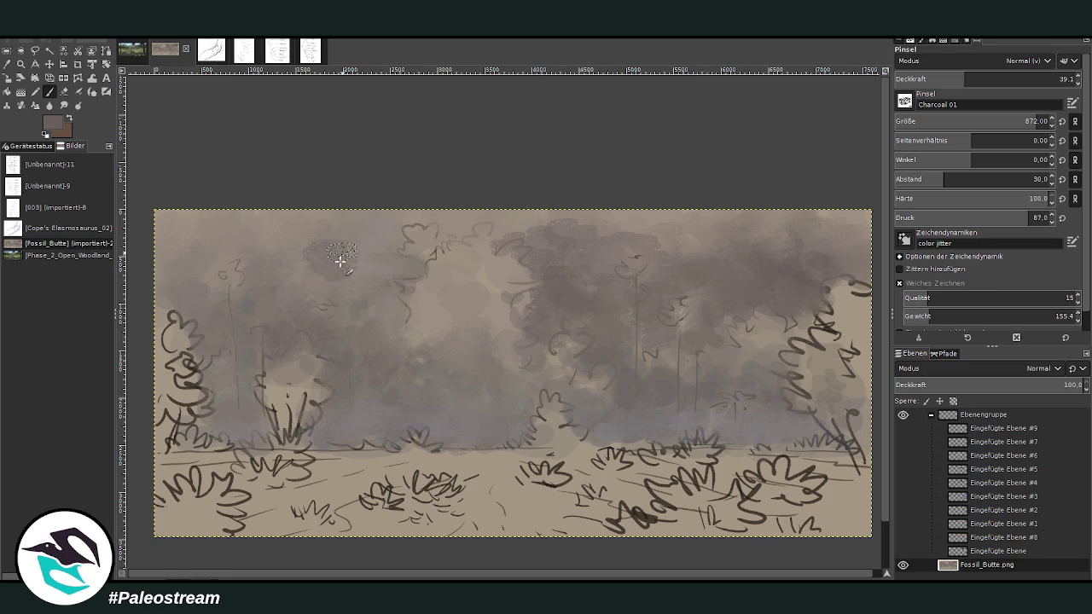
Step: Darken the smoke over the left and upper-left tree canopy, then smudge it softer
{"action": "mouse_move", "coordinate": [280, 258]}
{"action": "left_mouse_down"}
{"action": "mouse_move", "coordinate": [244, 316]}
{"action": "mouse_move", "coordinate": [302, 282]}
{"action": "mouse_move", "coordinate": [350, 324]}
{"action": "mouse_move", "coordinate": [299, 274]}
{"action": "mouse_move", "coordinate": [341, 232]}
{"action": "mouse_move", "coordinate": [300, 240]}
{"action": "left_mouse_up"}
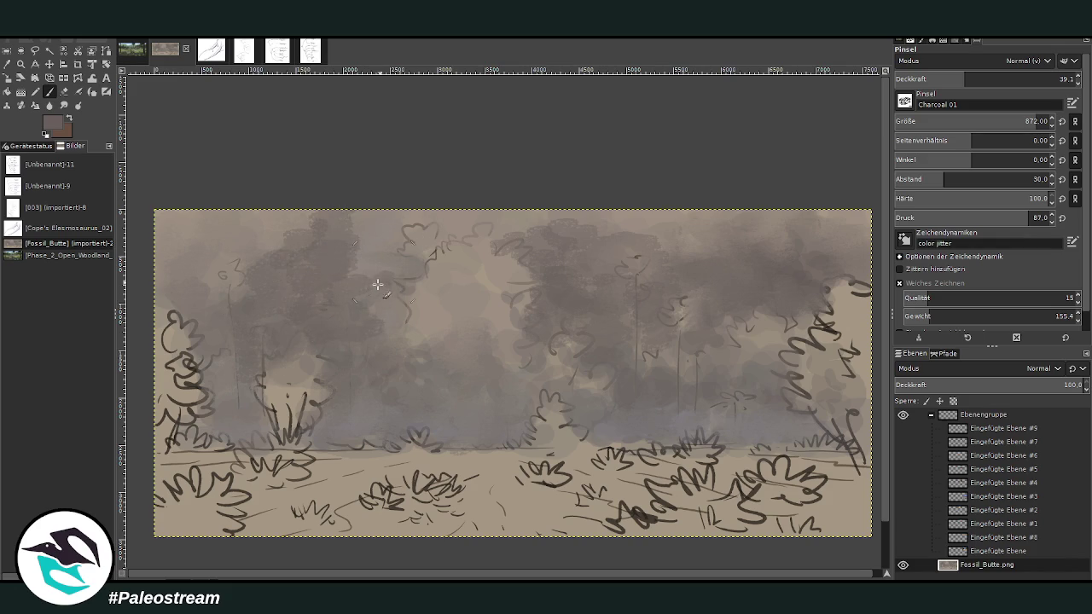
{"action": "mouse_move", "coordinate": [284, 280]}
{"action": "left_mouse_down"}
{"action": "mouse_move", "coordinate": [285, 242]}
{"action": "mouse_move", "coordinate": [389, 272]}
{"action": "mouse_move", "coordinate": [410, 239]}
{"action": "mouse_move", "coordinate": [366, 281]}
{"action": "mouse_move", "coordinate": [232, 243]}
{"action": "mouse_move", "coordinate": [227, 224]}
{"action": "mouse_move", "coordinate": [256, 261]}
{"action": "mouse_move", "coordinate": [316, 214]}
{"action": "mouse_move", "coordinate": [390, 259]}
{"action": "mouse_move", "coordinate": [429, 336]}
{"action": "mouse_move", "coordinate": [399, 359]}
{"action": "mouse_move", "coordinate": [415, 406]}
{"action": "mouse_move", "coordinate": [205, 324]}
{"action": "mouse_move", "coordinate": [179, 281]}
{"action": "mouse_move", "coordinate": [188, 206]}
{"action": "mouse_move", "coordinate": [511, 235]}
{"action": "mouse_move", "coordinate": [680, 224]}
{"action": "left_mouse_up"}
{"action": "left_click", "coordinate": [63, 105]}
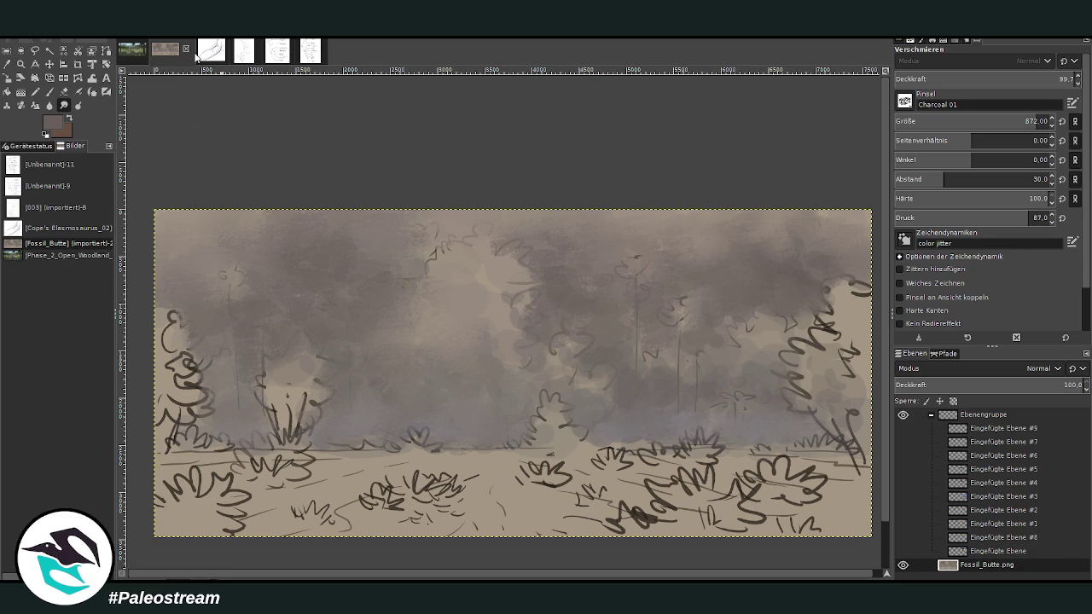
{"action": "key", "text": "ctrl+f"}
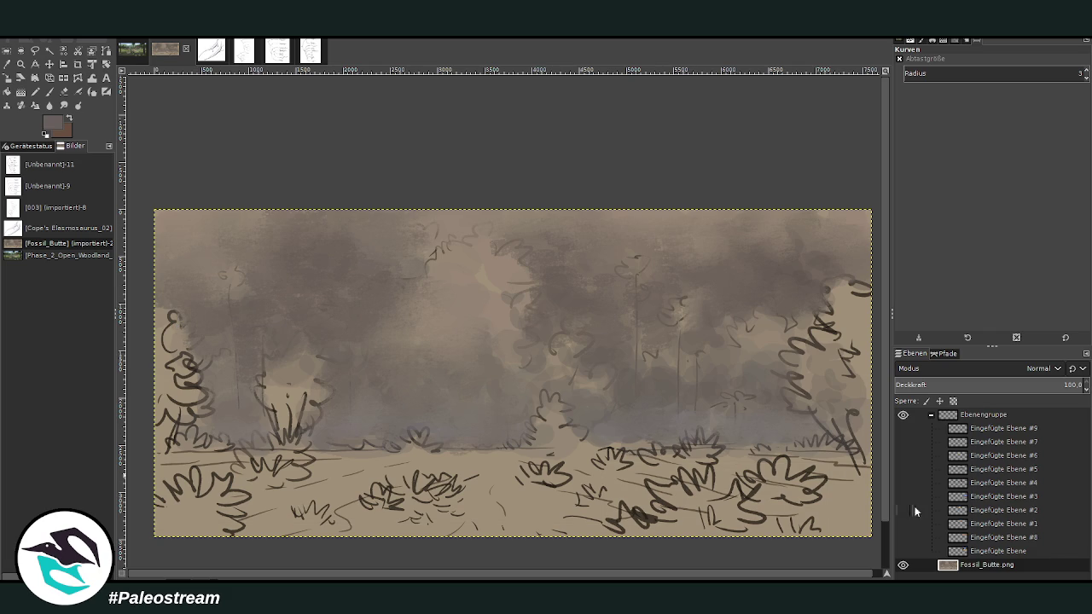
Step: Hide the woodland photo layer and show the wildfire reference layer again
{"action": "left_click", "coordinate": [903, 551]}
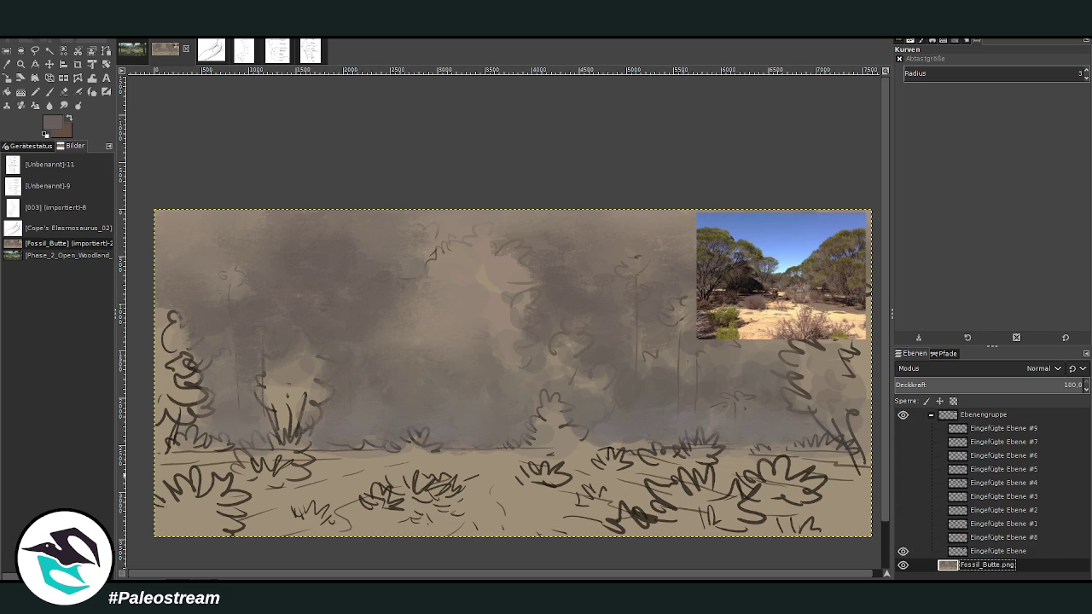
{"action": "left_click", "coordinate": [903, 550]}
{"action": "left_click", "coordinate": [904, 537]}
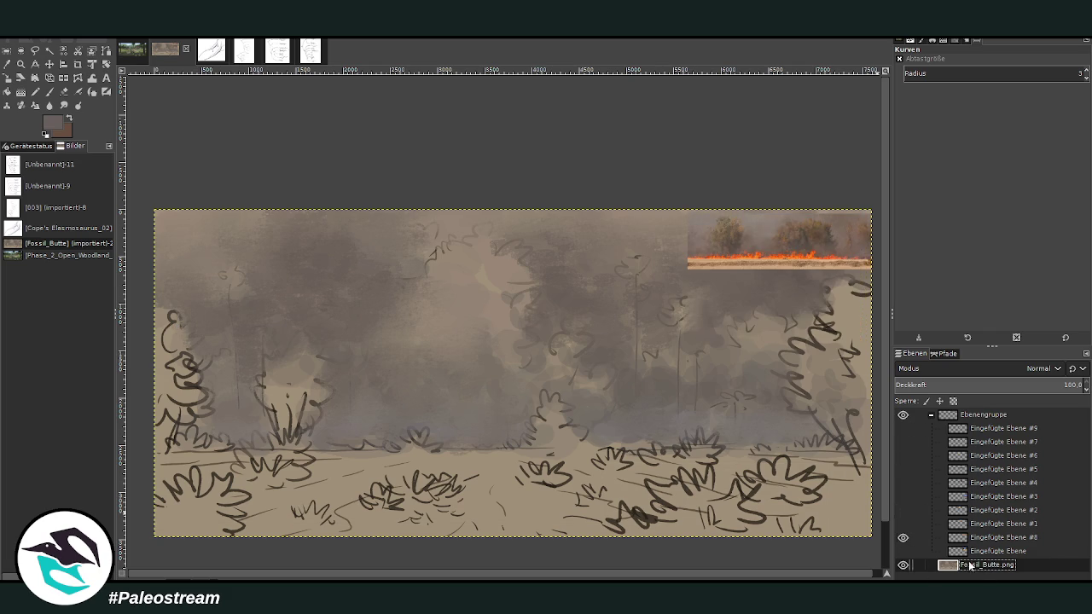
{"action": "left_click", "coordinate": [50, 92]}
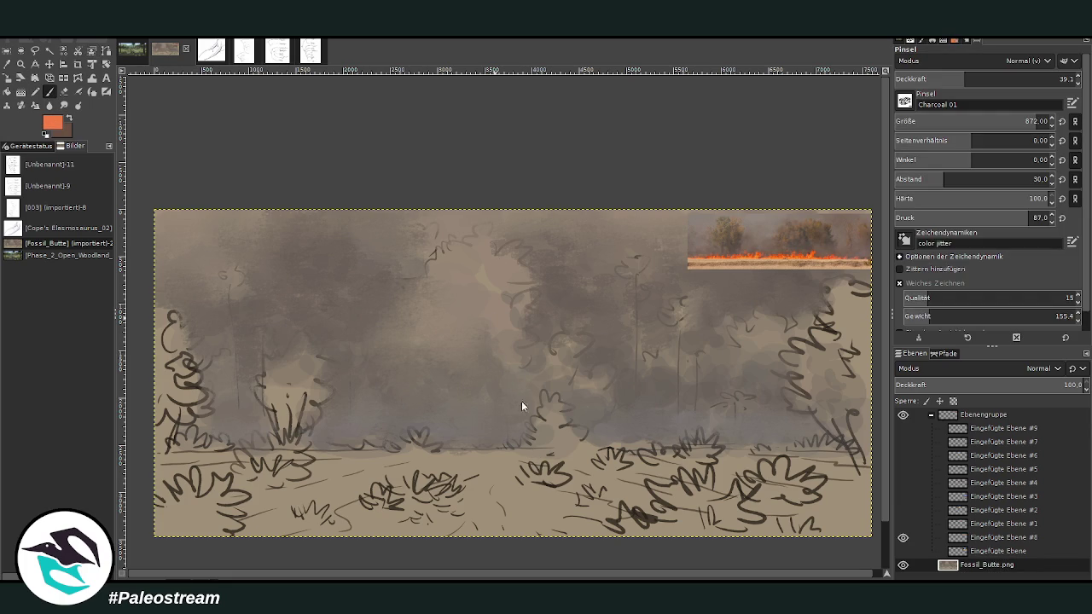
Step: Set the brush to size 307 at 76.7 opacity and paint orange fire leftward along the horizon
{"action": "left_click", "coordinate": [1021, 78]}
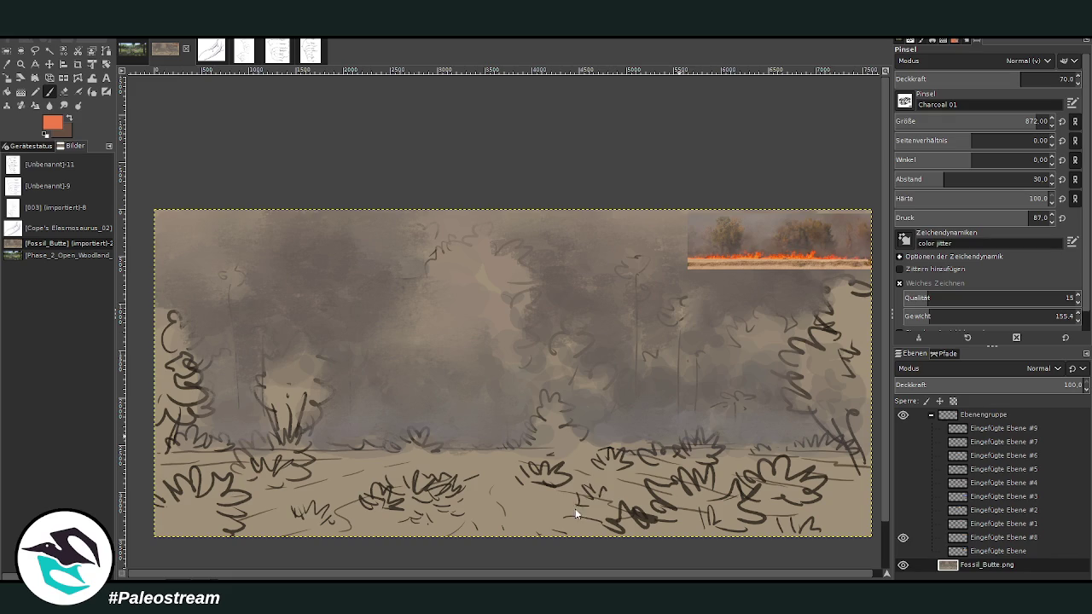
{"action": "type", "text": "85"}
{"action": "left_click_drag", "start_coordinate": [1006, 125], "coordinate": [964, 124]}
{"action": "left_click_drag", "start_coordinate": [913, 81], "coordinate": [933, 79]}
{"action": "left_click_drag", "start_coordinate": [485, 440], "coordinate": [455, 446]}
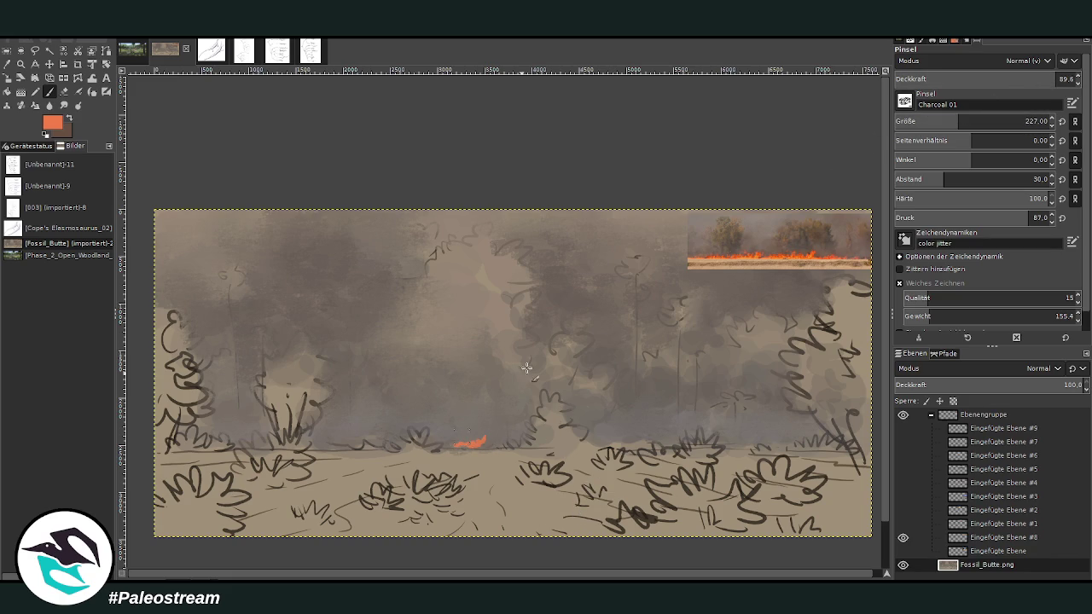
{"action": "left_click_drag", "start_coordinate": [960, 122], "coordinate": [970, 122]}
{"action": "left_click", "coordinate": [1032, 78]}
{"action": "mouse_move", "coordinate": [473, 443]}
{"action": "left_mouse_down"}
{"action": "mouse_move", "coordinate": [433, 440]}
{"action": "mouse_move", "coordinate": [512, 441]}
{"action": "mouse_move", "coordinate": [220, 440]}
{"action": "mouse_move", "coordinate": [256, 440]}
{"action": "left_mouse_up"}
Step: Extend the orange fire line to the right, lighten it, and pick a redder salmon flame colour
{"action": "left_click_drag", "start_coordinate": [597, 442], "coordinate": [673, 442]}
{"action": "left_click_drag", "start_coordinate": [745, 439], "coordinate": [834, 441]}
{"action": "left_click_drag", "start_coordinate": [731, 440], "coordinate": [779, 440]}
{"action": "mouse_move", "coordinate": [628, 433]}
{"action": "left_mouse_down"}
{"action": "mouse_move", "coordinate": [597, 441]}
{"action": "mouse_move", "coordinate": [682, 439]}
{"action": "left_mouse_up"}
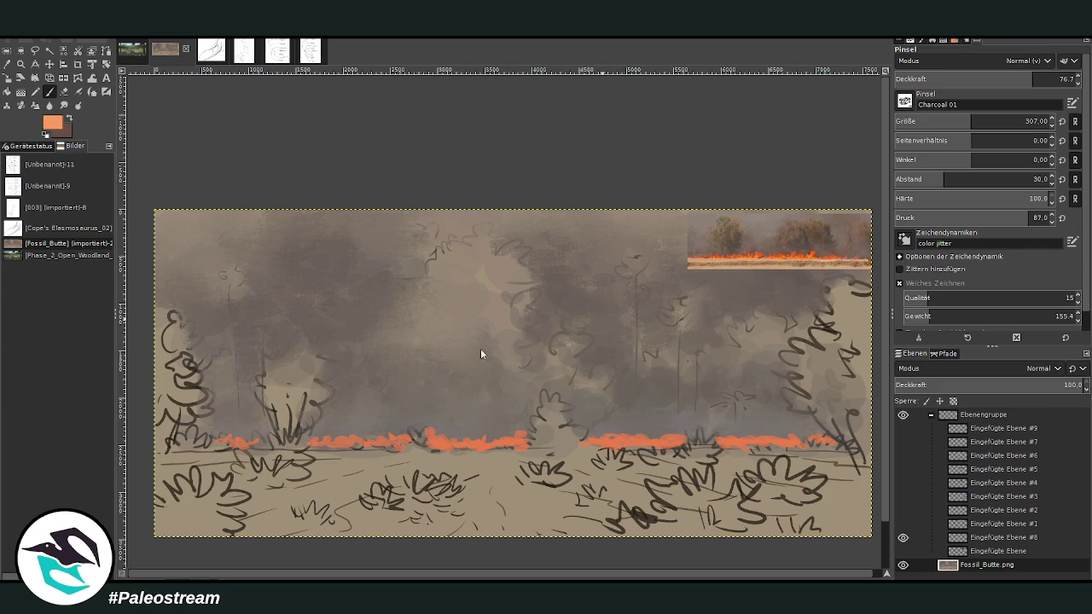
{"action": "mouse_move", "coordinate": [499, 444]}
{"action": "left_mouse_down"}
{"action": "mouse_move", "coordinate": [412, 432]}
{"action": "mouse_move", "coordinate": [796, 447]}
{"action": "left_mouse_up"}
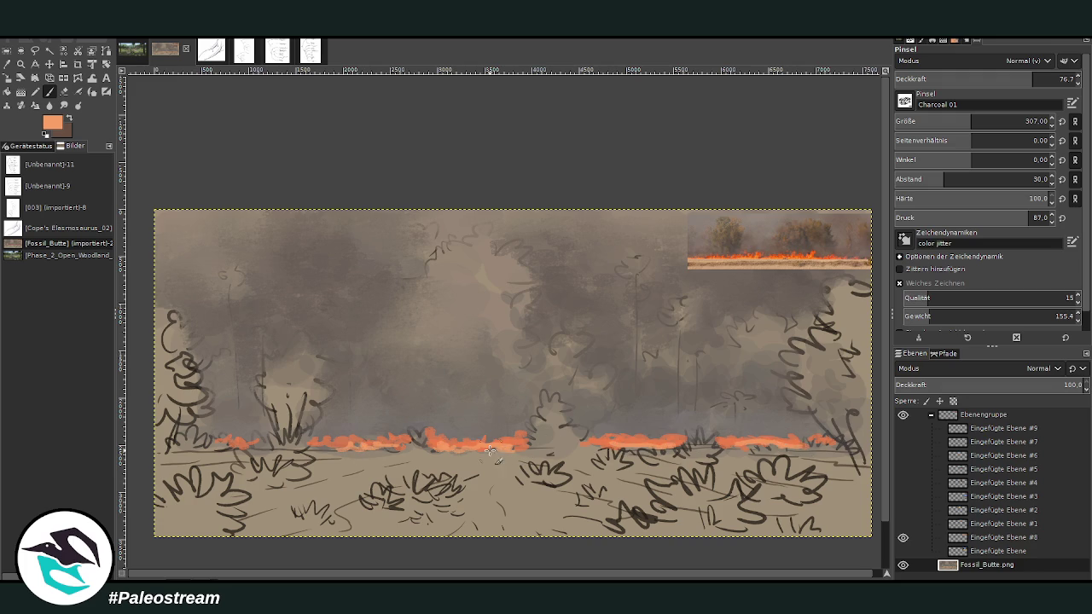
{"action": "left_click_drag", "start_coordinate": [357, 446], "coordinate": [220, 444]}
{"action": "left_click", "coordinate": [520, 443], "text": "ctrl"}
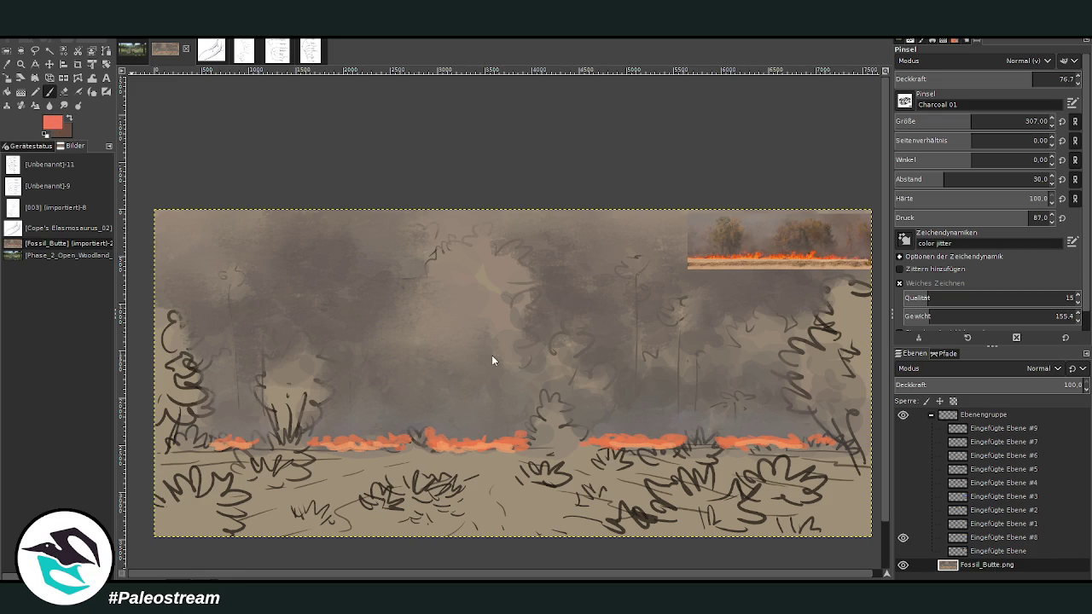
{"action": "left_click", "coordinate": [50, 64]}
Step: Move the fire reference photo to the centre of the painting and zoom in around it
{"action": "left_click_drag", "start_coordinate": [730, 251], "coordinate": [627, 342]}
{"action": "key", "text": "z"}
{"action": "left_click_drag", "start_coordinate": [545, 294], "coordinate": [729, 478]}
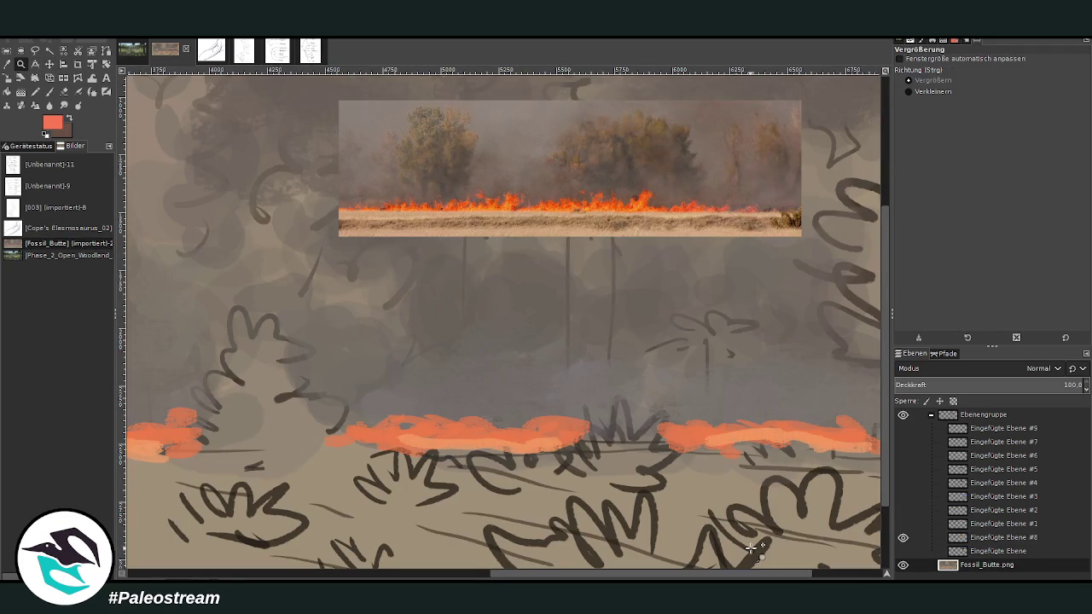
Step: With a size-149 paintbrush, dab red flames across the orange fire band
{"action": "left_click", "coordinate": [50, 91]}
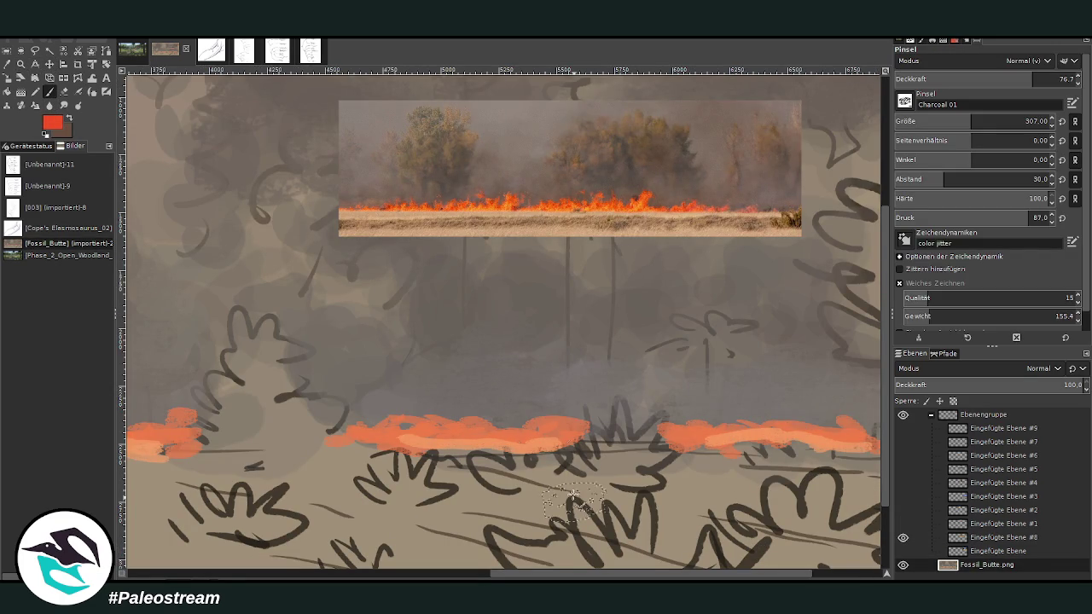
{"action": "left_click_drag", "start_coordinate": [423, 411], "coordinate": [388, 417]}
{"action": "left_click", "coordinate": [943, 121]}
{"action": "mouse_move", "coordinate": [514, 405]}
{"action": "left_mouse_down"}
{"action": "mouse_move", "coordinate": [516, 422]}
{"action": "mouse_move", "coordinate": [486, 427]}
{"action": "mouse_move", "coordinate": [553, 417]}
{"action": "left_mouse_up"}
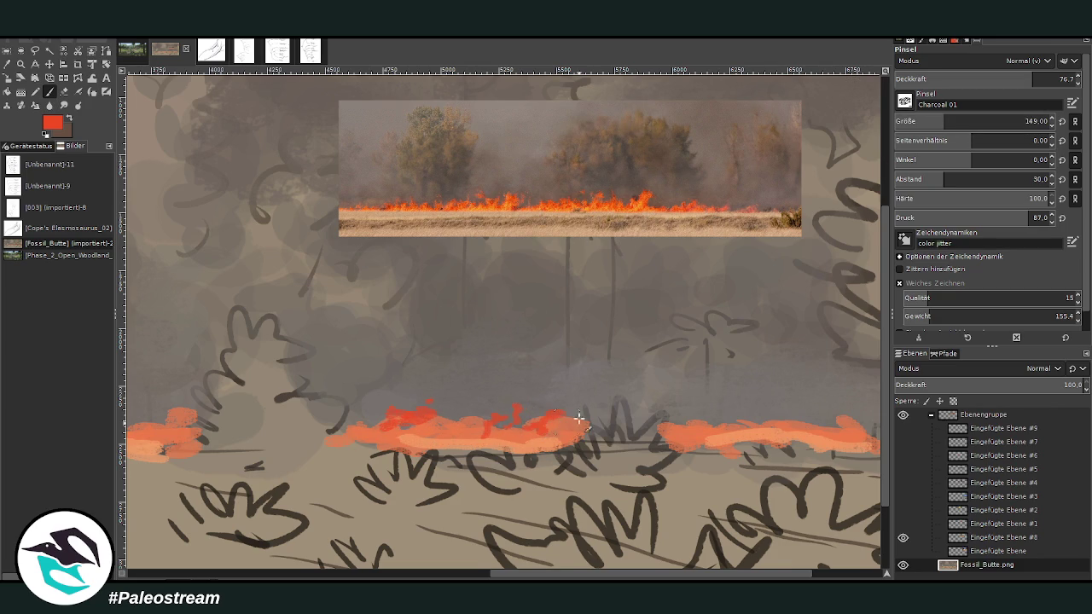
{"action": "left_click_drag", "start_coordinate": [362, 414], "coordinate": [347, 433]}
{"action": "scroll", "coordinate": [716, 422], "scroll_direction": "right", "scroll_amount": 5}
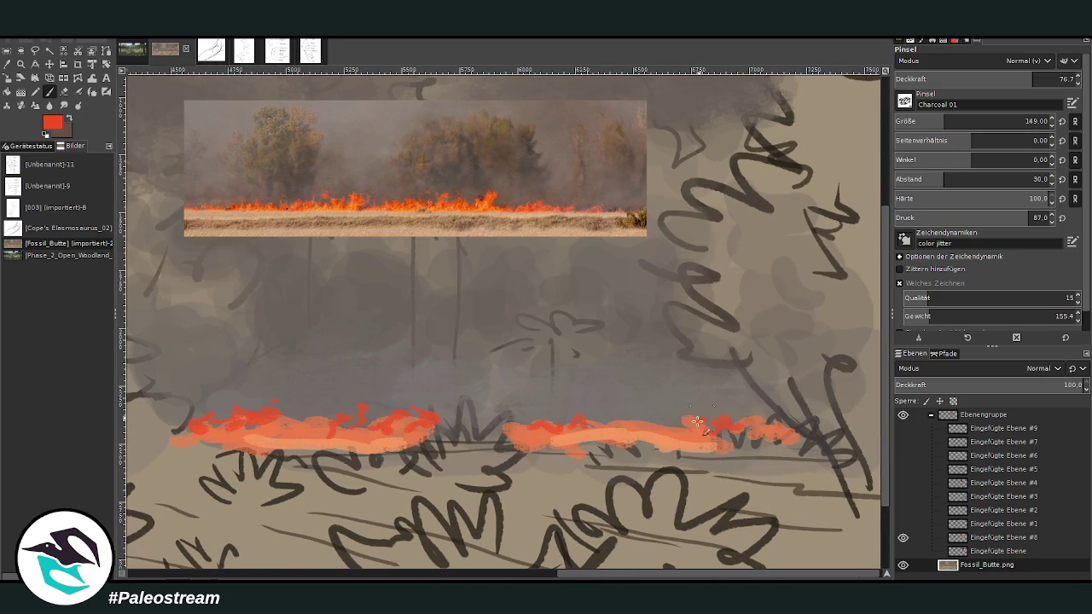
{"action": "left_click_drag", "start_coordinate": [582, 426], "coordinate": [776, 423]}
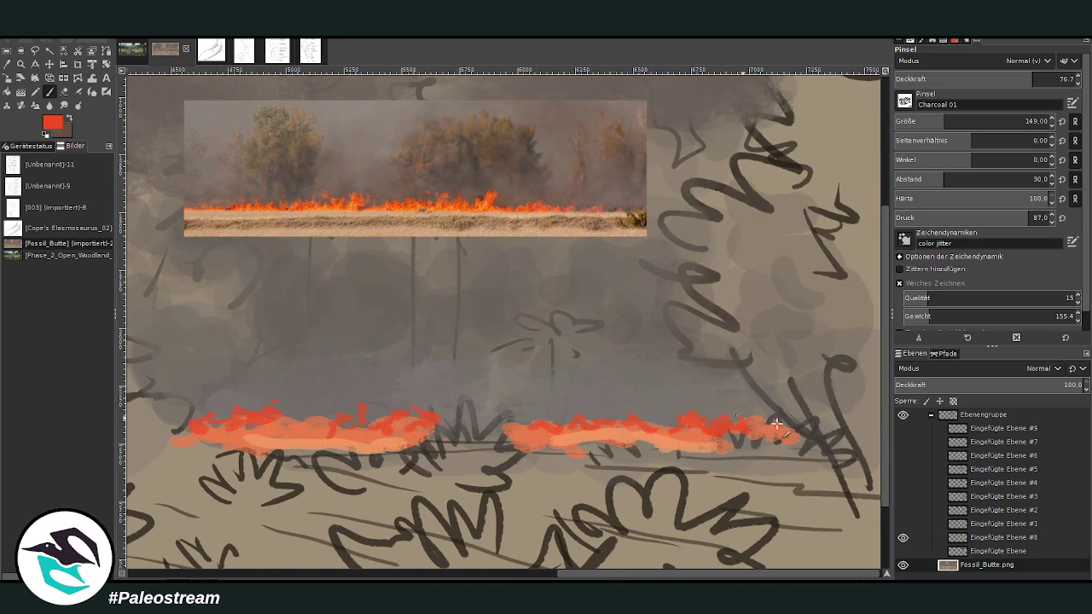
Step: Lower brush opacity to about 50.8 and paint red-orange flame strokes along the fire band
{"action": "left_click_drag", "start_coordinate": [1032, 79], "coordinate": [986, 78]}
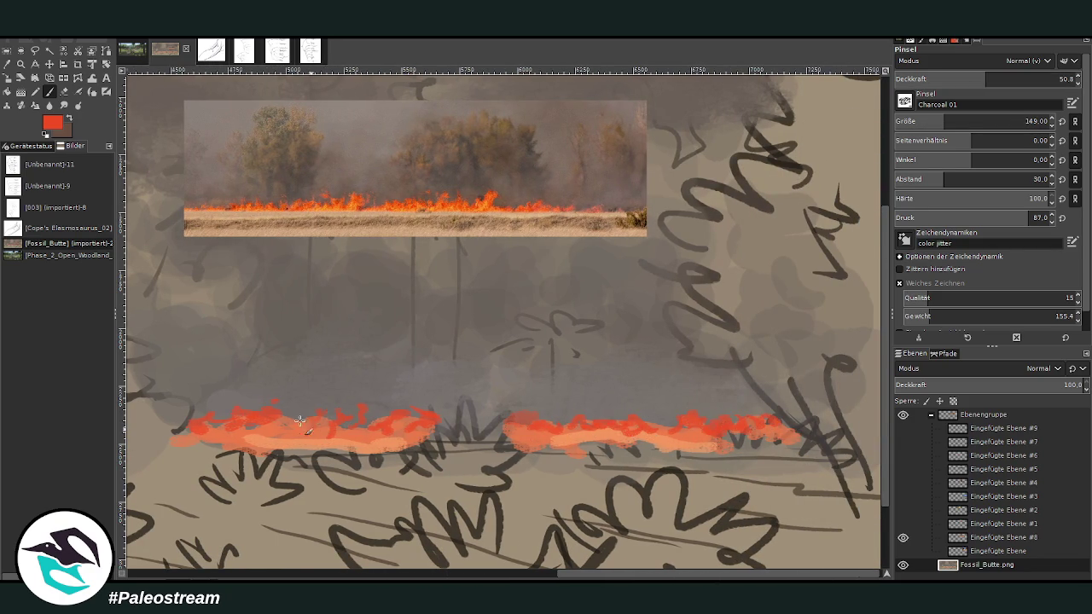
{"action": "scroll", "coordinate": [506, 415], "scroll_direction": "up", "scroll_amount": 1}
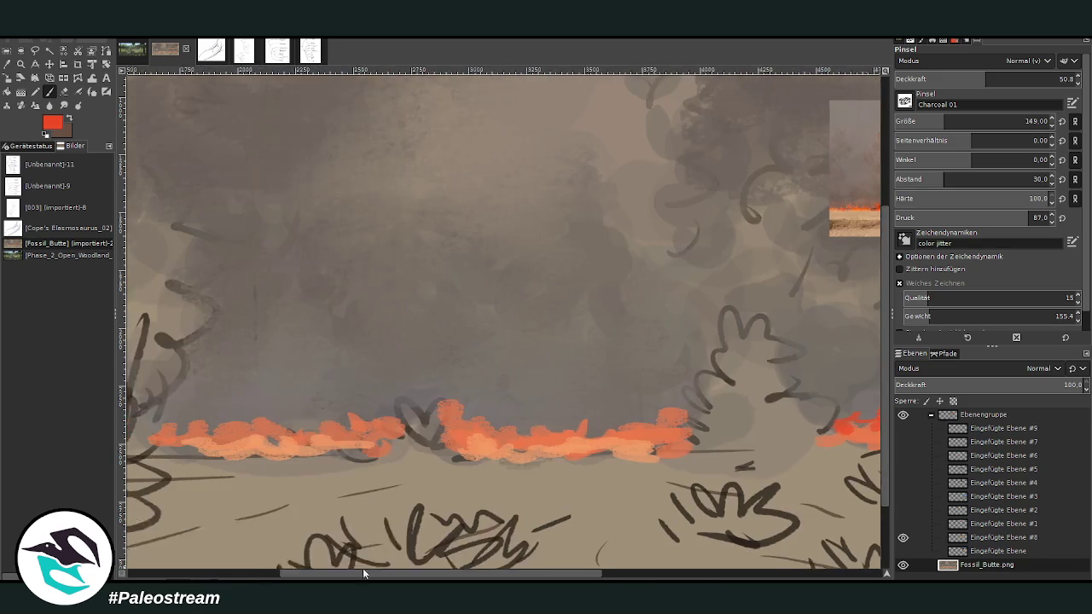
{"action": "scroll", "coordinate": [506, 416], "scroll_direction": "up", "scroll_amount": 1}
{"action": "mouse_move", "coordinate": [506, 415]}
{"action": "left_mouse_down"}
{"action": "mouse_move", "coordinate": [651, 422]}
{"action": "mouse_move", "coordinate": [695, 405]}
{"action": "mouse_move", "coordinate": [703, 433]}
{"action": "mouse_move", "coordinate": [540, 410]}
{"action": "left_mouse_up"}
{"action": "left_click_drag", "start_coordinate": [309, 424], "coordinate": [237, 420]}
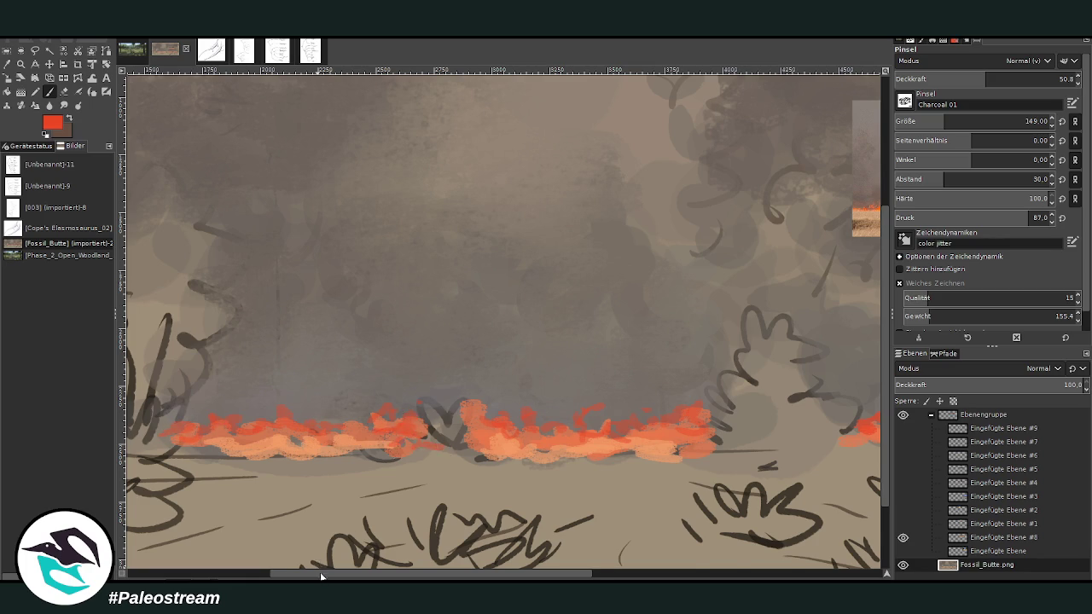
{"action": "scroll", "coordinate": [321, 576], "scroll_direction": "left", "scroll_amount": 5}
{"action": "mouse_move", "coordinate": [296, 420]}
{"action": "left_mouse_down"}
{"action": "mouse_move", "coordinate": [273, 408]}
{"action": "mouse_move", "coordinate": [143, 421]}
{"action": "left_mouse_up"}
{"action": "left_click_drag", "start_coordinate": [346, 420], "coordinate": [382, 417]}
Step: Paint a red plume rising from the centre of the fire
{"action": "scroll", "coordinate": [482, 566], "scroll_direction": "right", "scroll_amount": 9}
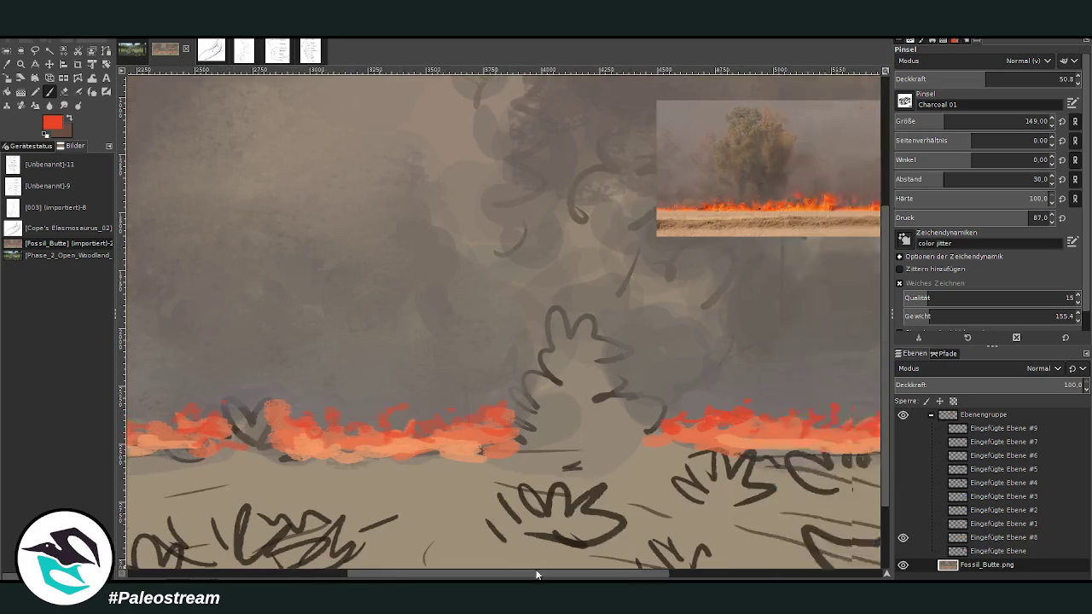
{"action": "scroll", "coordinate": [426, 461], "scroll_direction": "right", "scroll_amount": 5}
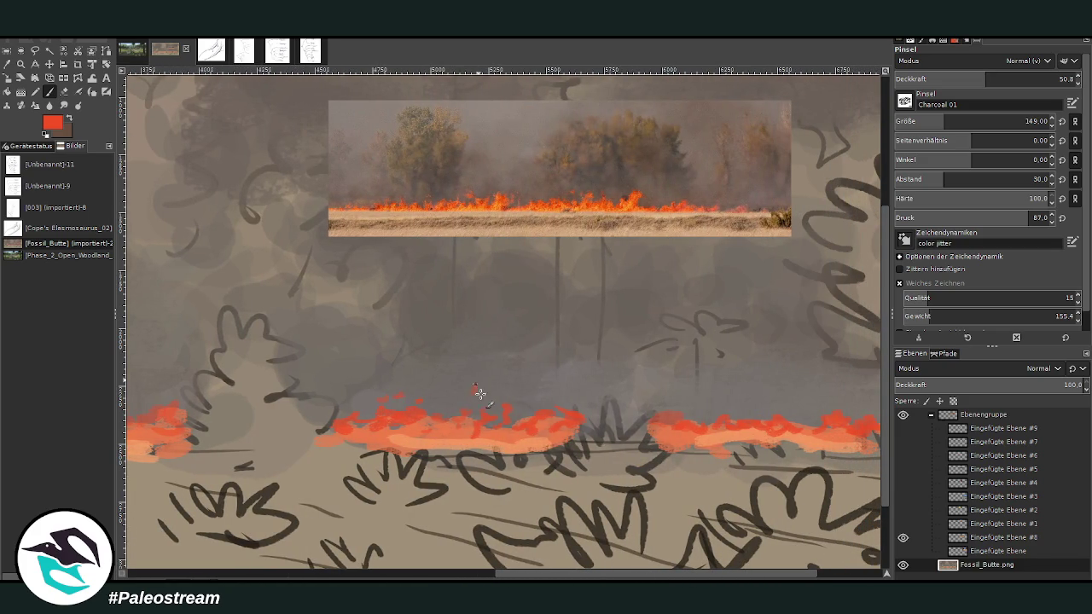
{"action": "left_click_drag", "start_coordinate": [546, 388], "coordinate": [555, 378]}
{"action": "left_click_drag", "start_coordinate": [561, 373], "coordinate": [532, 383]}
Step: Sample lighter yellow-orange fire colours and raise the brush opacity to 78.5
{"action": "left_click", "coordinate": [536, 452], "text": "ctrl"}
{"action": "left_click", "coordinate": [503, 357], "text": "ctrl"}
{"action": "left_click", "coordinate": [531, 453], "text": "ctrl"}
{"action": "left_click", "coordinate": [533, 456], "text": "ctrl"}
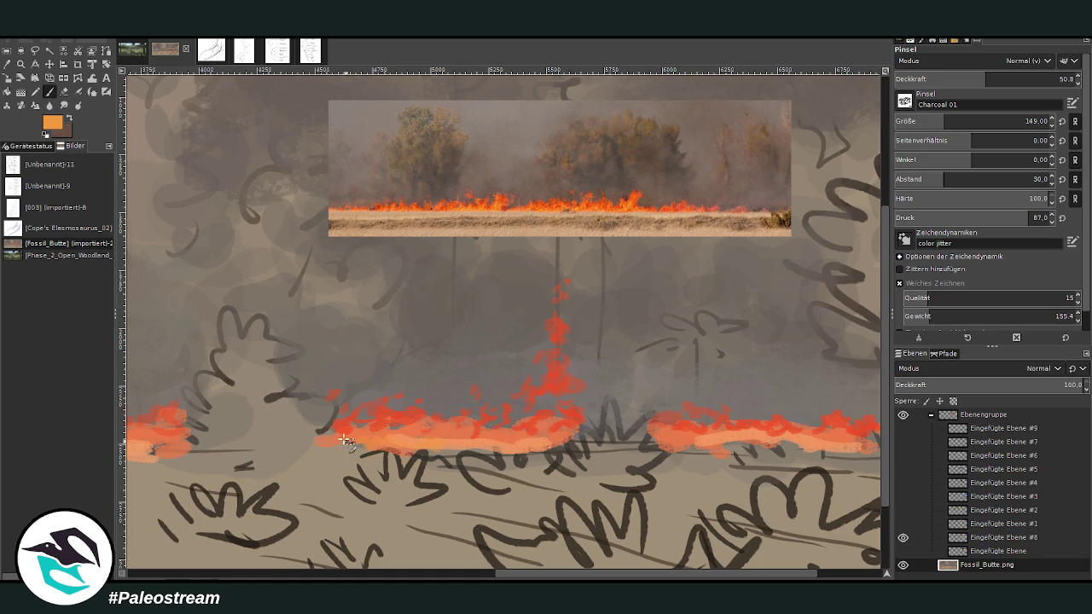
{"action": "left_click_drag", "start_coordinate": [986, 83], "coordinate": [1035, 83]}
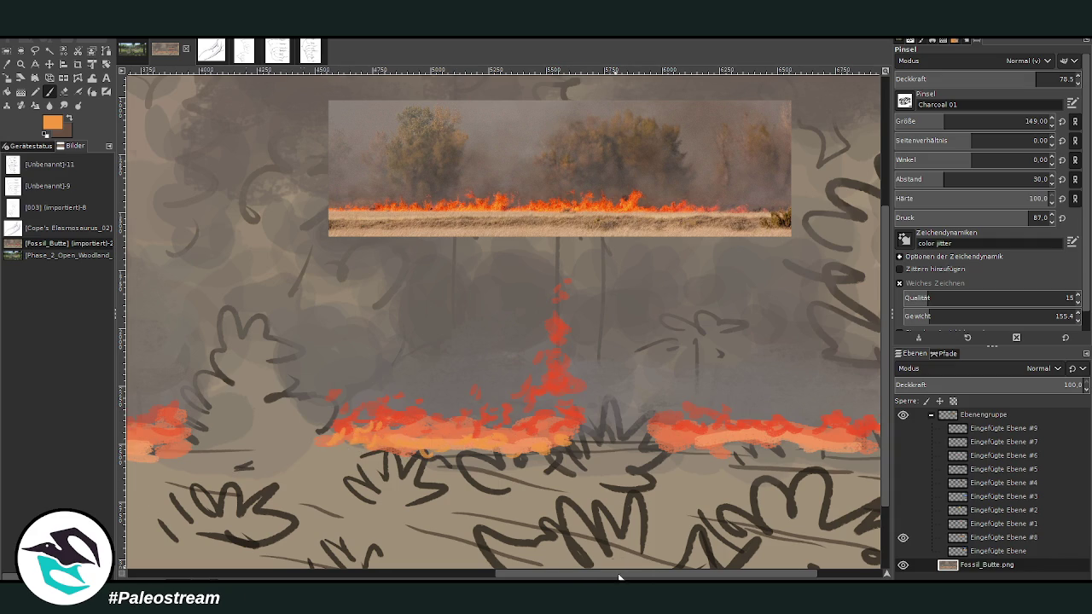
Step: Paint light orange highlights along the fire band, extending them leftward
{"action": "scroll", "coordinate": [618, 578], "scroll_direction": "right", "scroll_amount": 3}
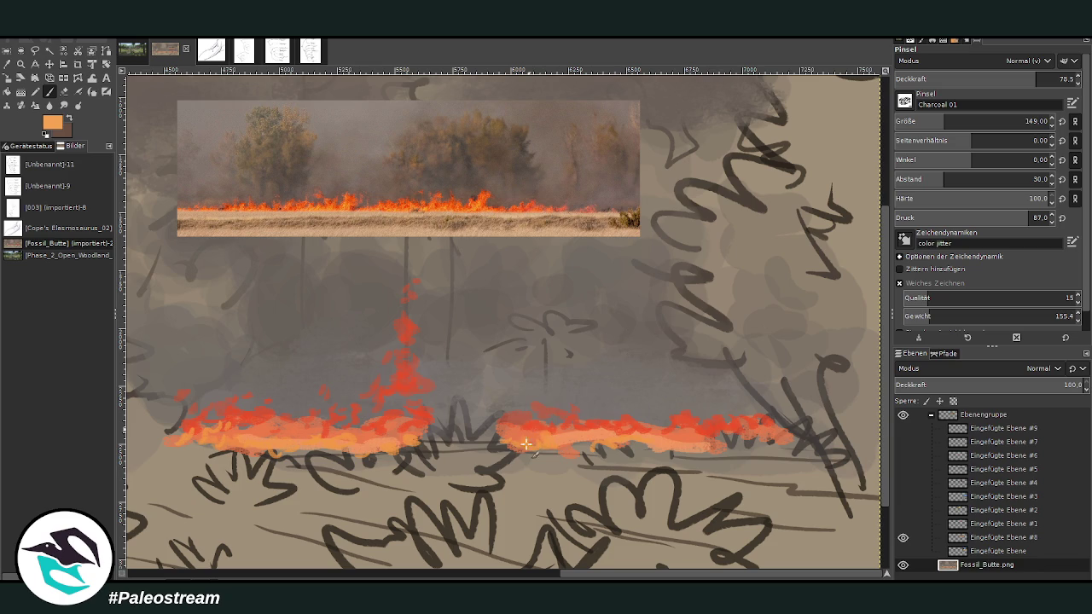
{"action": "left_click_drag", "start_coordinate": [676, 444], "coordinate": [722, 433]}
{"action": "left_click_drag", "start_coordinate": [633, 572], "coordinate": [437, 572]}
{"action": "left_click_drag", "start_coordinate": [448, 435], "coordinate": [294, 450]}
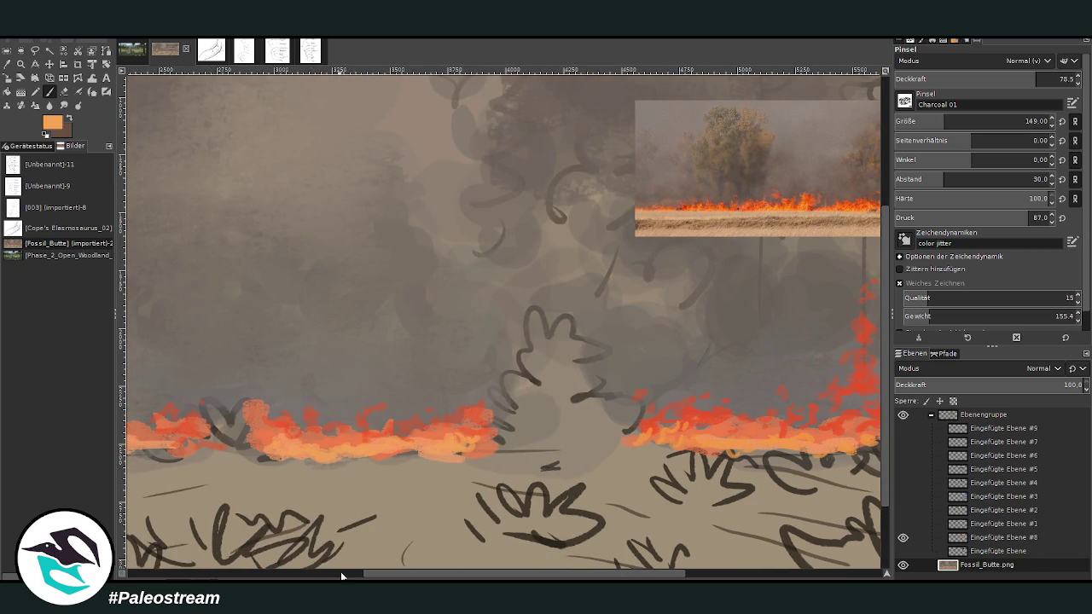
{"action": "left_click_drag", "start_coordinate": [341, 572], "coordinate": [179, 572]}
{"action": "mouse_move", "coordinate": [506, 448]}
{"action": "left_mouse_down"}
{"action": "mouse_move", "coordinate": [576, 444]}
{"action": "mouse_move", "coordinate": [323, 450]}
{"action": "mouse_move", "coordinate": [402, 462]}
{"action": "left_mouse_up"}
{"action": "left_click_drag", "start_coordinate": [337, 573], "coordinate": [266, 573]}
{"action": "mouse_move", "coordinate": [281, 452]}
{"action": "left_mouse_down"}
{"action": "mouse_move", "coordinate": [376, 443]}
{"action": "mouse_move", "coordinate": [349, 445]}
{"action": "left_mouse_up"}
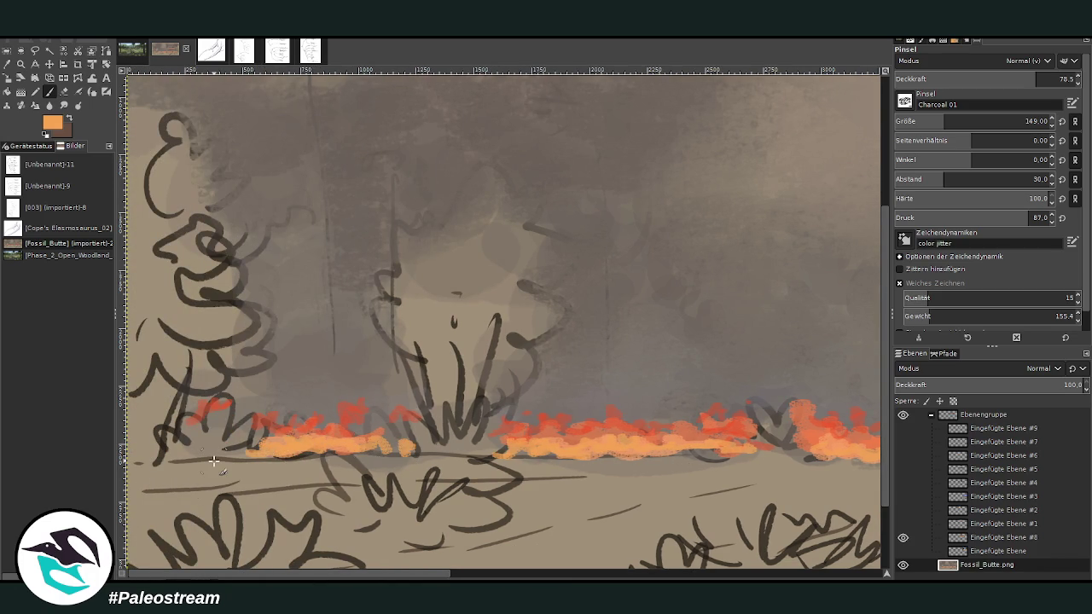
{"action": "key", "text": "minus"}
{"action": "key", "text": "minus"}
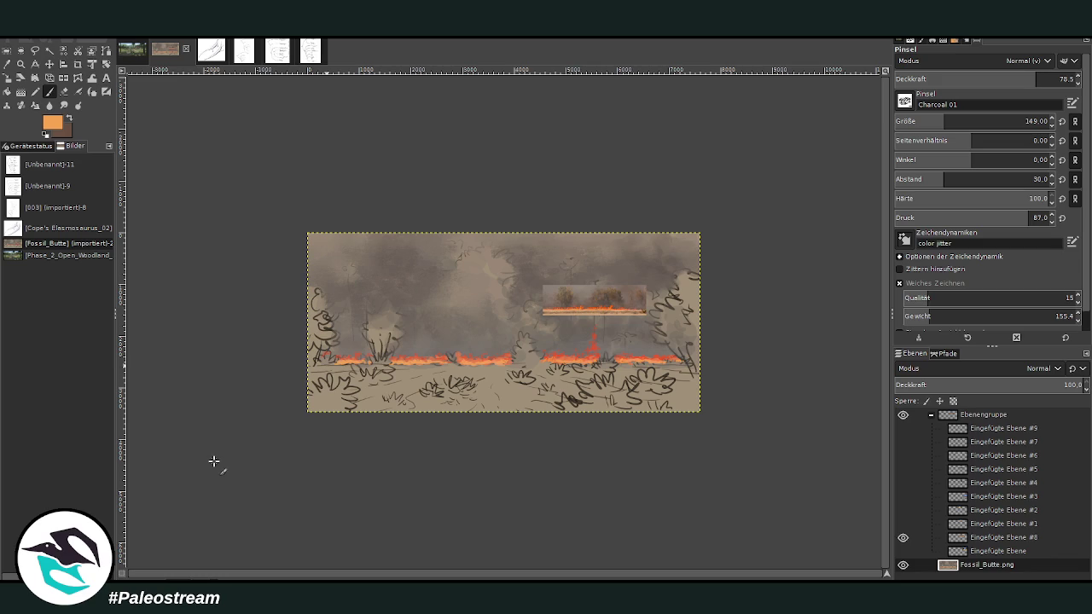
{"action": "left_click", "coordinate": [21, 65]}
{"action": "left_click_drag", "start_coordinate": [397, 220], "coordinate": [691, 430]}
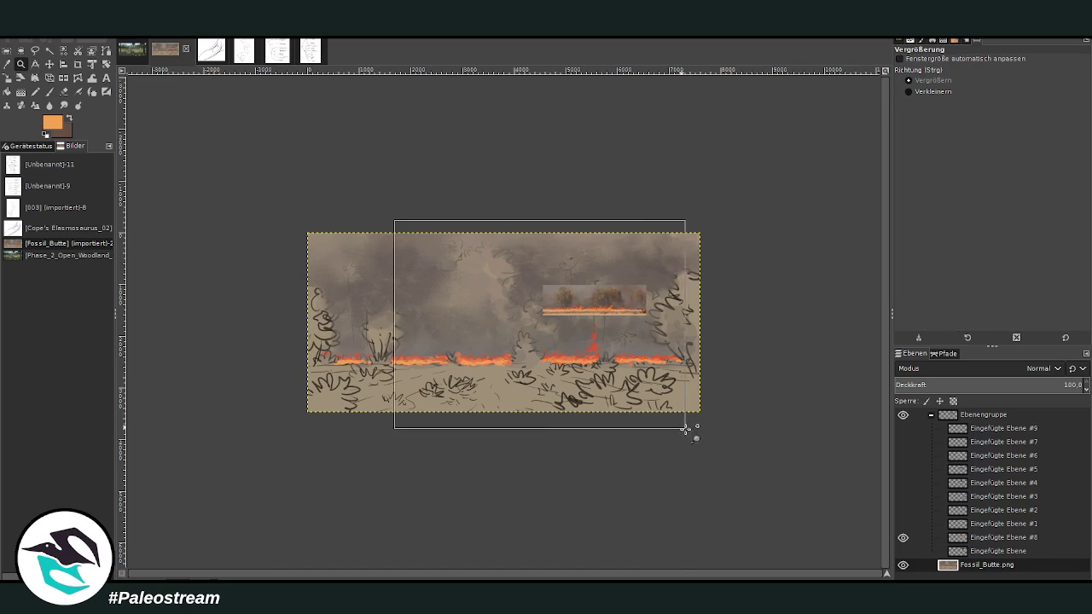
Step: Sample grey-brown and darker grey smoke colours from the canvas
{"action": "left_click", "coordinate": [7, 64]}
{"action": "left_click", "coordinate": [434, 371]}
{"action": "left_click", "coordinate": [48, 91]}
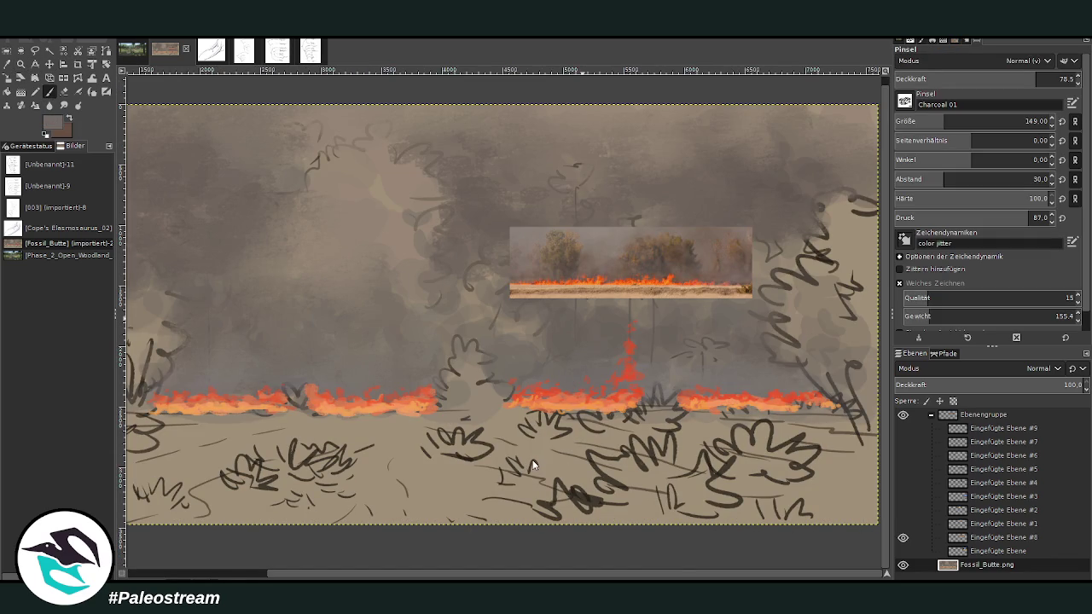
{"action": "left_click", "coordinate": [423, 292], "text": "ctrl"}
Step: Set the brush to size 426 at 16.1 opacity, then pick a light tan ground colour
{"action": "left_click_drag", "start_coordinate": [913, 126], "coordinate": [978, 100]}
{"action": "left_click", "coordinate": [981, 78]}
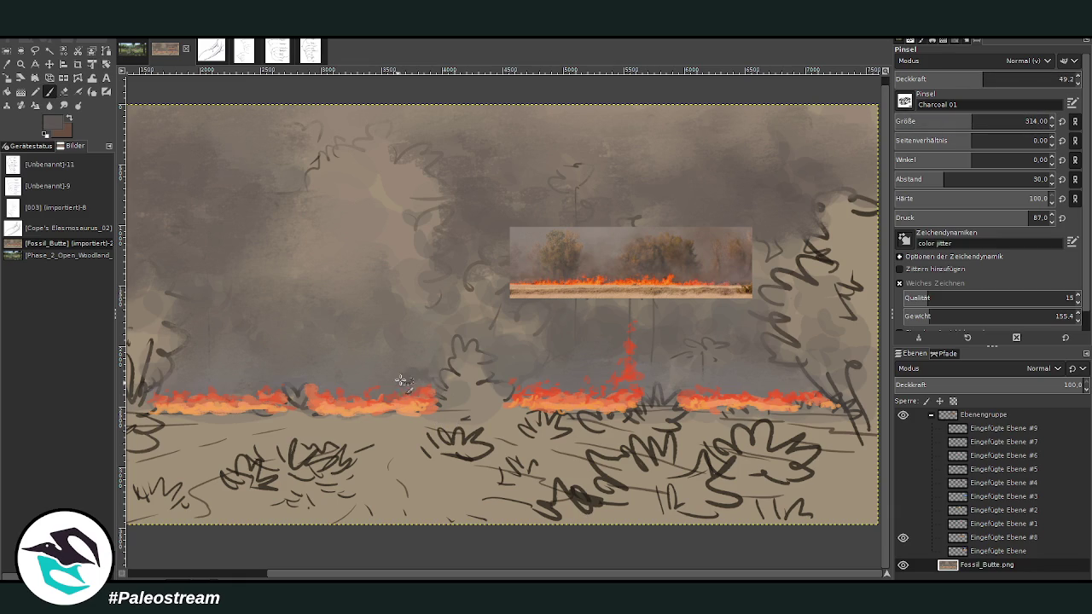
{"action": "left_click", "coordinate": [942, 79]}
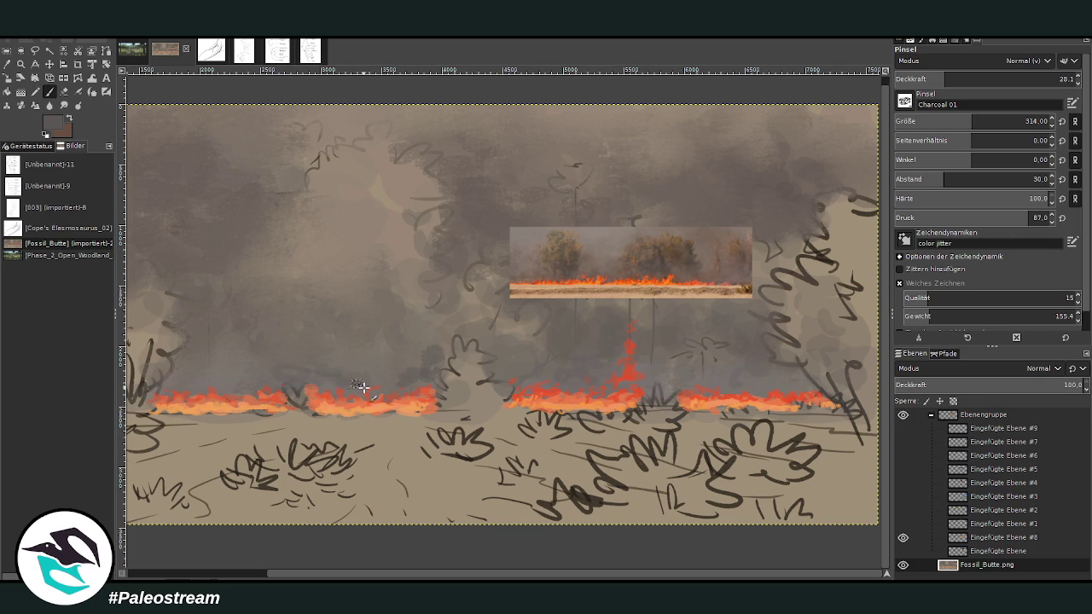
{"action": "left_click_drag", "start_coordinate": [972, 121], "coordinate": [987, 121]}
{"action": "left_click_drag", "start_coordinate": [945, 79], "coordinate": [921, 79]}
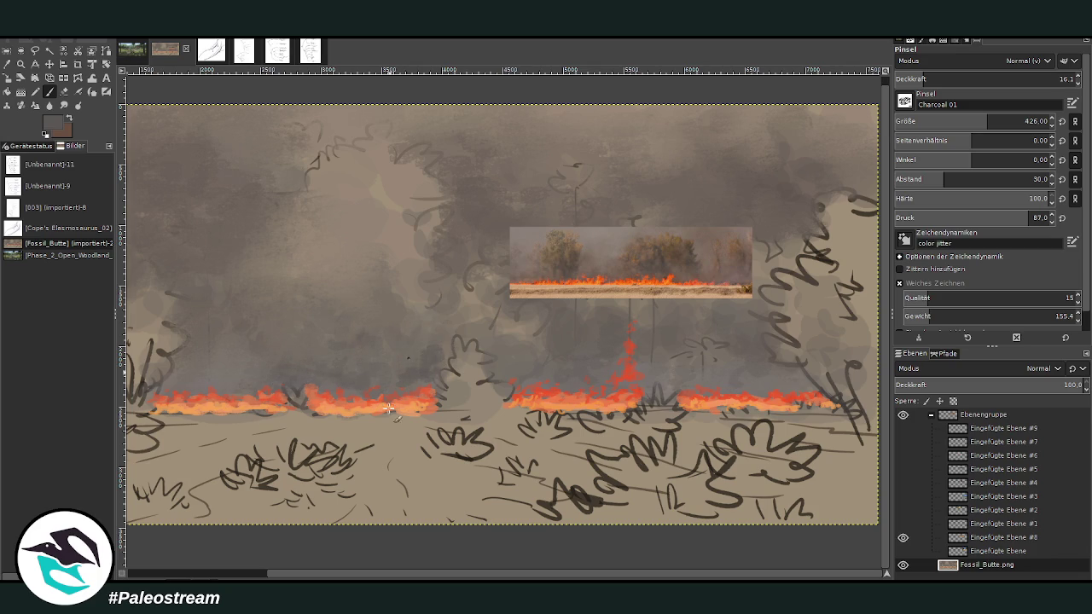
{"action": "scroll", "coordinate": [286, 577], "scroll_direction": "left", "scroll_amount": 3}
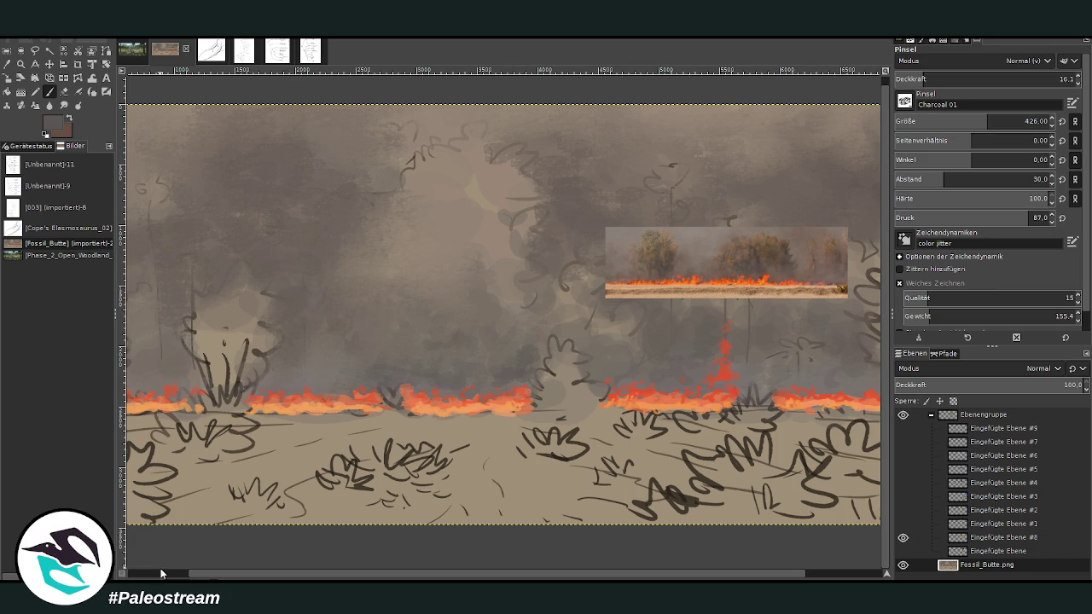
{"action": "scroll", "coordinate": [164, 574], "scroll_direction": "left", "scroll_amount": 2}
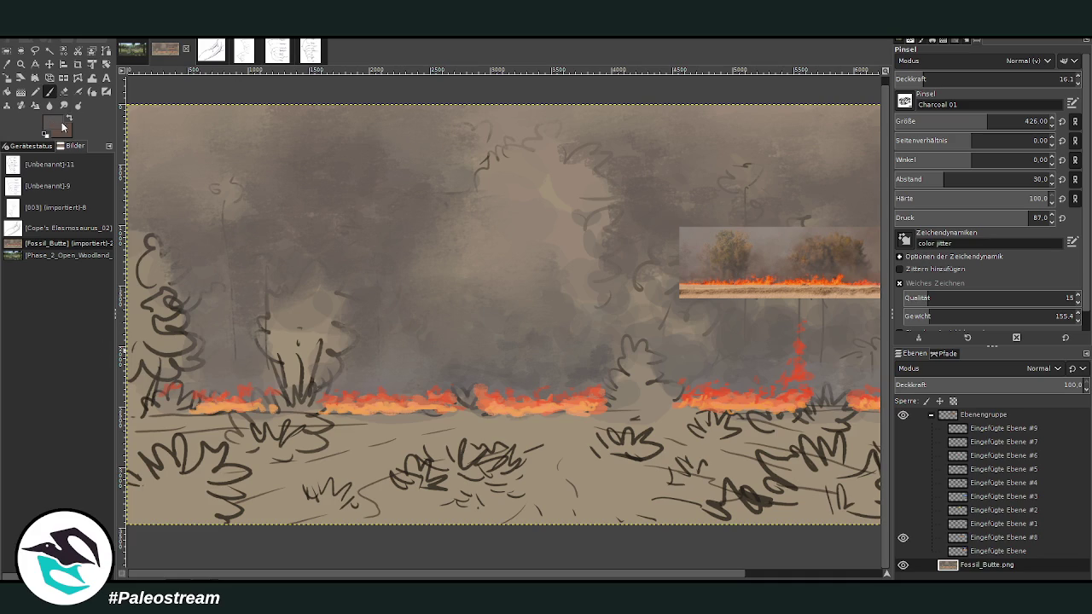
{"action": "left_click", "coordinate": [433, 401], "text": "ctrl"}
Step: At opacity 71.9 and size 572, paint light tan across the bottom ground
{"action": "left_click", "coordinate": [1023, 78]}
{"action": "left_click_drag", "start_coordinate": [994, 122], "coordinate": [1004, 122]}
{"action": "left_click_drag", "start_coordinate": [452, 497], "coordinate": [307, 520]}
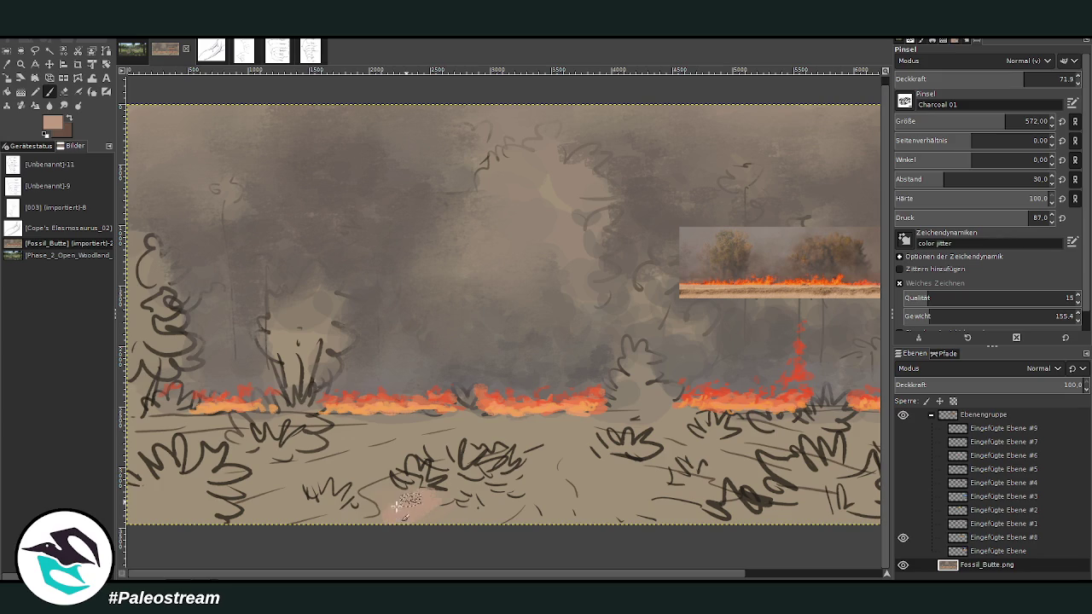
{"action": "mouse_move", "coordinate": [461, 512]}
{"action": "left_mouse_down"}
{"action": "mouse_move", "coordinate": [631, 476]}
{"action": "mouse_move", "coordinate": [537, 435]}
{"action": "mouse_move", "coordinate": [427, 424]}
{"action": "mouse_move", "coordinate": [311, 438]}
{"action": "mouse_move", "coordinate": [364, 449]}
{"action": "left_mouse_up"}
Step: Paint a darker pinkish tan over the ground, softening the lower-middle and right shrub sketch lines
{"action": "left_click", "coordinate": [458, 395], "text": "ctrl"}
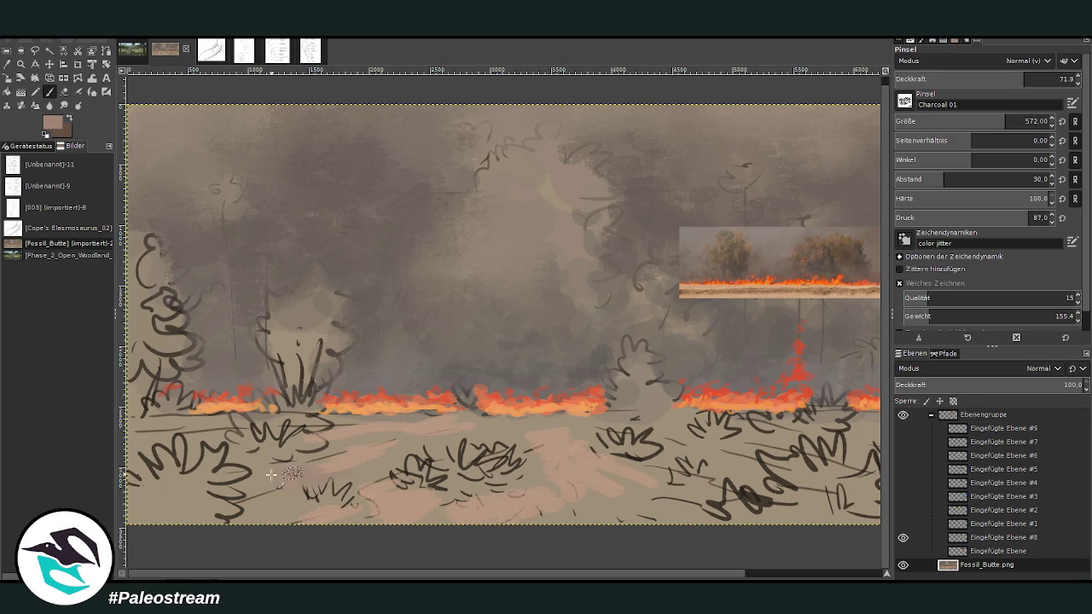
{"action": "left_click_drag", "start_coordinate": [341, 465], "coordinate": [397, 439]}
{"action": "mouse_move", "coordinate": [480, 432]}
{"action": "left_mouse_down"}
{"action": "mouse_move", "coordinate": [539, 482]}
{"action": "mouse_move", "coordinate": [601, 512]}
{"action": "mouse_move", "coordinate": [691, 503]}
{"action": "mouse_move", "coordinate": [648, 463]}
{"action": "left_mouse_up"}
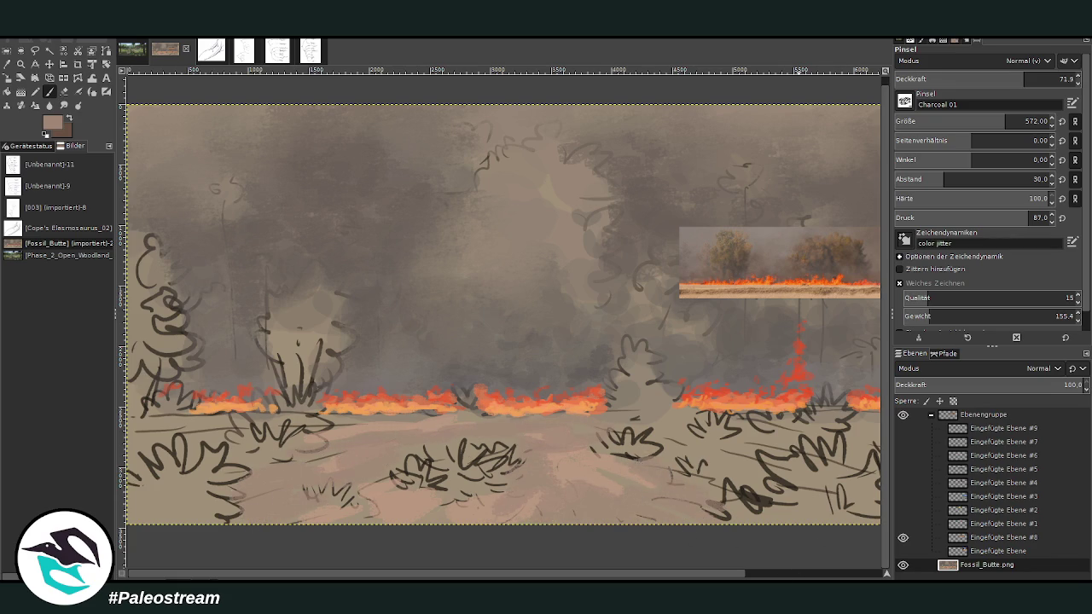
{"action": "left_click", "coordinate": [781, 577]}
{"action": "mouse_move", "coordinate": [793, 517]}
{"action": "left_mouse_down"}
{"action": "mouse_move", "coordinate": [812, 476]}
{"action": "mouse_move", "coordinate": [861, 465]}
{"action": "mouse_move", "coordinate": [840, 513]}
{"action": "left_mouse_up"}
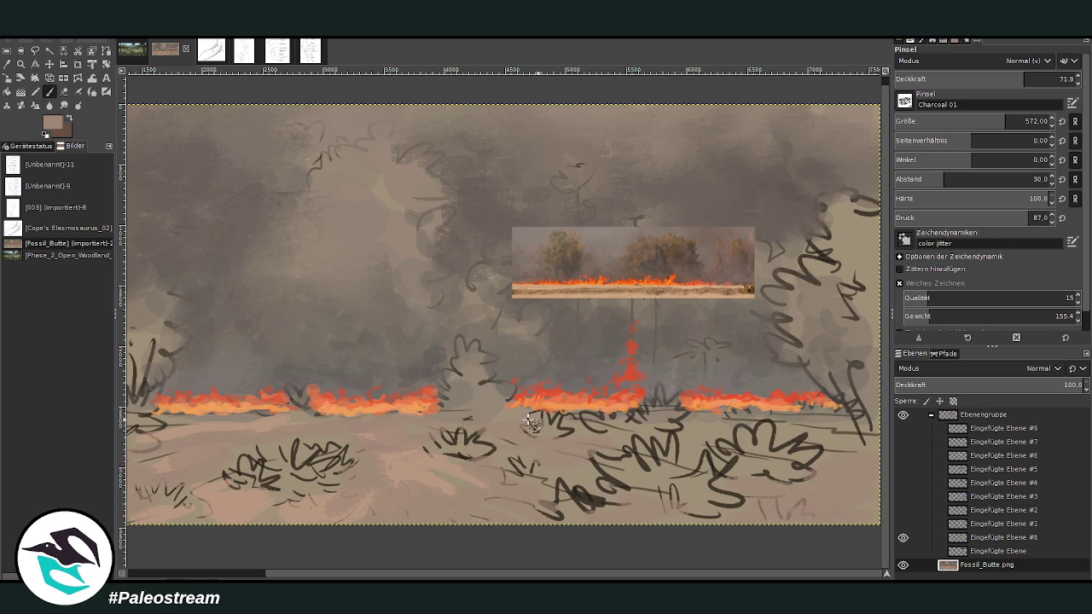
{"action": "mouse_move", "coordinate": [564, 463]}
{"action": "left_mouse_down"}
{"action": "mouse_move", "coordinate": [558, 483]}
{"action": "mouse_move", "coordinate": [478, 469]}
{"action": "mouse_move", "coordinate": [644, 493]}
{"action": "mouse_move", "coordinate": [725, 435]}
{"action": "mouse_move", "coordinate": [853, 428]}
{"action": "mouse_move", "coordinate": [870, 483]}
{"action": "left_mouse_up"}
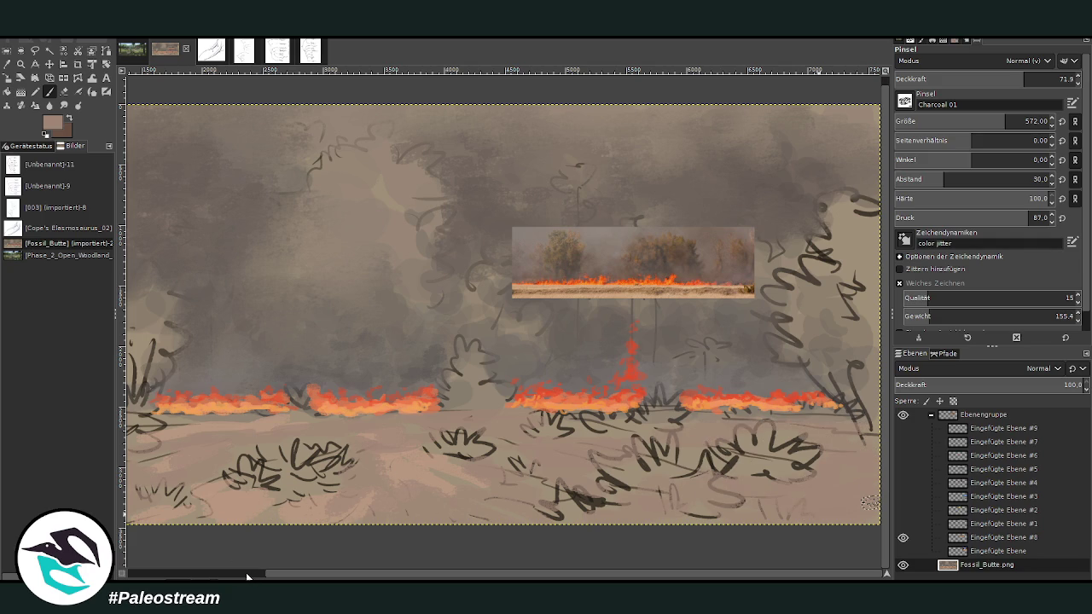
{"action": "scroll", "coordinate": [392, 415], "scroll_direction": "left", "scroll_amount": 4}
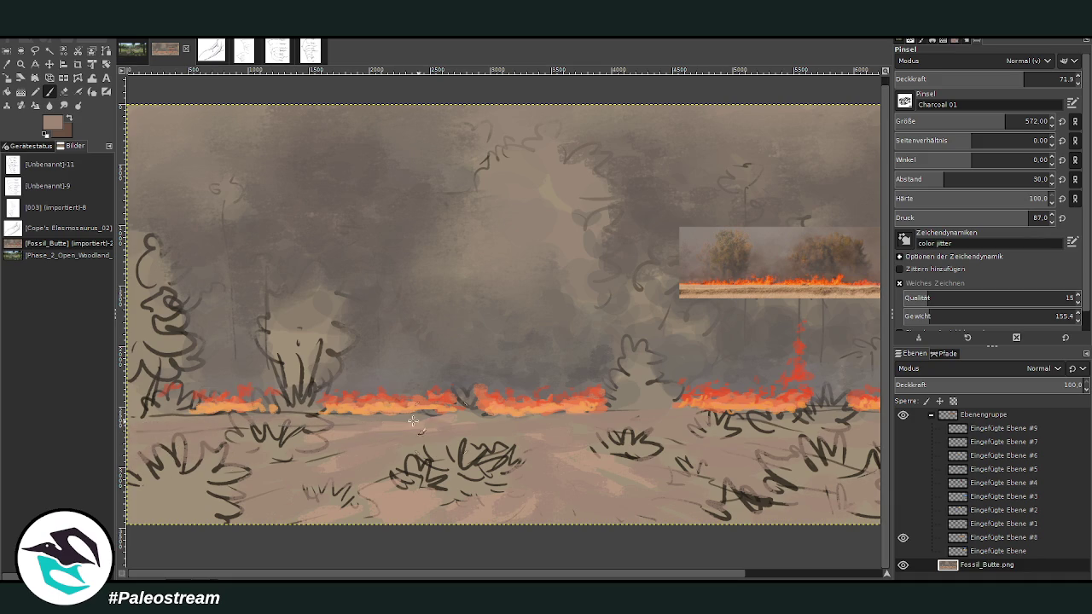
Step: Paint dark brown shadows beneath the foreground and right-hand shrubs
{"action": "left_click", "coordinate": [456, 412], "text": "ctrl"}
{"action": "left_click_drag", "start_coordinate": [496, 483], "coordinate": [388, 495]}
{"action": "left_click_drag", "start_coordinate": [486, 501], "coordinate": [435, 493]}
{"action": "left_click_drag", "start_coordinate": [224, 514], "coordinate": [175, 519]}
{"action": "left_click_drag", "start_coordinate": [307, 460], "coordinate": [270, 446]}
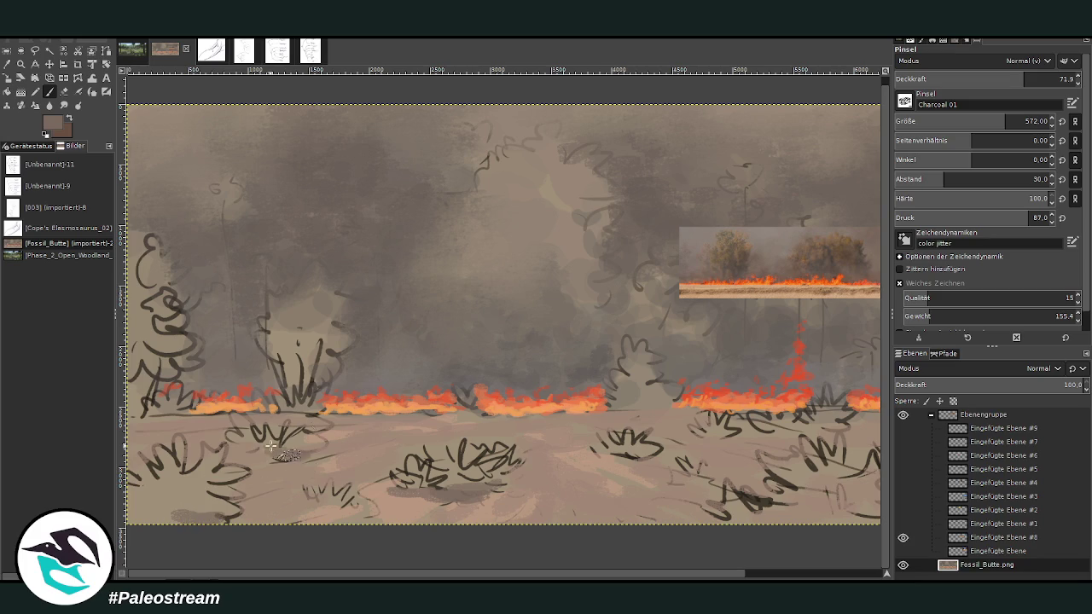
{"action": "scroll", "coordinate": [717, 569], "scroll_direction": "right", "scroll_amount": 3}
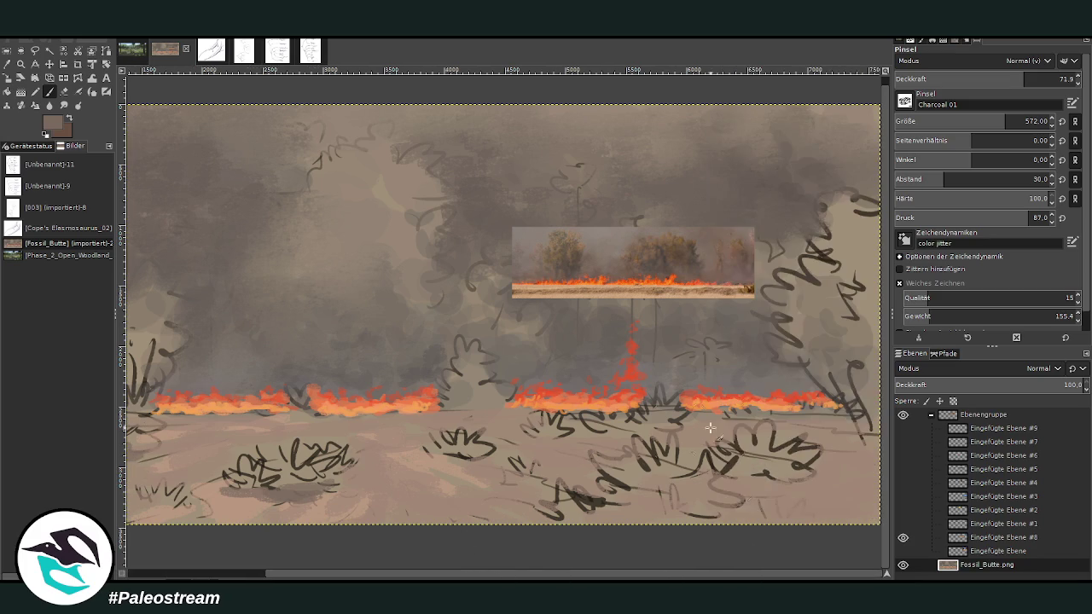
{"action": "mouse_move", "coordinate": [554, 512]}
{"action": "left_mouse_down"}
{"action": "mouse_move", "coordinate": [708, 502]}
{"action": "mouse_move", "coordinate": [597, 508]}
{"action": "left_mouse_up"}
{"action": "left_click_drag", "start_coordinate": [793, 483], "coordinate": [725, 482]}
{"action": "left_click_drag", "start_coordinate": [499, 461], "coordinate": [430, 459]}
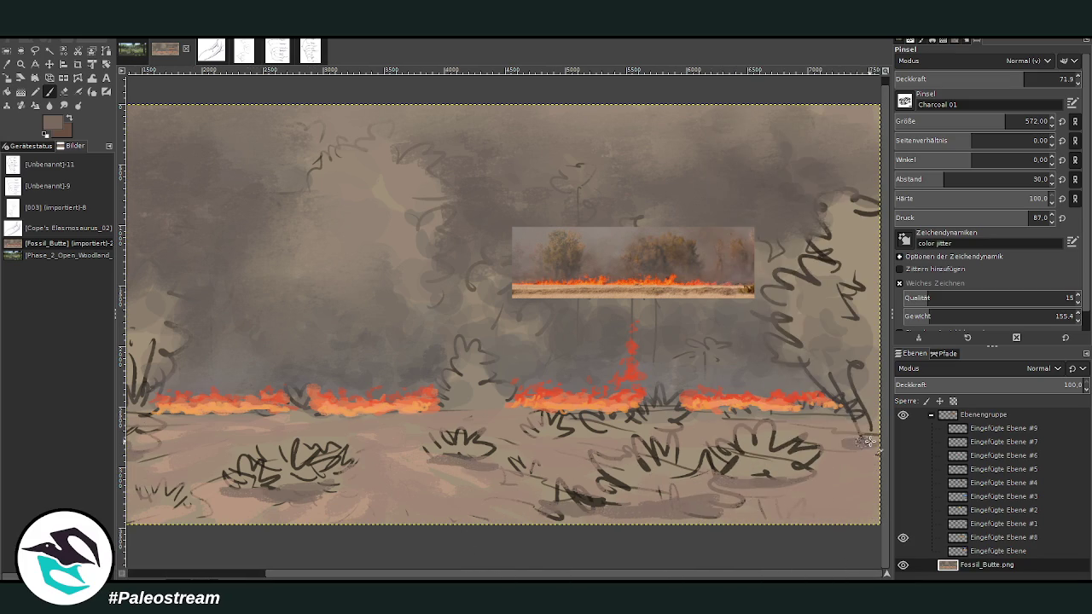
{"action": "left_click_drag", "start_coordinate": [752, 488], "coordinate": [691, 480]}
{"action": "key", "text": "minus"}
{"action": "key", "text": "minus"}
{"action": "key", "text": "z"}
{"action": "left_click_drag", "start_coordinate": [317, 174], "coordinate": [692, 417]}
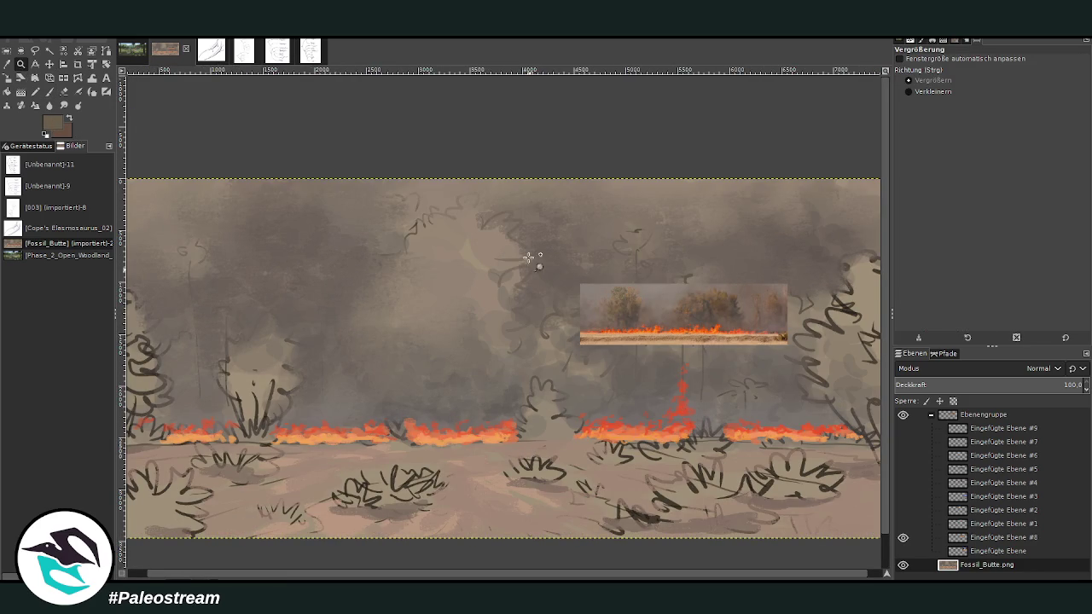
Step: Zoom into the upper middle and paint a dark V-shaped tree mass in the sky
{"action": "key", "text": "1"}
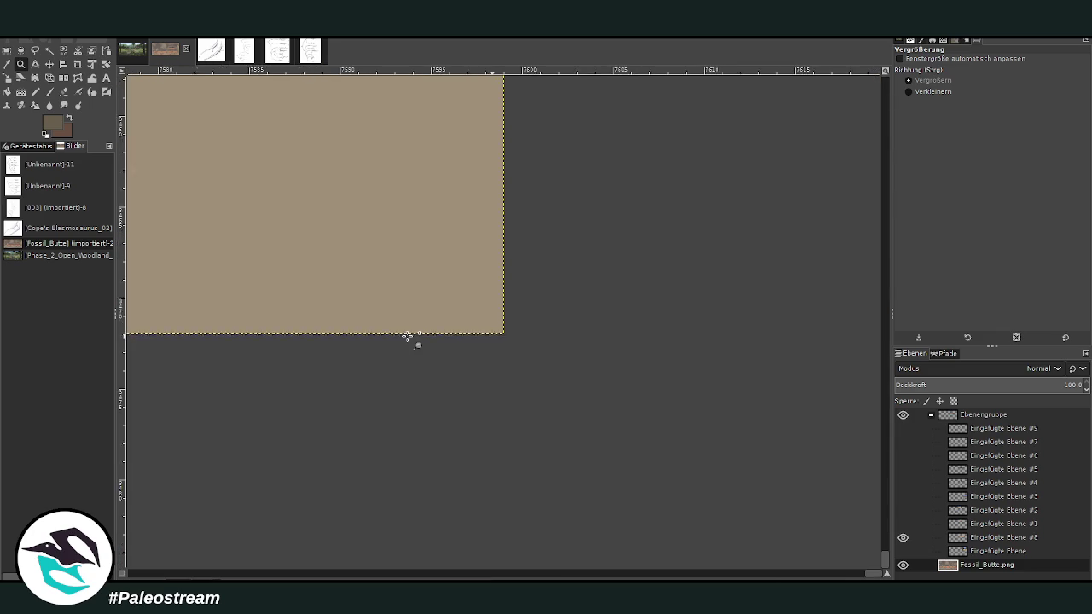
{"action": "scroll", "coordinate": [408, 336], "scroll_direction": "down", "scroll_amount": 5}
{"action": "scroll", "coordinate": [407, 336], "scroll_direction": "down", "scroll_amount": 2}
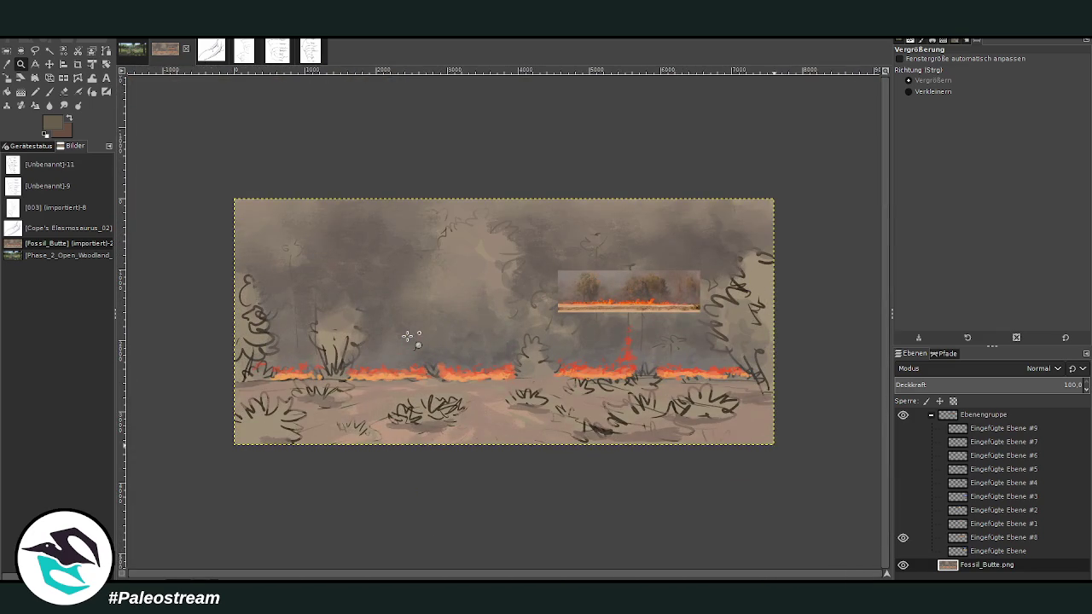
{"action": "left_click_drag", "start_coordinate": [375, 174], "coordinate": [710, 457]}
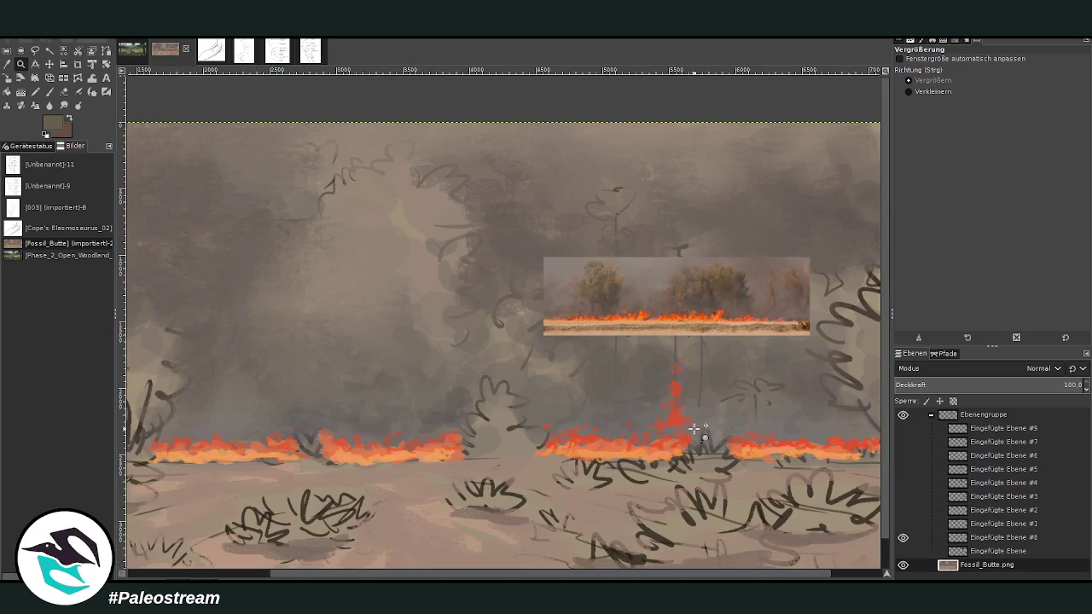
{"action": "key", "text": "p"}
{"action": "left_click_drag", "start_coordinate": [430, 281], "coordinate": [413, 249]}
{"action": "left_click", "coordinate": [1057, 77]}
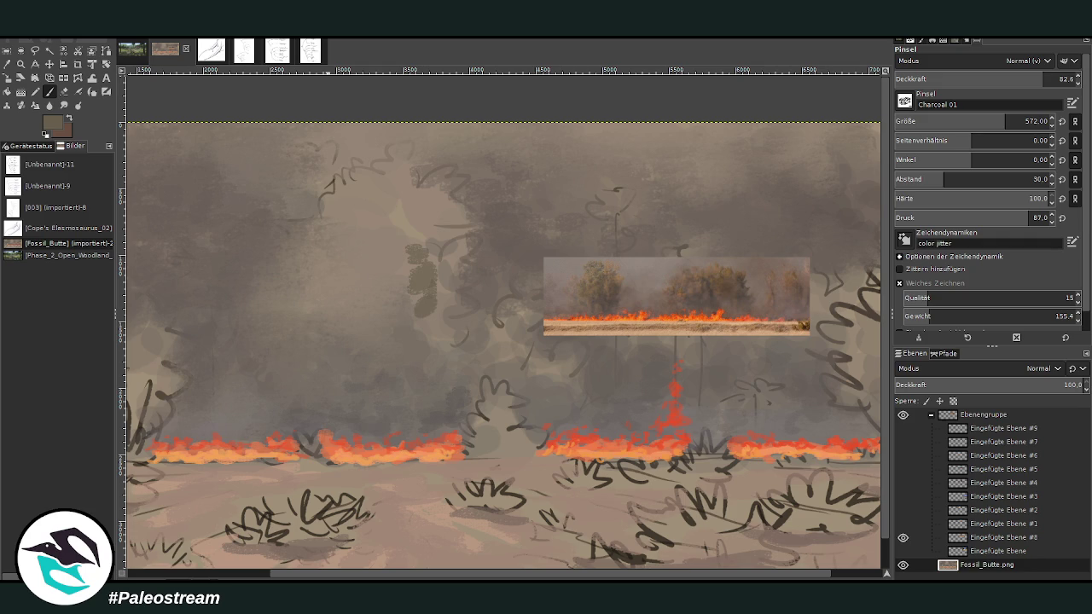
{"action": "mouse_move", "coordinate": [416, 281]}
{"action": "left_mouse_down"}
{"action": "mouse_move", "coordinate": [406, 322]}
{"action": "mouse_move", "coordinate": [380, 271]}
{"action": "left_mouse_up"}
{"action": "mouse_move", "coordinate": [430, 298]}
{"action": "left_mouse_down"}
{"action": "mouse_move", "coordinate": [448, 268]}
{"action": "mouse_move", "coordinate": [426, 328]}
{"action": "left_mouse_up"}
Step: Build up the tree mass with dark dabs toward the upper right, plus lighter chalk strokes left
{"action": "left_click_drag", "start_coordinate": [1006, 121], "coordinate": [966, 54]}
{"action": "mouse_move", "coordinate": [370, 273]}
{"action": "left_mouse_down"}
{"action": "mouse_move", "coordinate": [378, 332]}
{"action": "mouse_move", "coordinate": [448, 308]}
{"action": "left_mouse_up"}
{"action": "left_click_drag", "start_coordinate": [976, 121], "coordinate": [994, 121]}
{"action": "left_click_drag", "start_coordinate": [400, 252], "coordinate": [460, 302]}
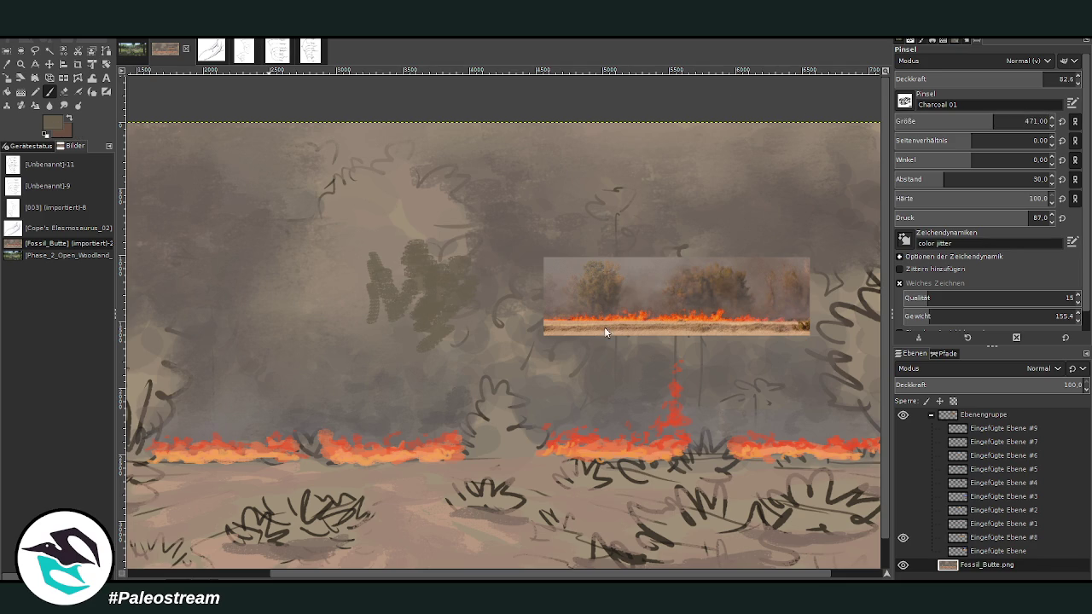
{"action": "mouse_move", "coordinate": [420, 262]}
{"action": "left_mouse_down"}
{"action": "mouse_move", "coordinate": [427, 332]}
{"action": "mouse_move", "coordinate": [375, 307]}
{"action": "mouse_move", "coordinate": [407, 256]}
{"action": "mouse_move", "coordinate": [394, 249]}
{"action": "left_mouse_up"}
{"action": "left_click_drag", "start_coordinate": [437, 242], "coordinate": [465, 260]}
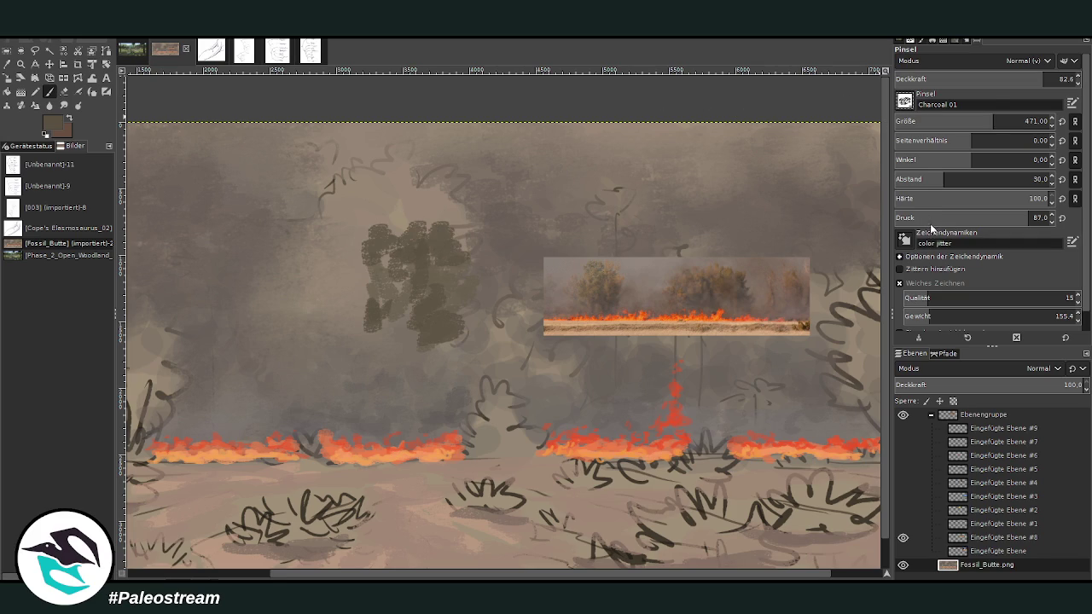
{"action": "mouse_move", "coordinate": [350, 266]}
{"action": "left_mouse_down"}
{"action": "mouse_move", "coordinate": [332, 283]}
{"action": "mouse_move", "coordinate": [376, 229]}
{"action": "mouse_move", "coordinate": [465, 246]}
{"action": "mouse_move", "coordinate": [436, 185]}
{"action": "mouse_move", "coordinate": [375, 206]}
{"action": "mouse_move", "coordinate": [336, 298]}
{"action": "mouse_move", "coordinate": [373, 310]}
{"action": "mouse_move", "coordinate": [354, 328]}
{"action": "left_mouse_up"}
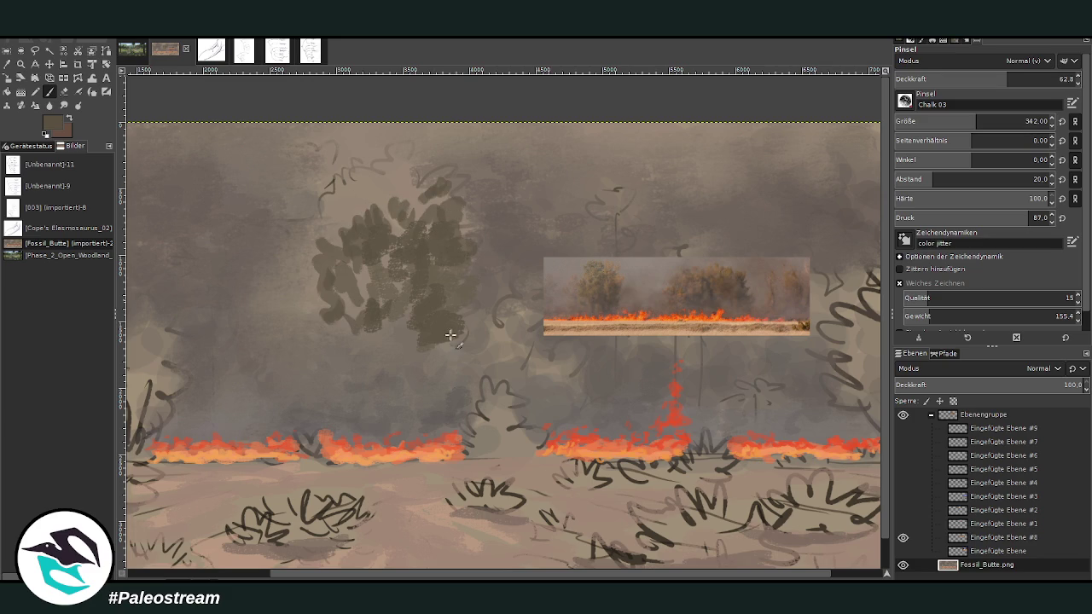
Step: At about half opacity, darken the crown's bottom and add translucent and lighter dabs on its left
{"action": "left_click_drag", "start_coordinate": [938, 79], "coordinate": [973, 79]}
{"action": "left_click", "coordinate": [973, 79]}
{"action": "mouse_move", "coordinate": [377, 378]}
{"action": "left_mouse_down"}
{"action": "mouse_move", "coordinate": [456, 362]}
{"action": "mouse_move", "coordinate": [357, 350]}
{"action": "left_mouse_up"}
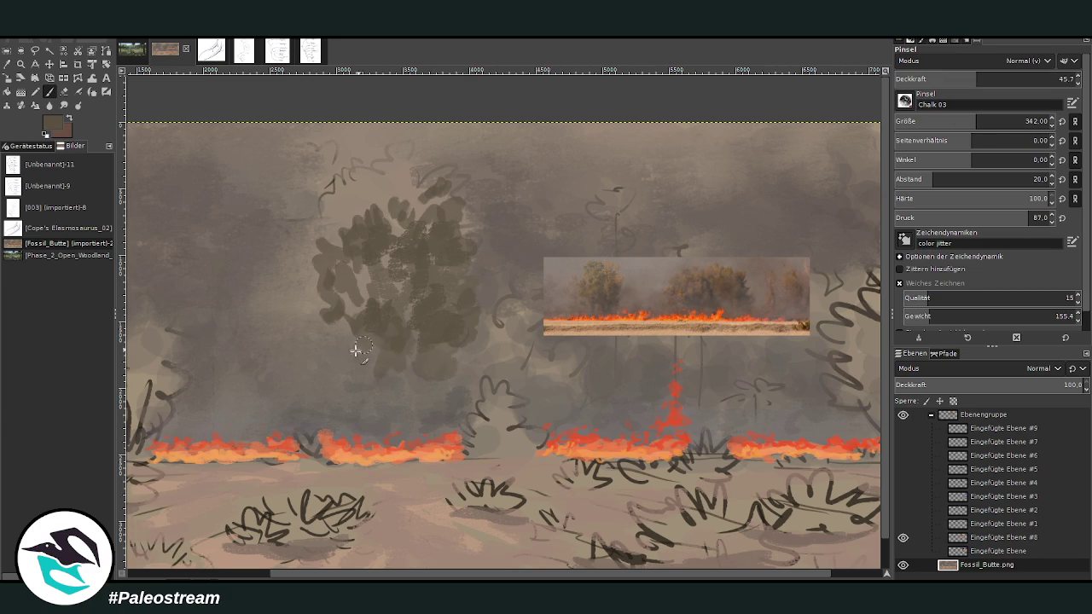
{"action": "left_click_drag", "start_coordinate": [332, 307], "coordinate": [298, 329]}
{"action": "left_click_drag", "start_coordinate": [314, 249], "coordinate": [303, 307]}
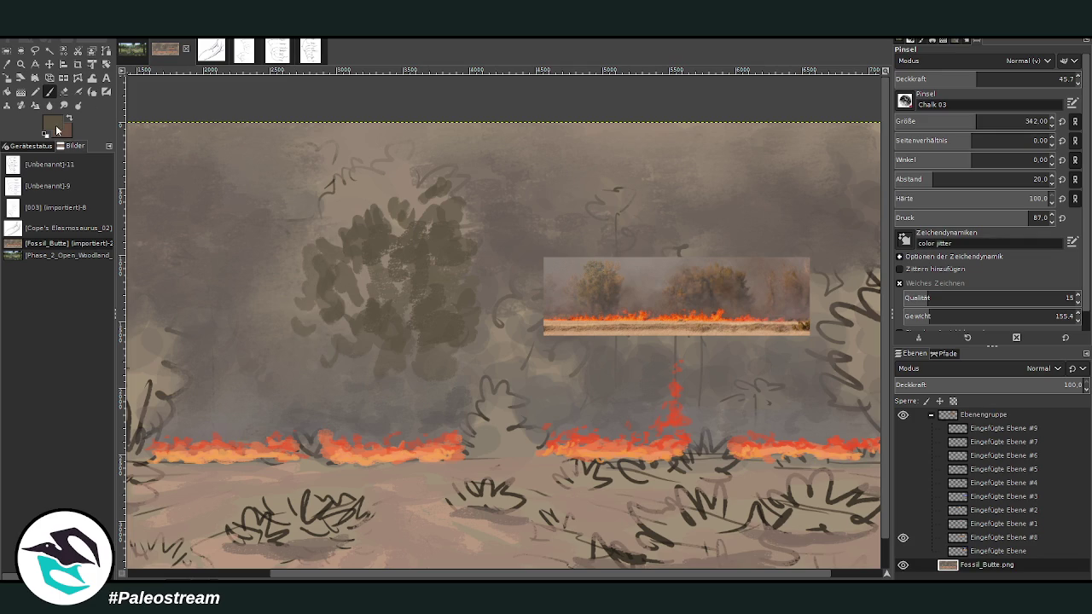
{"action": "left_click", "coordinate": [501, 443], "text": "ctrl"}
{"action": "left_click_drag", "start_coordinate": [342, 298], "coordinate": [350, 259]}
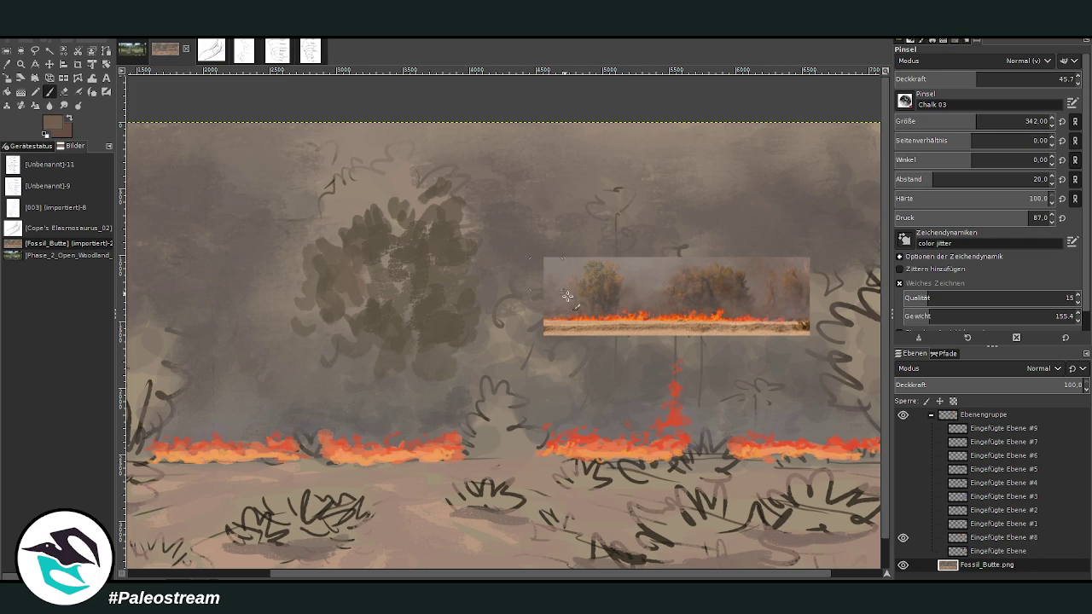
{"action": "left_click_drag", "start_coordinate": [358, 254], "coordinate": [380, 177]}
{"action": "left_click_drag", "start_coordinate": [955, 82], "coordinate": [984, 85]}
Step: At brush size 227, highlight the left crown in lighter green and paint a grey-green treetop
{"action": "left_click", "coordinate": [958, 121]}
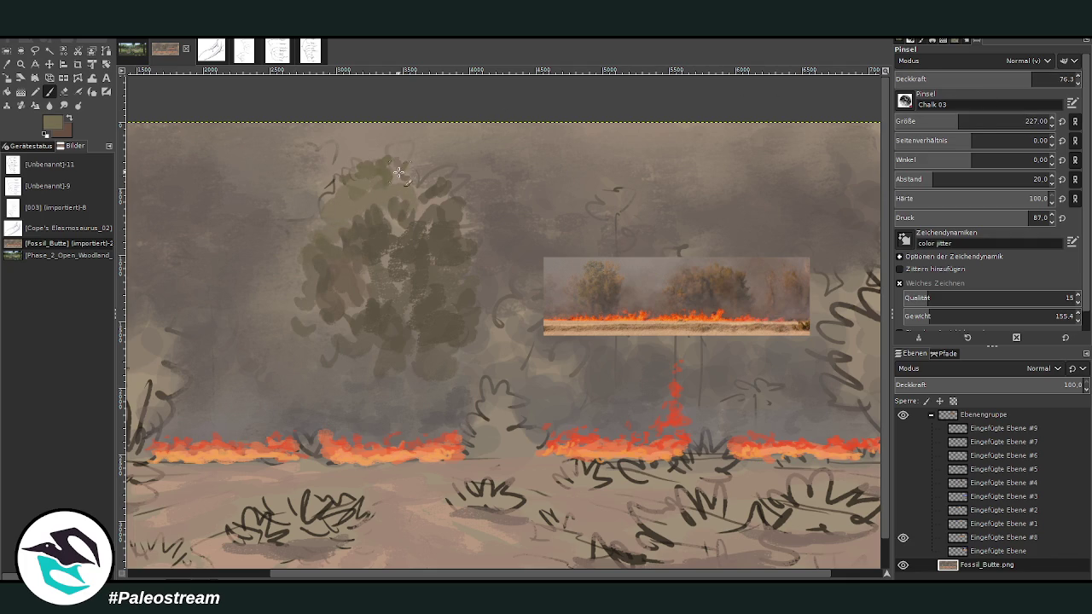
{"action": "mouse_move", "coordinate": [326, 181]}
{"action": "left_mouse_down"}
{"action": "mouse_move", "coordinate": [423, 270]}
{"action": "mouse_move", "coordinate": [326, 224]}
{"action": "mouse_move", "coordinate": [461, 207]}
{"action": "mouse_move", "coordinate": [459, 257]}
{"action": "left_mouse_up"}
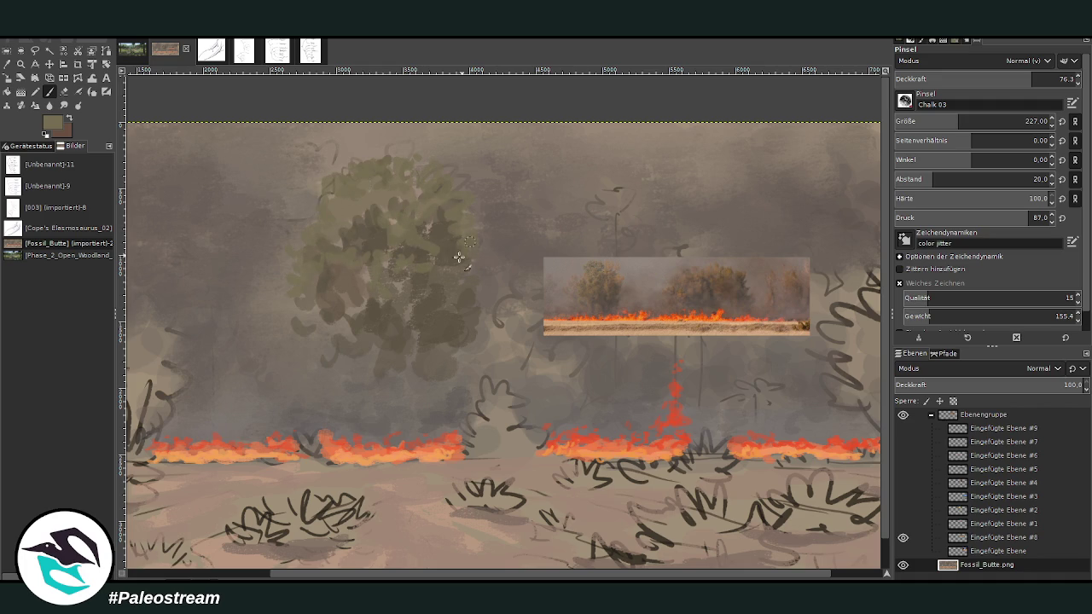
{"action": "left_click", "coordinate": [522, 449], "text": "ctrl"}
{"action": "mouse_move", "coordinate": [624, 193]}
{"action": "left_mouse_down"}
{"action": "mouse_move", "coordinate": [589, 214]}
{"action": "mouse_move", "coordinate": [602, 210]}
{"action": "mouse_move", "coordinate": [595, 203]}
{"action": "mouse_move", "coordinate": [623, 210]}
{"action": "mouse_move", "coordinate": [594, 223]}
{"action": "mouse_move", "coordinate": [600, 203]}
{"action": "mouse_move", "coordinate": [610, 224]}
{"action": "left_mouse_up"}
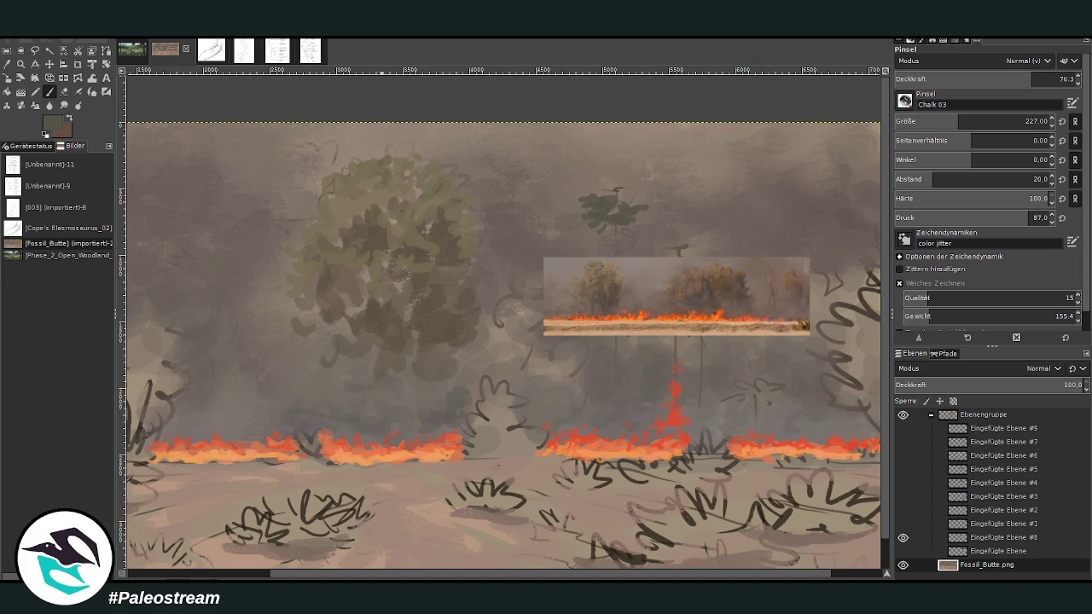
Step: Paste the tree reference sheet as a new layer and move it to the upper right
{"action": "key", "text": "o"}
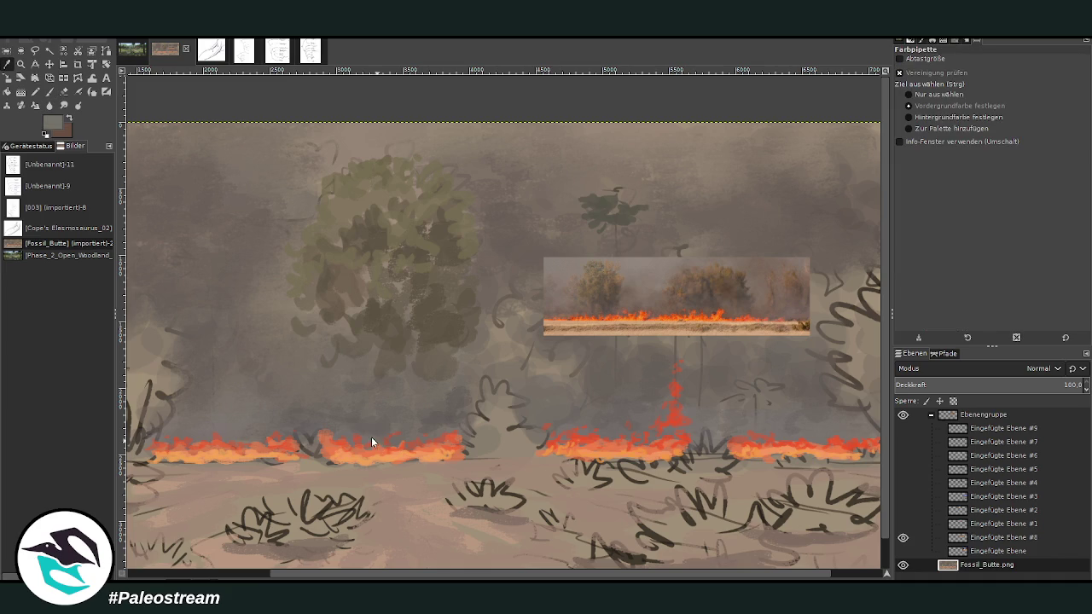
{"action": "key", "text": "ctrl+v"}
{"action": "key", "text": "m"}
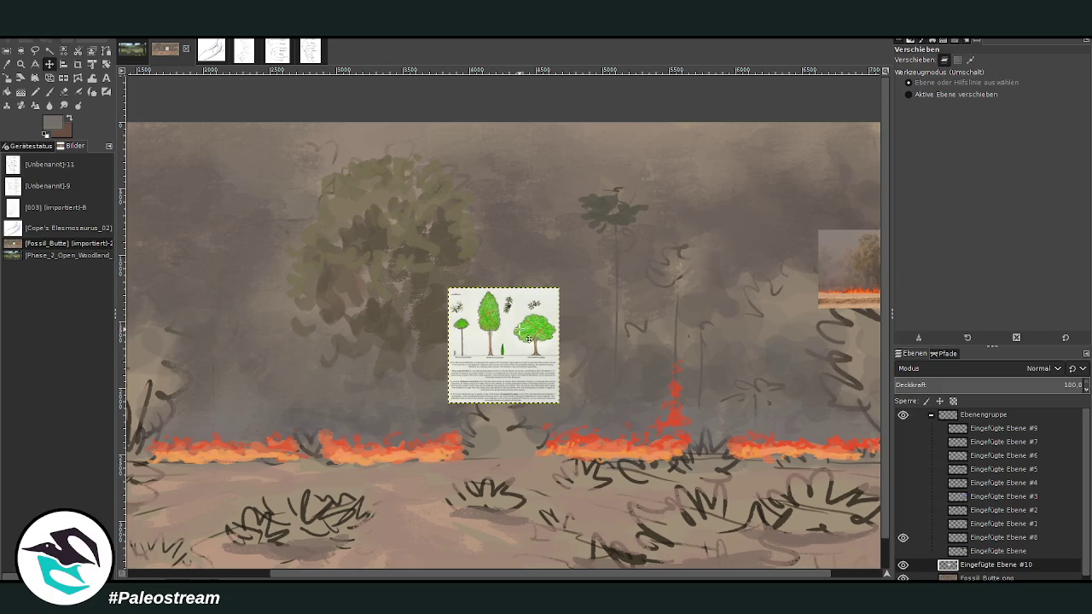
{"action": "left_click_drag", "start_coordinate": [525, 338], "coordinate": [761, 234]}
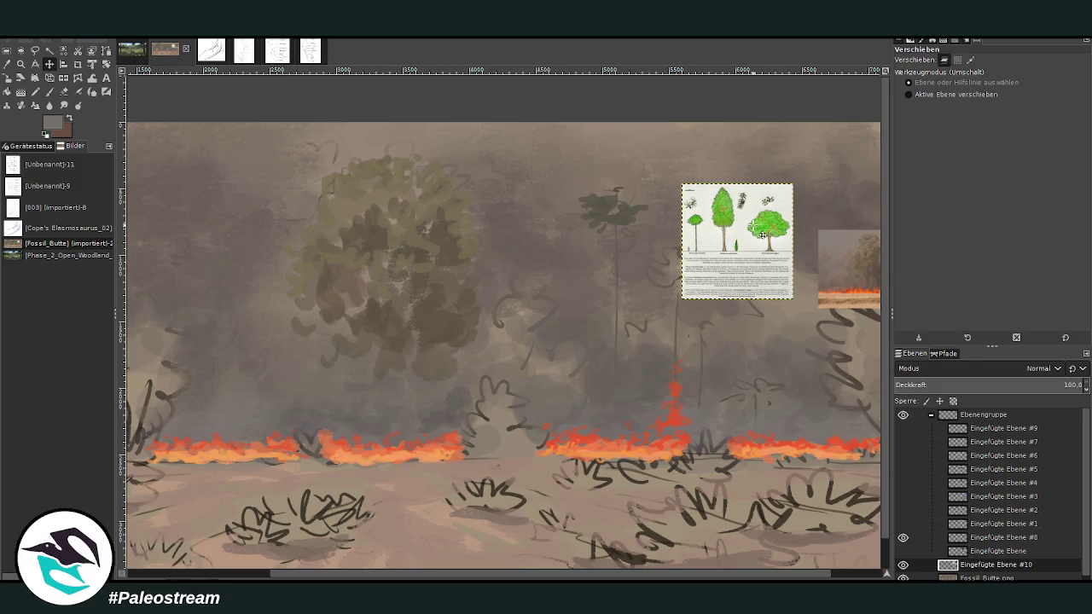
{"action": "key", "text": "z"}
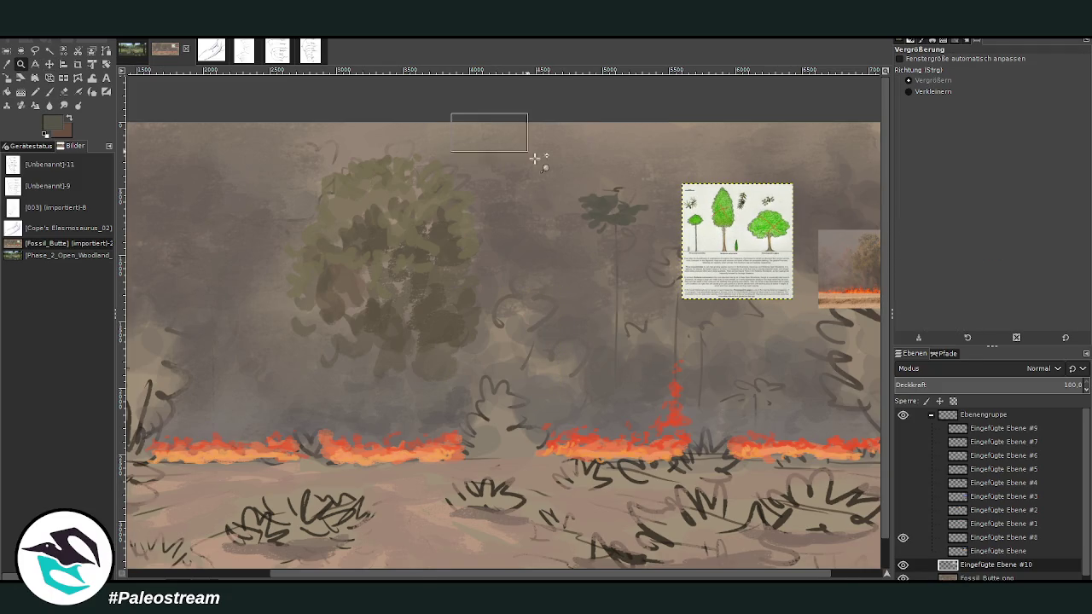
{"action": "left_click_drag", "start_coordinate": [450, 113], "coordinate": [793, 504]}
Step: On the Fossil_Butte.png layer, extend the dark tree crown upward with a size-111 brush
{"action": "key", "text": "p"}
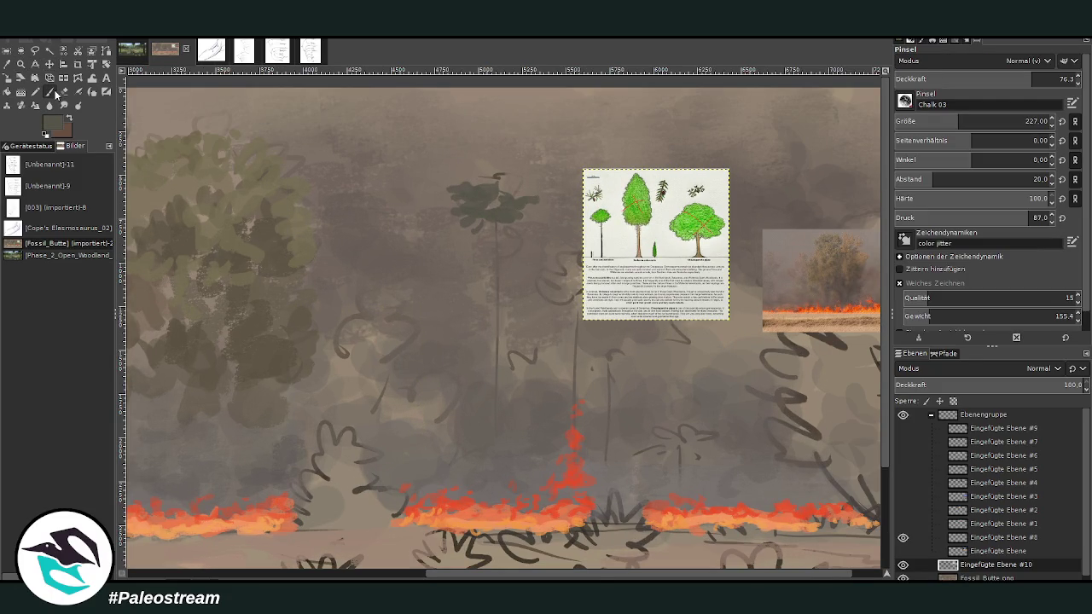
{"action": "key", "text": "Page_Down"}
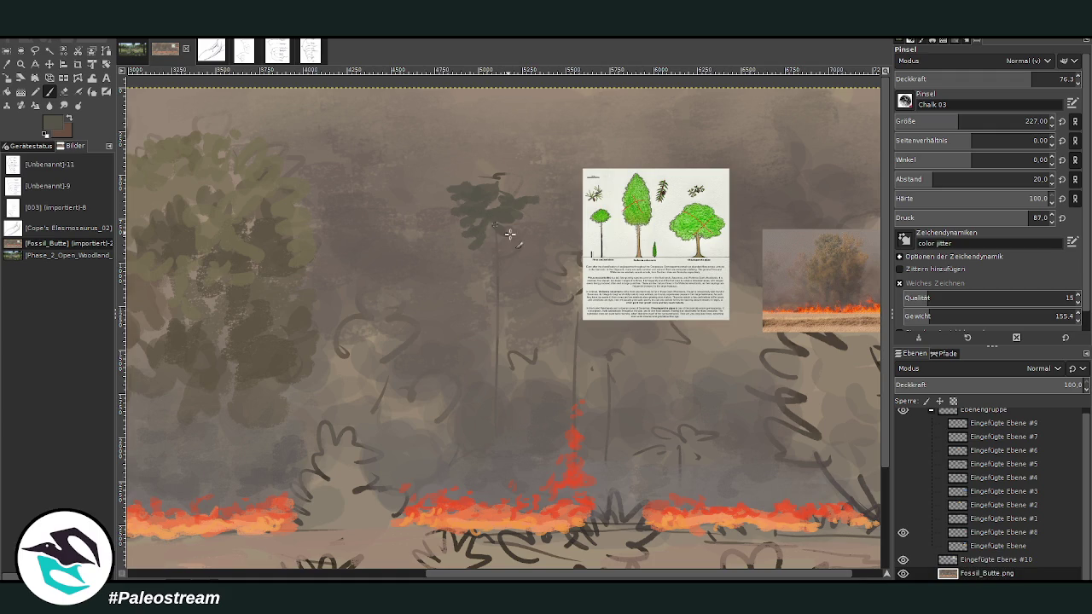
{"action": "left_click", "coordinate": [946, 121]}
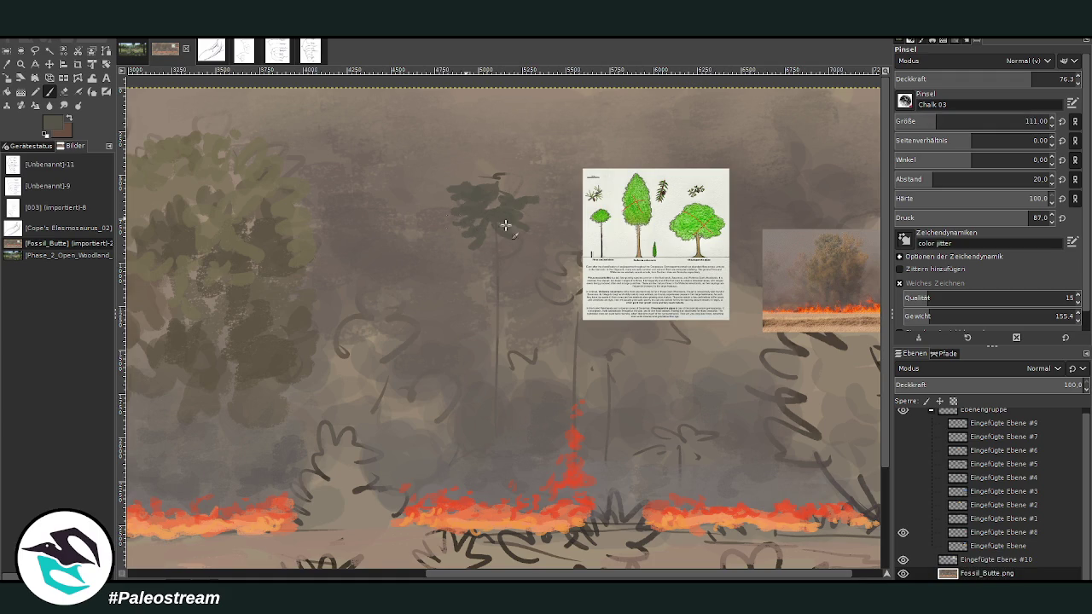
{"action": "left_click_drag", "start_coordinate": [486, 176], "coordinate": [507, 196]}
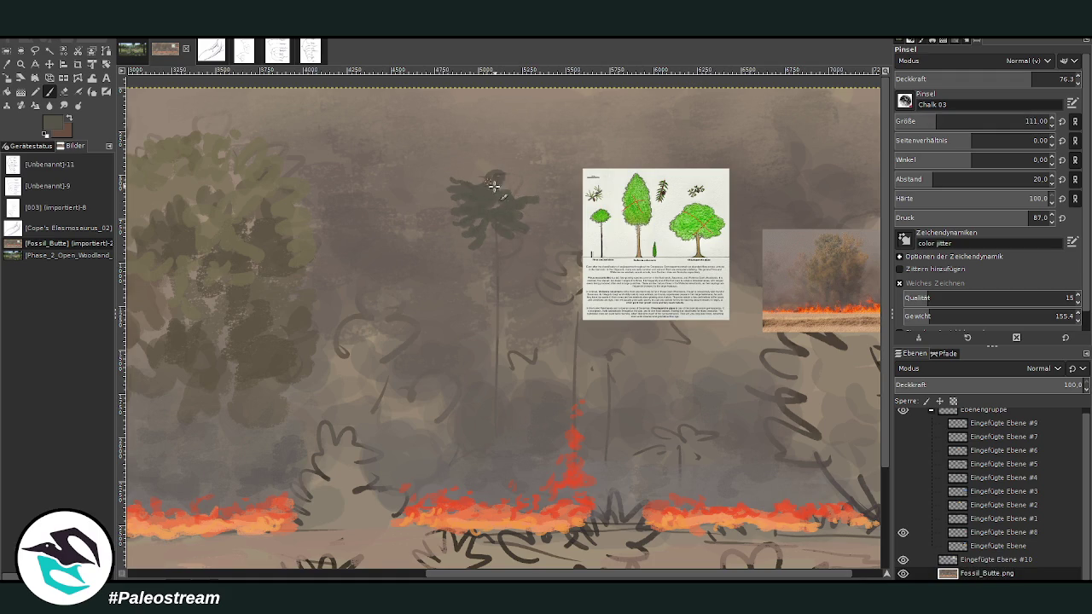
Step: Fill out the tree crown with dark foliage on its right and left at brush size 101
{"action": "left_click", "coordinate": [20, 64]}
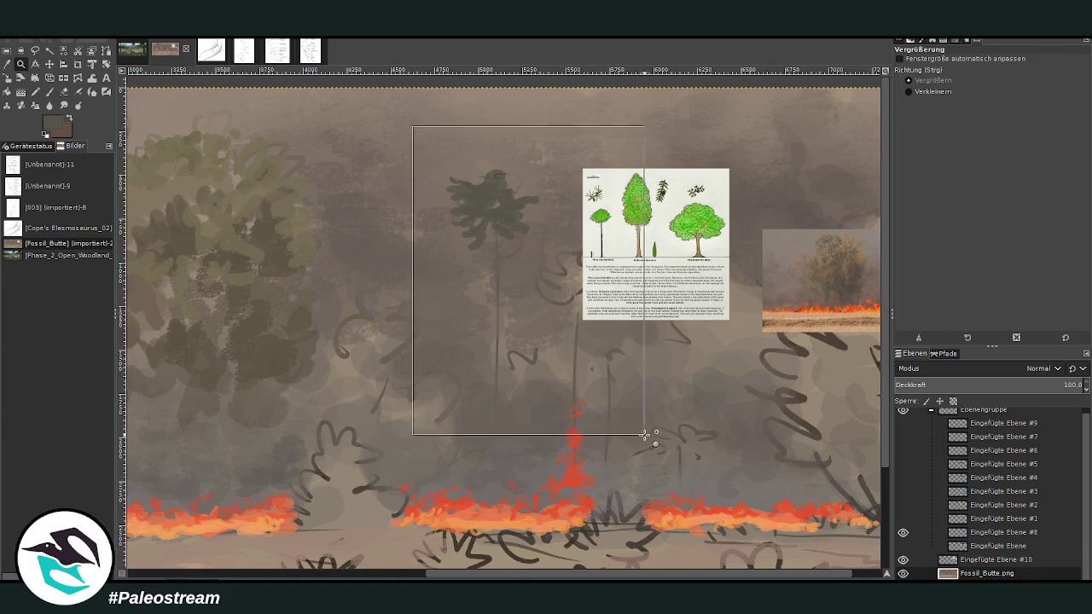
{"action": "left_click_drag", "start_coordinate": [408, 121], "coordinate": [648, 439]}
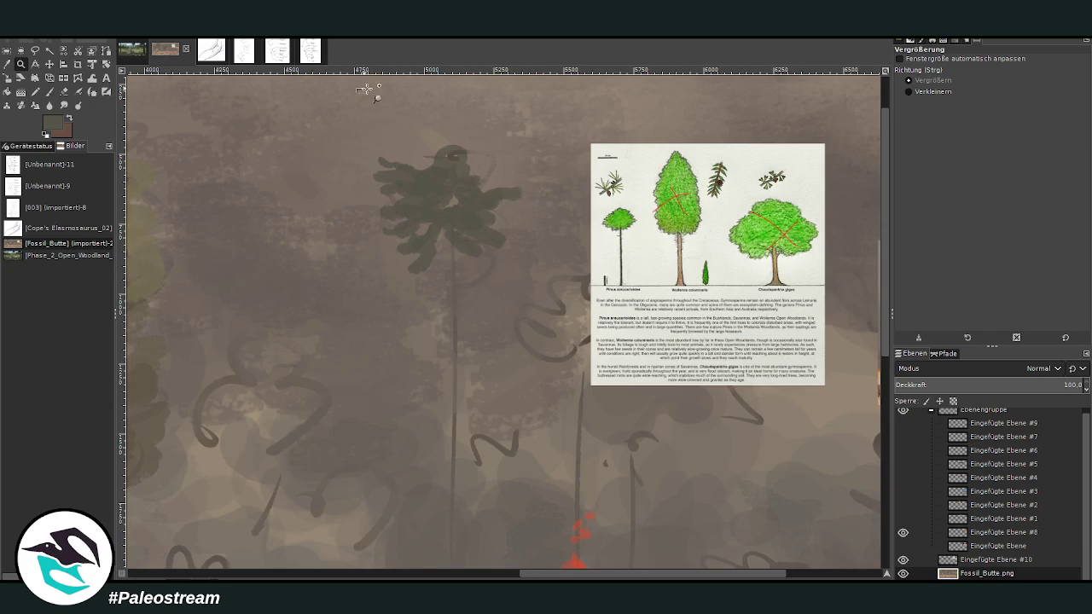
{"action": "left_click_drag", "start_coordinate": [358, 85], "coordinate": [689, 462]}
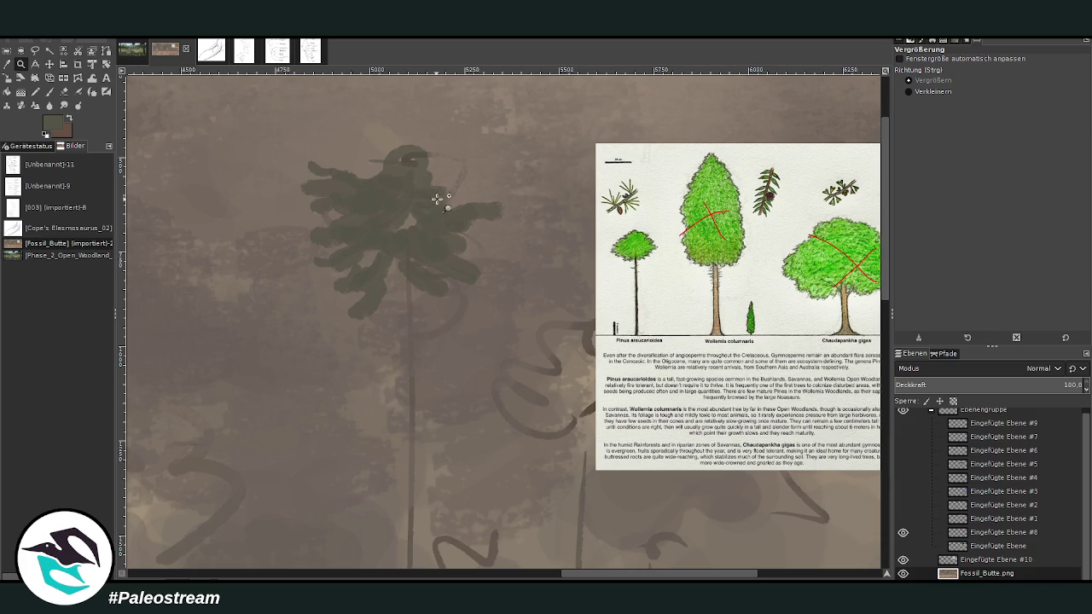
{"action": "scroll", "coordinate": [268, 295], "scroll_direction": "up", "scroll_amount": 5}
{"action": "scroll", "coordinate": [268, 295], "scroll_direction": "down", "scroll_amount": 2}
{"action": "scroll", "coordinate": [264, 293], "scroll_direction": "down", "scroll_amount": 4}
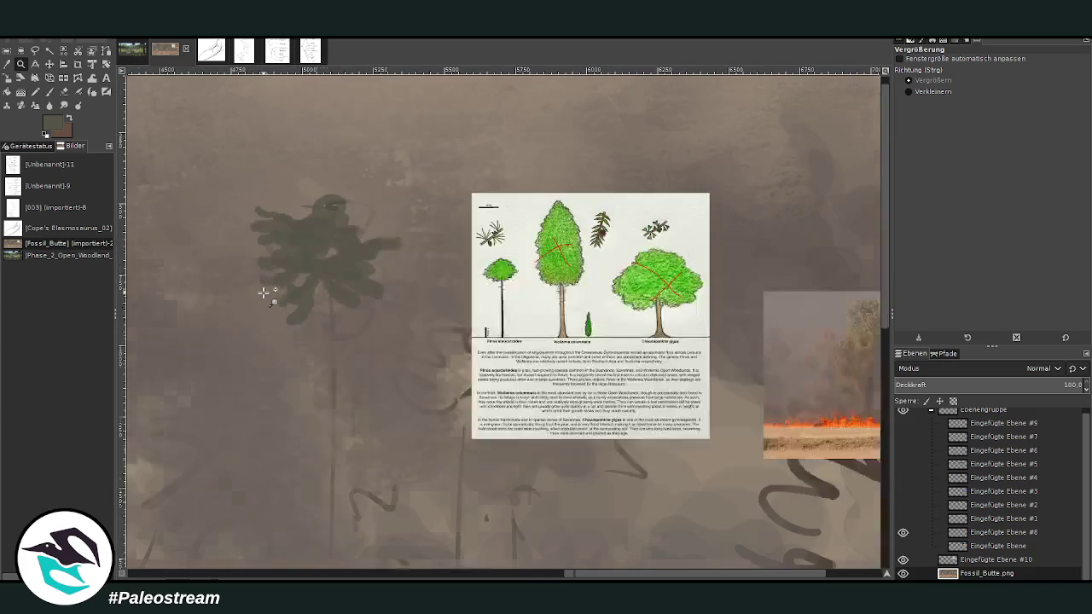
{"action": "key", "text": "p"}
{"action": "left_click", "coordinate": [1040, 78]}
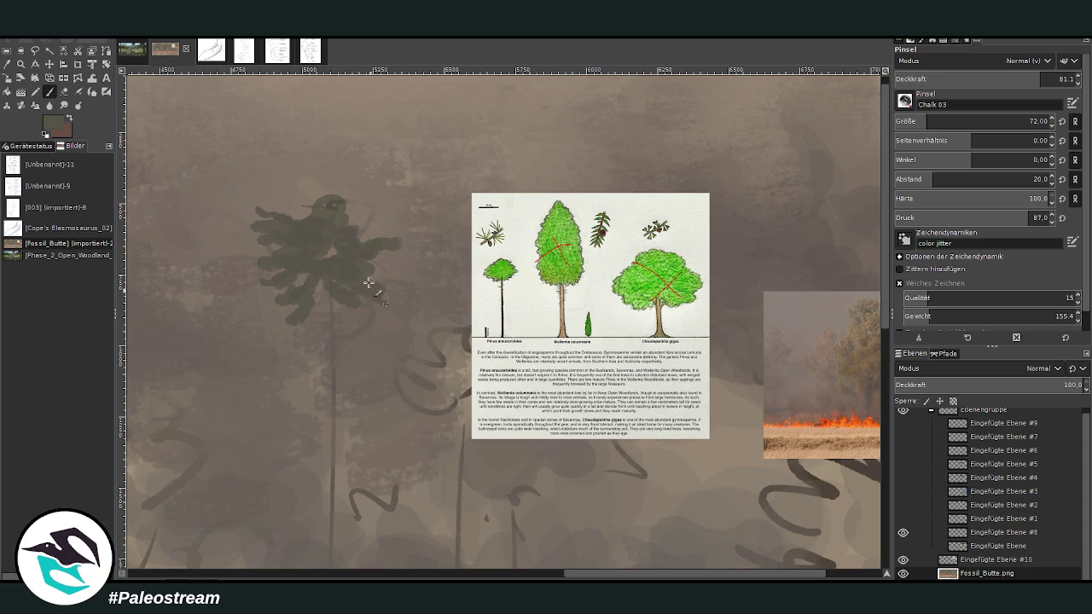
{"action": "left_click_drag", "start_coordinate": [378, 304], "coordinate": [409, 300]}
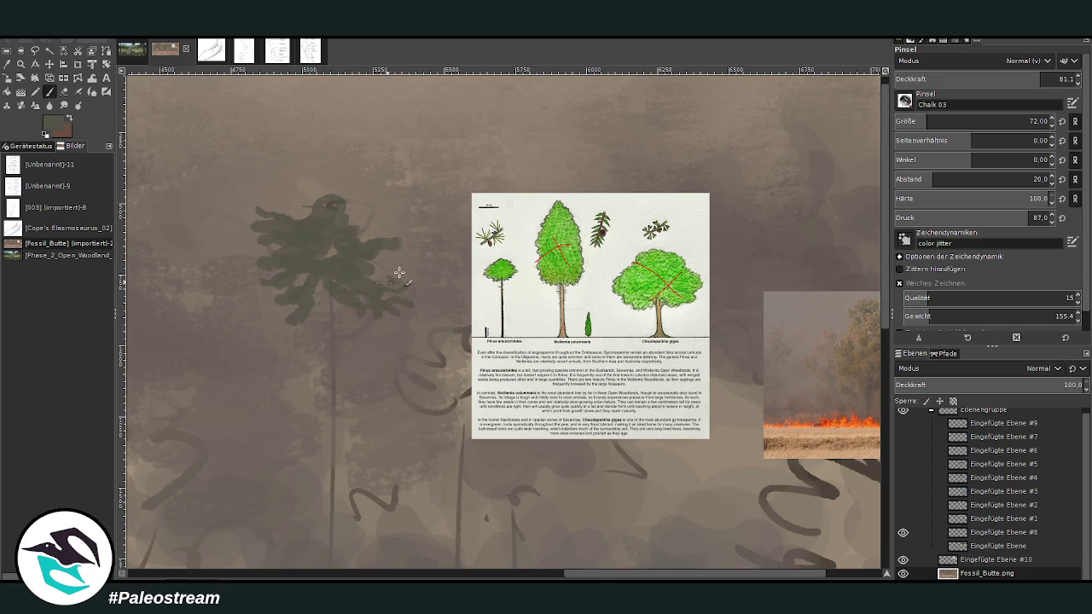
{"action": "left_click", "coordinate": [1025, 121]}
{"action": "type", "text": "101"}
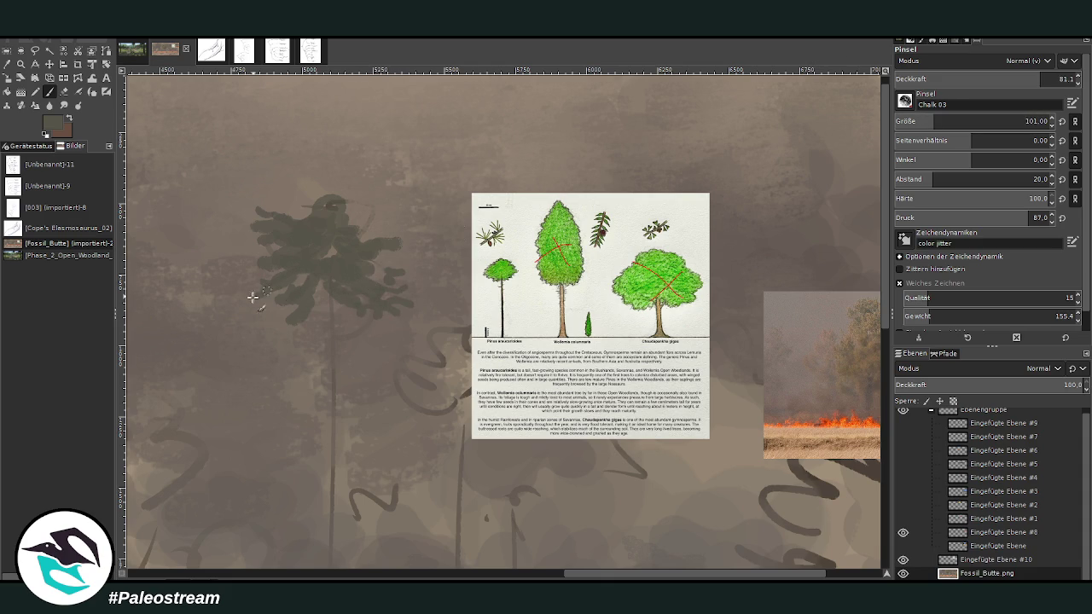
{"action": "mouse_move", "coordinate": [258, 305]}
{"action": "left_mouse_down"}
{"action": "mouse_move", "coordinate": [302, 317]}
{"action": "mouse_move", "coordinate": [356, 261]}
{"action": "mouse_move", "coordinate": [319, 307]}
{"action": "mouse_move", "coordinate": [417, 249]}
{"action": "mouse_move", "coordinate": [380, 242]}
{"action": "mouse_move", "coordinate": [354, 209]}
{"action": "mouse_move", "coordinate": [293, 198]}
{"action": "mouse_move", "coordinate": [405, 252]}
{"action": "mouse_move", "coordinate": [223, 271]}
{"action": "mouse_move", "coordinate": [266, 307]}
{"action": "mouse_move", "coordinate": [339, 300]}
{"action": "mouse_move", "coordinate": [382, 312]}
{"action": "mouse_move", "coordinate": [380, 290]}
{"action": "left_mouse_up"}
{"action": "scroll", "coordinate": [381, 290], "scroll_direction": "down", "scroll_amount": 2, "text": "ctrl"}
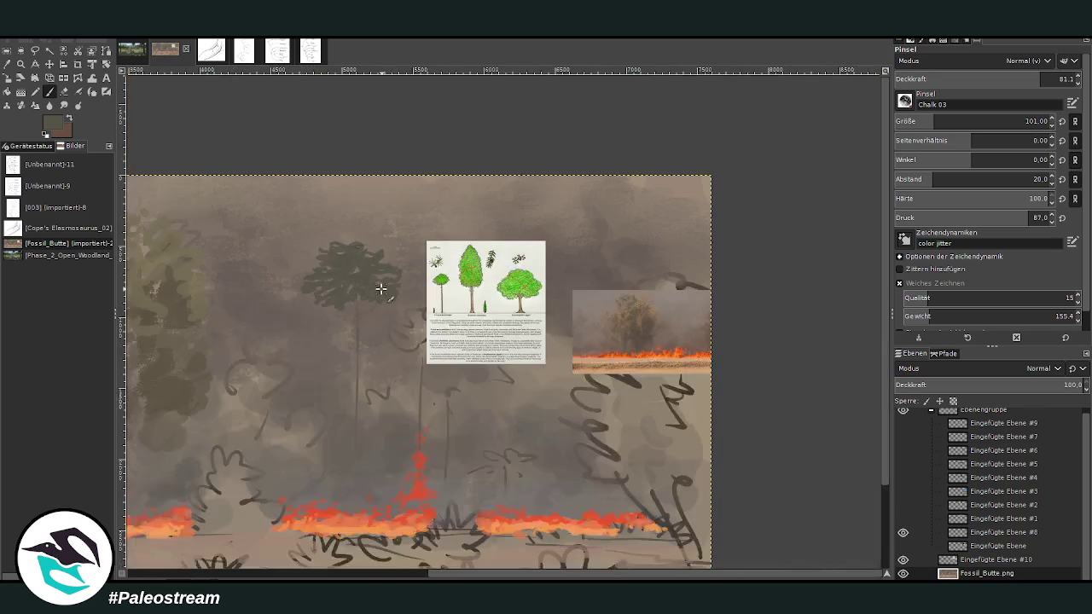
Step: Shift the tree reference sheet up-right, then put layer #10 into the group and hide it
{"action": "left_click", "coordinate": [20, 64]}
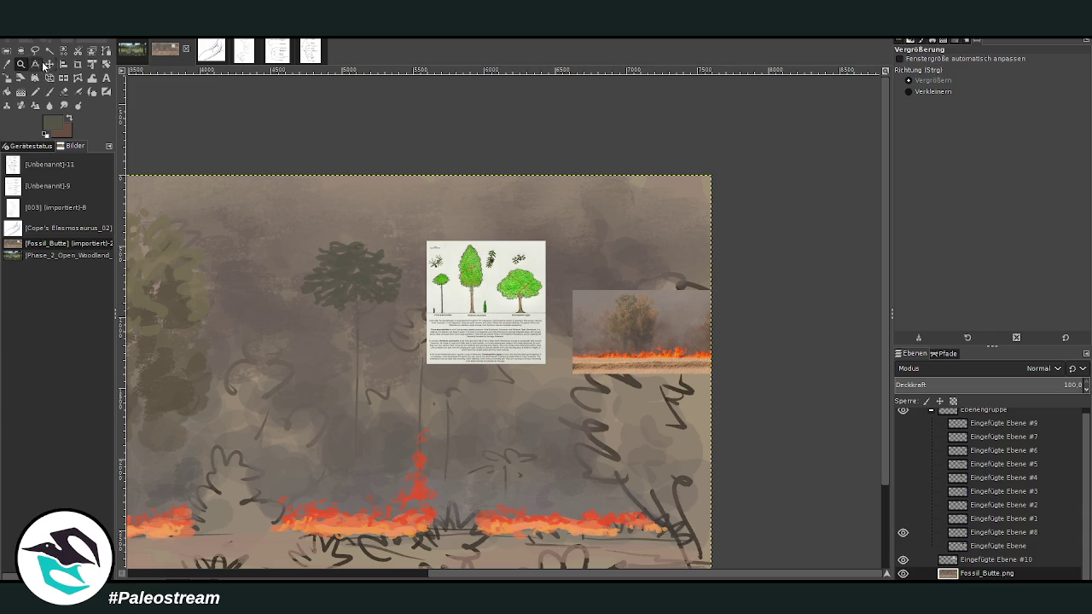
{"action": "left_click", "coordinate": [49, 64]}
{"action": "left_click_drag", "start_coordinate": [505, 277], "coordinate": [534, 253]}
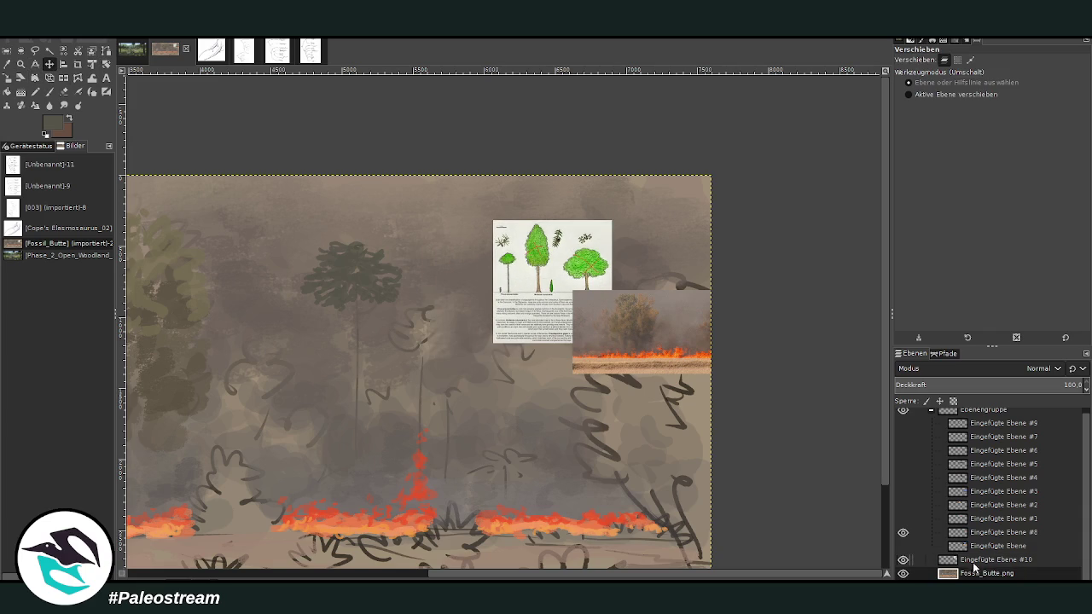
{"action": "left_click_drag", "start_coordinate": [974, 565], "coordinate": [981, 515]}
{"action": "left_click", "coordinate": [903, 519]}
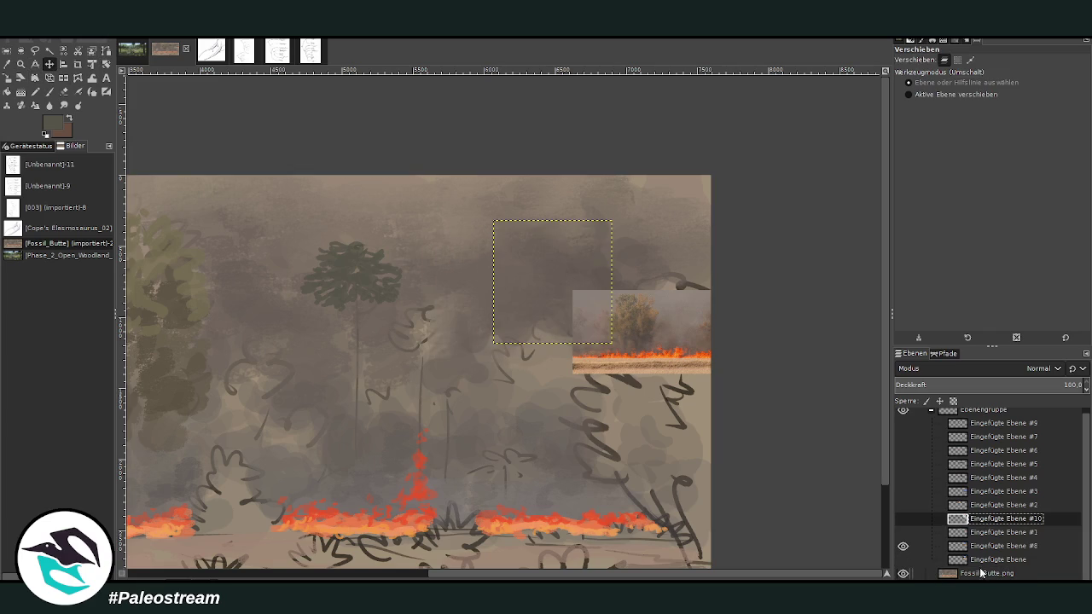
Step: On Fossil_Butte.png, paint a dark crown atop the thin middle trunk and lower opacity to 52.4
{"action": "left_click", "coordinate": [967, 575]}
{"action": "key", "text": "p"}
{"action": "mouse_move", "coordinate": [416, 342]}
{"action": "left_mouse_down"}
{"action": "mouse_move", "coordinate": [408, 314]}
{"action": "mouse_move", "coordinate": [433, 311]}
{"action": "mouse_move", "coordinate": [455, 334]}
{"action": "left_mouse_up"}
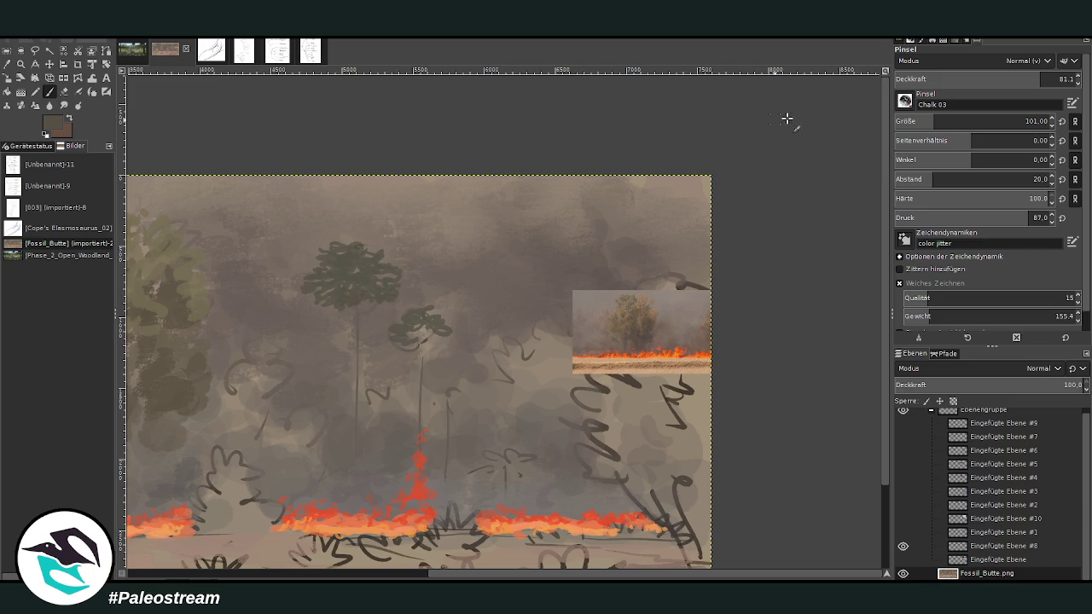
{"action": "left_click", "coordinate": [987, 79]}
Step: Darken the two middle trees' trunks and fill in the smaller tree's crown
{"action": "left_click_drag", "start_coordinate": [352, 300], "coordinate": [358, 457]}
{"action": "left_click_drag", "start_coordinate": [421, 429], "coordinate": [423, 338]}
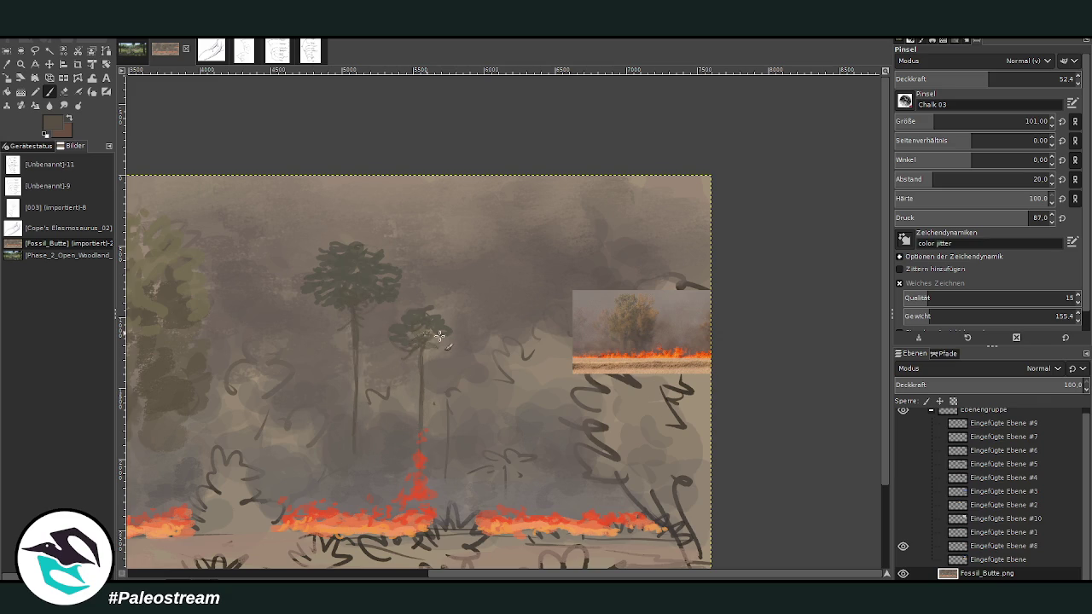
{"action": "left_click_drag", "start_coordinate": [426, 334], "coordinate": [415, 324]}
{"action": "scroll", "coordinate": [432, 576], "scroll_direction": "left", "scroll_amount": 5}
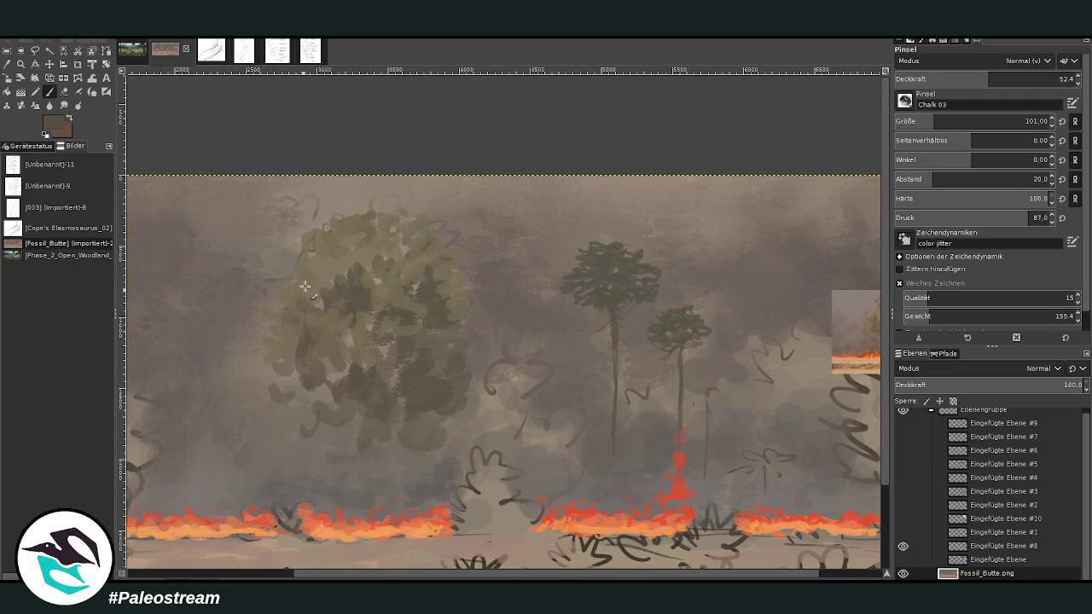
Step: Enlarge the brush to 188 and paint a dark bush shape
{"action": "key", "text": "bracketright"}
{"action": "key", "text": "bracketright"}
{"action": "key", "text": "bracketright"}
{"action": "mouse_move", "coordinate": [520, 354]}
{"action": "left_mouse_down"}
{"action": "mouse_move", "coordinate": [538, 359]}
{"action": "mouse_move", "coordinate": [521, 405]}
{"action": "mouse_move", "coordinate": [488, 412]}
{"action": "mouse_move", "coordinate": [575, 415]}
{"action": "mouse_move", "coordinate": [484, 406]}
{"action": "left_mouse_up"}
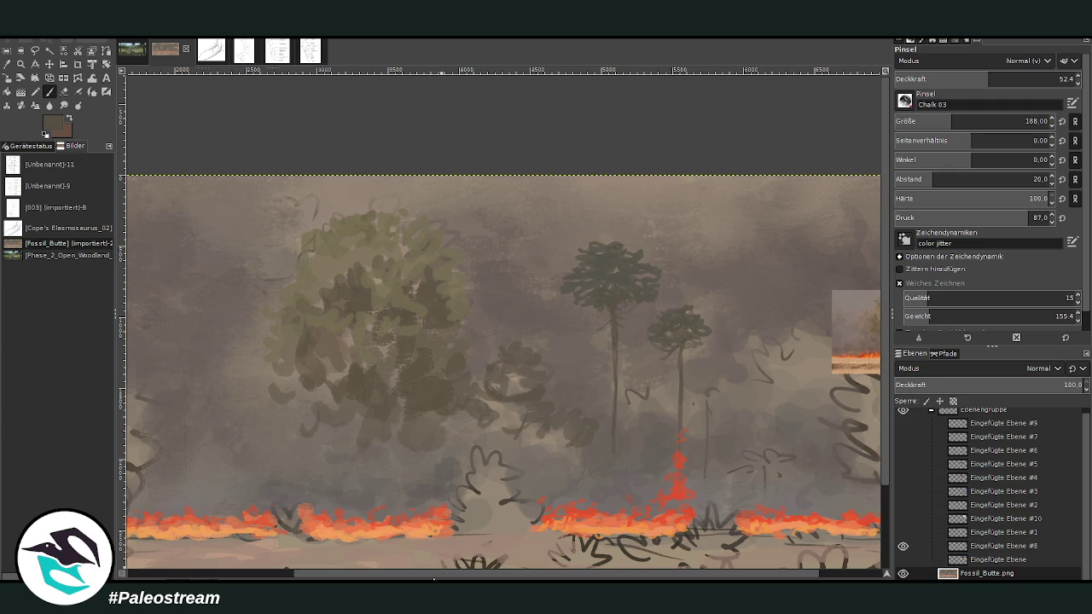
{"action": "left_click_drag", "start_coordinate": [433, 574], "coordinate": [266, 517]}
Step: Paint a small tree at left with a dark, speckled crown and a trunk
{"action": "key", "text": "o"}
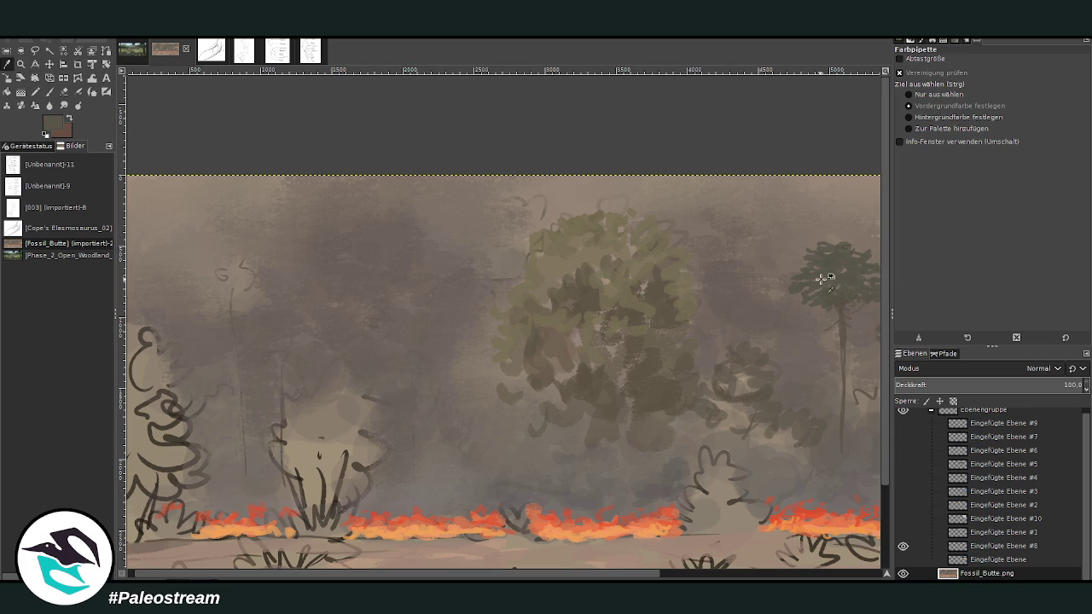
{"action": "key", "text": "p"}
{"action": "mouse_move", "coordinate": [214, 290]}
{"action": "left_mouse_down"}
{"action": "mouse_move", "coordinate": [229, 297]}
{"action": "mouse_move", "coordinate": [223, 266]}
{"action": "mouse_move", "coordinate": [213, 273]}
{"action": "mouse_move", "coordinate": [253, 284]}
{"action": "left_mouse_up"}
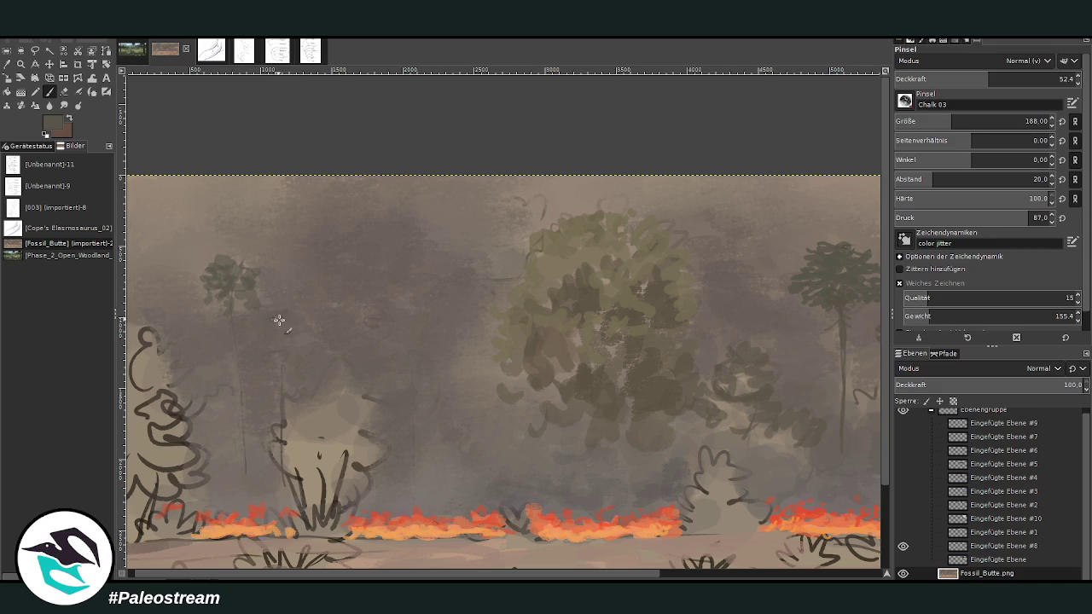
{"action": "mouse_move", "coordinate": [279, 320]}
{"action": "left_mouse_down"}
{"action": "mouse_move", "coordinate": [299, 319]}
{"action": "mouse_move", "coordinate": [270, 301]}
{"action": "left_mouse_up"}
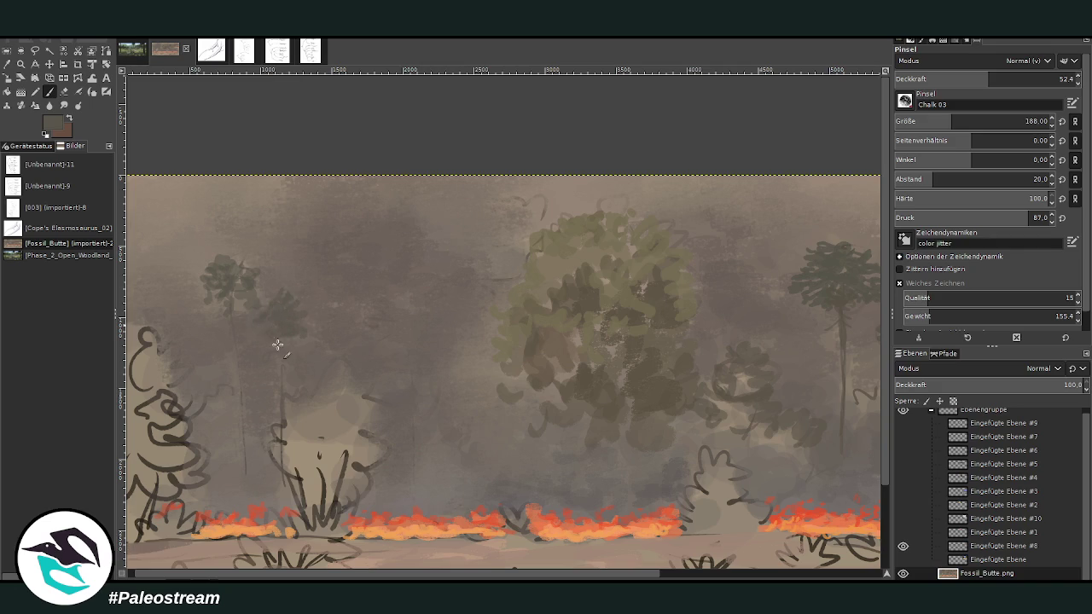
{"action": "left_click_drag", "start_coordinate": [230, 290], "coordinate": [213, 302]}
{"action": "left_click_drag", "start_coordinate": [230, 312], "coordinate": [241, 415]}
Step: Paint grass blades into the left bush, then set the brush size to 326
{"action": "mouse_move", "coordinate": [298, 462]}
{"action": "left_mouse_down"}
{"action": "mouse_move", "coordinate": [307, 511]}
{"action": "mouse_move", "coordinate": [324, 503]}
{"action": "left_mouse_up"}
{"action": "left_click_drag", "start_coordinate": [331, 456], "coordinate": [346, 476]}
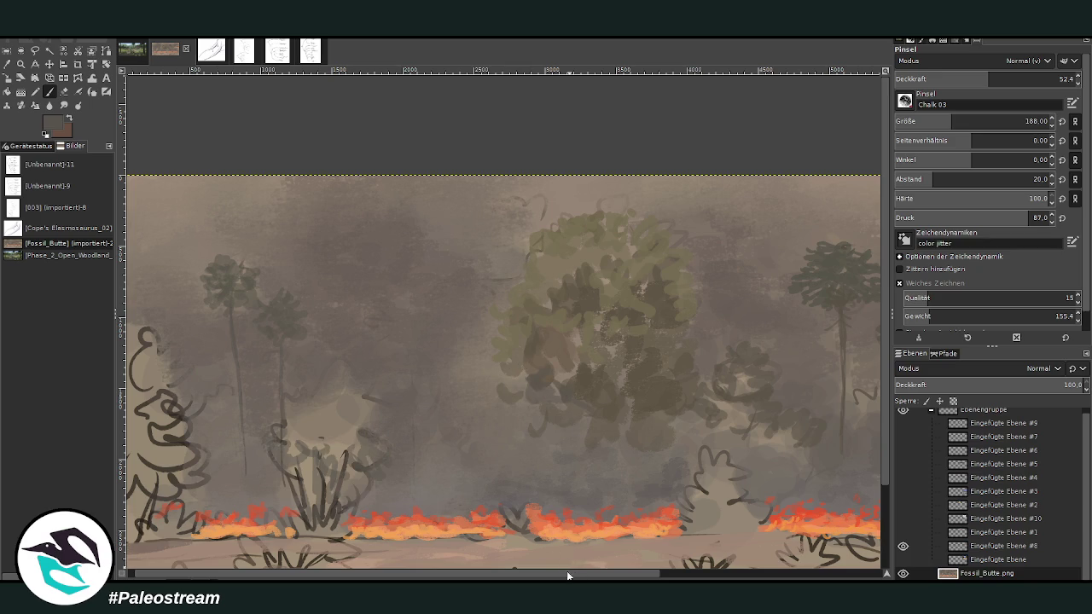
{"action": "left_click_drag", "start_coordinate": [567, 570], "coordinate": [761, 571]}
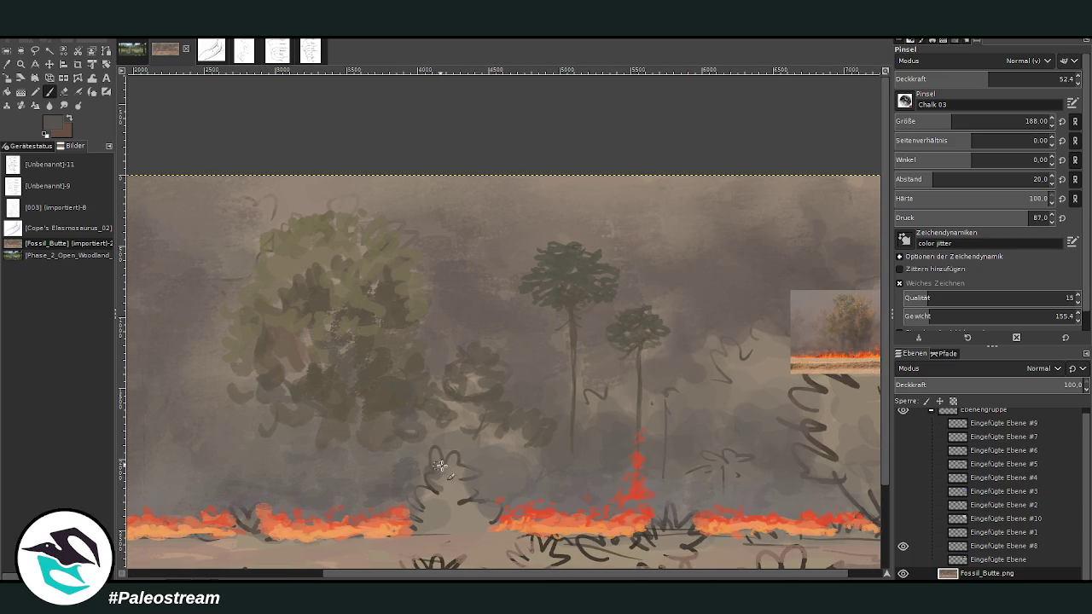
{"action": "left_click", "coordinate": [973, 121]}
Step: At 83.3 opacity, darken the bush outline's top and shade the central tree's lower left
{"action": "left_click", "coordinate": [1049, 77]}
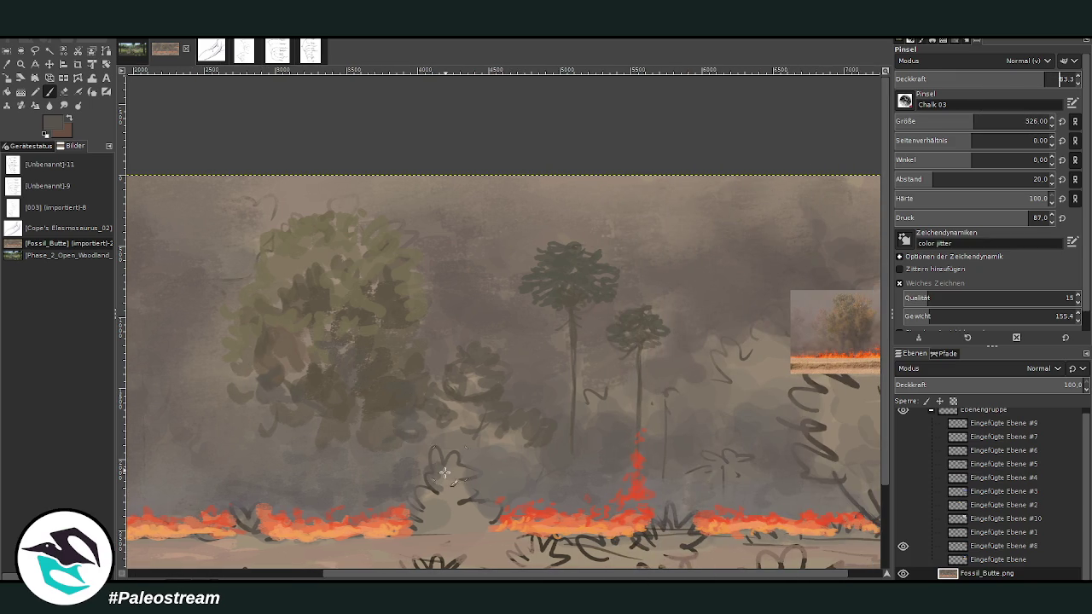
{"action": "mouse_move", "coordinate": [433, 450]}
{"action": "left_mouse_down"}
{"action": "mouse_move", "coordinate": [468, 491]}
{"action": "mouse_move", "coordinate": [422, 503]}
{"action": "mouse_move", "coordinate": [417, 516]}
{"action": "mouse_move", "coordinate": [486, 493]}
{"action": "left_mouse_up"}
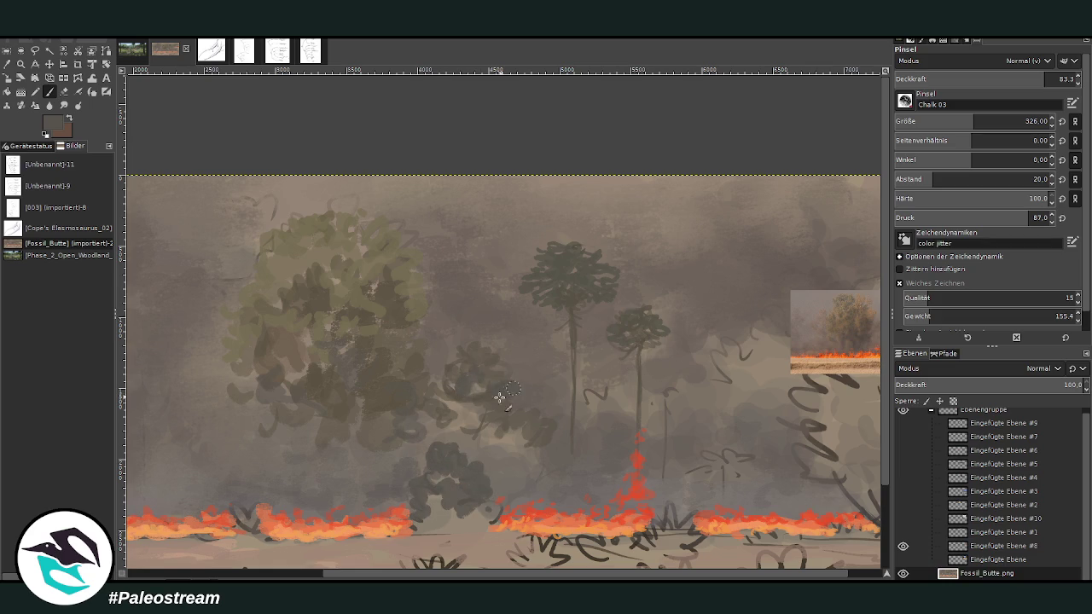
{"action": "scroll", "coordinate": [497, 296], "scroll_direction": "left", "scroll_amount": 5}
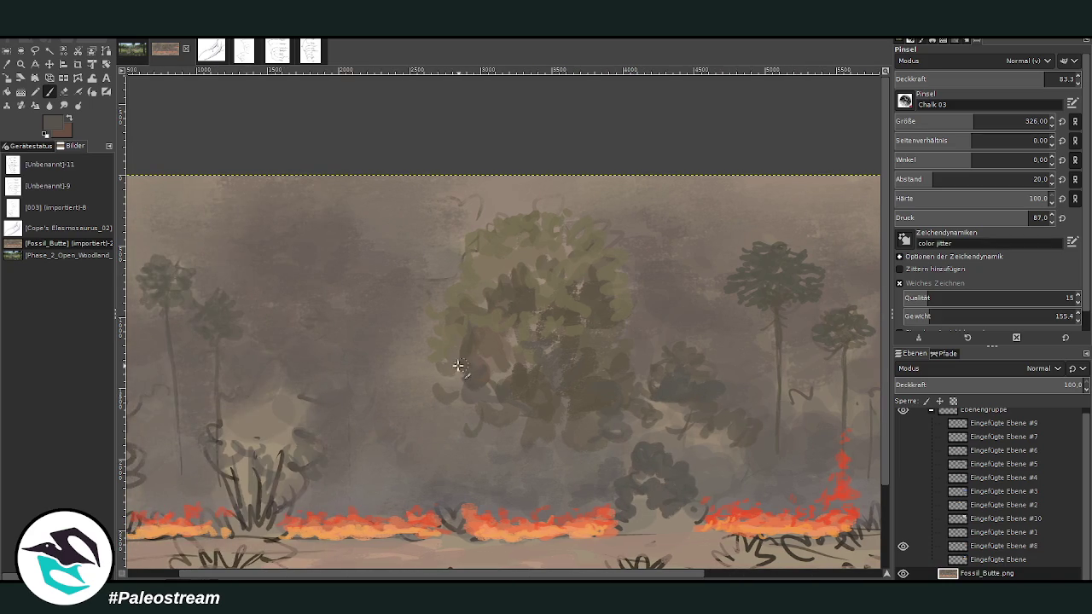
{"action": "left_click_drag", "start_coordinate": [473, 369], "coordinate": [423, 383]}
{"action": "left_click_drag", "start_coordinate": [452, 341], "coordinate": [486, 346]}
Step: At 83.0 opacity, add more dark shading and dabs to the central tree's left side
{"action": "left_click", "coordinate": [1020, 79]}
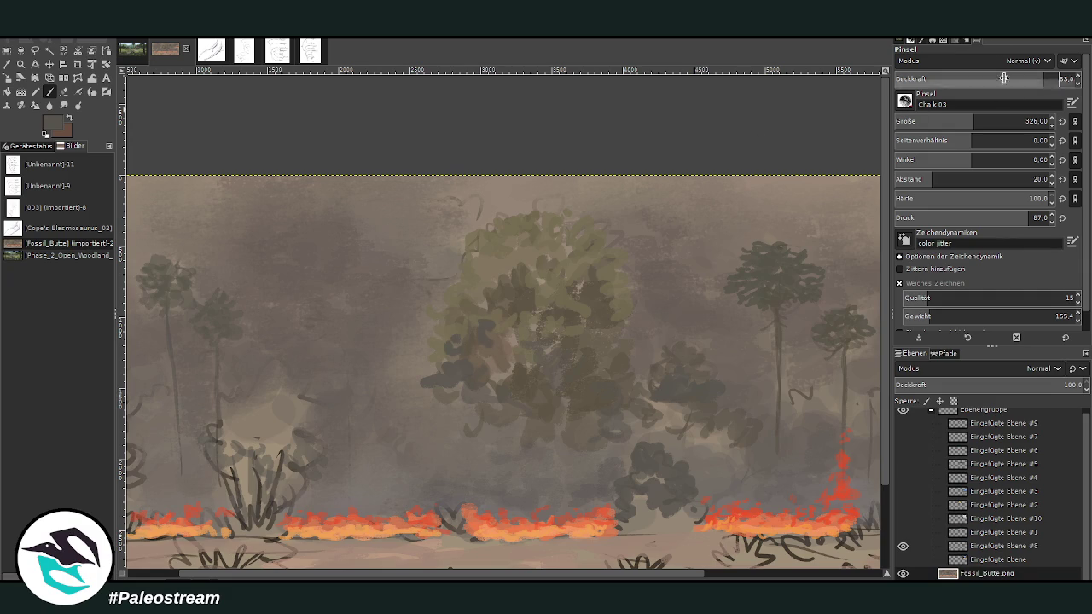
{"action": "left_click_drag", "start_coordinate": [475, 300], "coordinate": [499, 264]}
{"action": "mouse_move", "coordinate": [499, 357]}
{"action": "left_mouse_down"}
{"action": "mouse_move", "coordinate": [495, 390]}
{"action": "mouse_move", "coordinate": [436, 416]}
{"action": "left_mouse_up"}
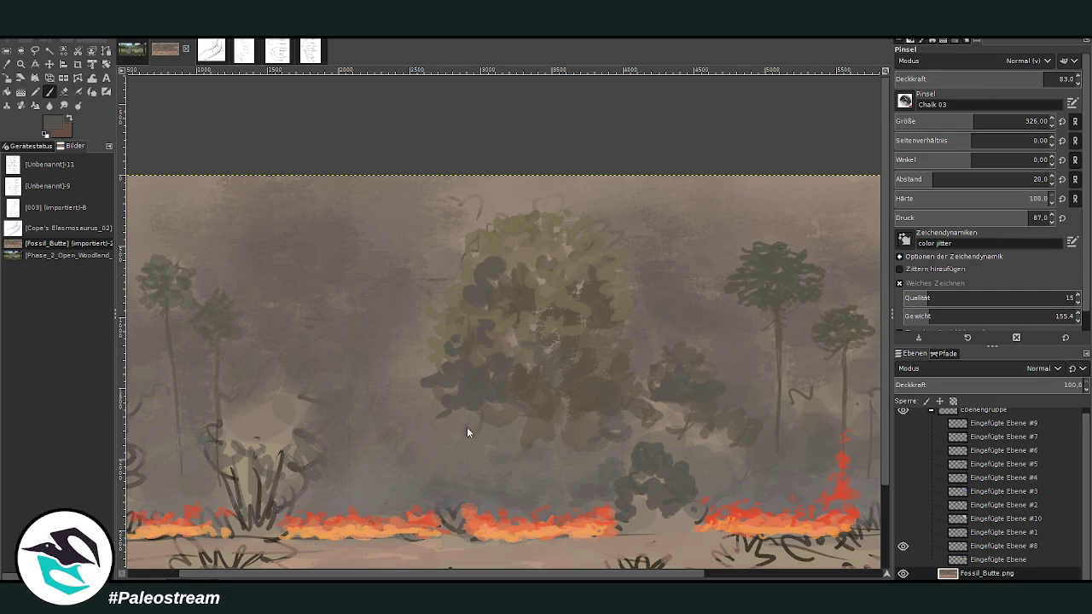
{"action": "mouse_move", "coordinate": [463, 392]}
{"action": "left_mouse_down"}
{"action": "mouse_move", "coordinate": [426, 413]}
{"action": "mouse_move", "coordinate": [460, 430]}
{"action": "left_mouse_up"}
{"action": "mouse_move", "coordinate": [431, 369]}
{"action": "left_mouse_down"}
{"action": "mouse_move", "coordinate": [409, 388]}
{"action": "mouse_move", "coordinate": [419, 362]}
{"action": "left_mouse_up"}
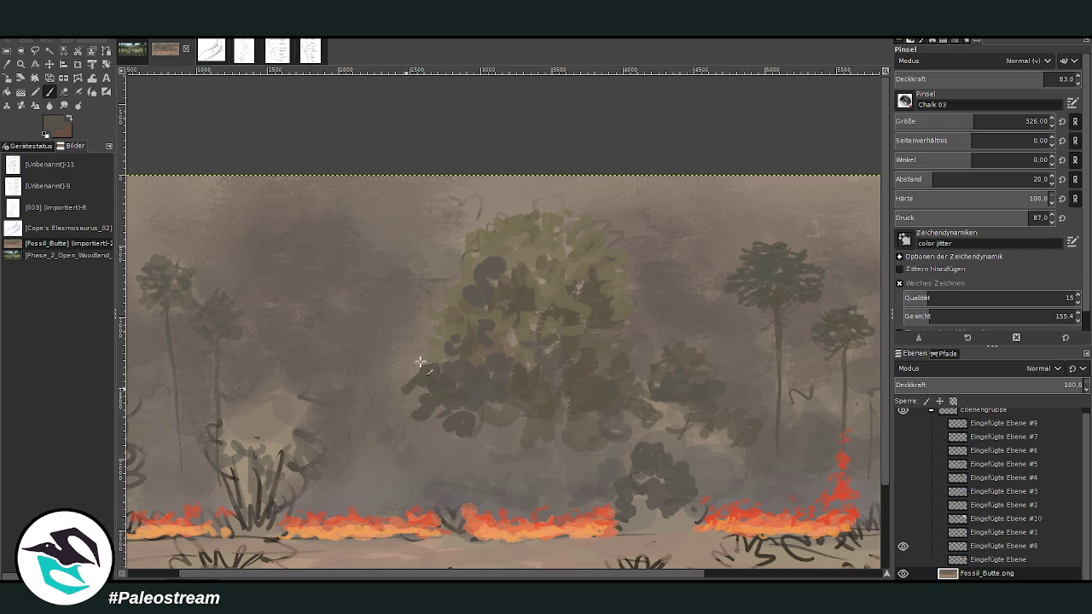
Step: At 54.3 opacity, shade the central tree's left edge and fill out the bush's crown
{"action": "left_click_drag", "start_coordinate": [1049, 78], "coordinate": [993, 78]}
{"action": "mouse_move", "coordinate": [411, 318]}
{"action": "left_mouse_down"}
{"action": "mouse_move", "coordinate": [375, 341]}
{"action": "mouse_move", "coordinate": [421, 300]}
{"action": "mouse_move", "coordinate": [443, 235]}
{"action": "mouse_move", "coordinate": [452, 256]}
{"action": "mouse_move", "coordinate": [461, 207]}
{"action": "left_mouse_up"}
{"action": "mouse_move", "coordinate": [381, 311]}
{"action": "left_mouse_down"}
{"action": "mouse_move", "coordinate": [370, 358]}
{"action": "mouse_move", "coordinate": [398, 341]}
{"action": "mouse_move", "coordinate": [464, 346]}
{"action": "mouse_move", "coordinate": [383, 348]}
{"action": "mouse_move", "coordinate": [358, 397]}
{"action": "mouse_move", "coordinate": [215, 446]}
{"action": "left_mouse_up"}
{"action": "scroll", "coordinate": [371, 446], "scroll_direction": "left", "scroll_amount": 2}
{"action": "mouse_move", "coordinate": [370, 446]}
{"action": "left_mouse_down"}
{"action": "mouse_move", "coordinate": [289, 452]}
{"action": "mouse_move", "coordinate": [317, 414]}
{"action": "mouse_move", "coordinate": [362, 426]}
{"action": "mouse_move", "coordinate": [316, 395]}
{"action": "mouse_move", "coordinate": [365, 370]}
{"action": "mouse_move", "coordinate": [396, 448]}
{"action": "left_mouse_up"}
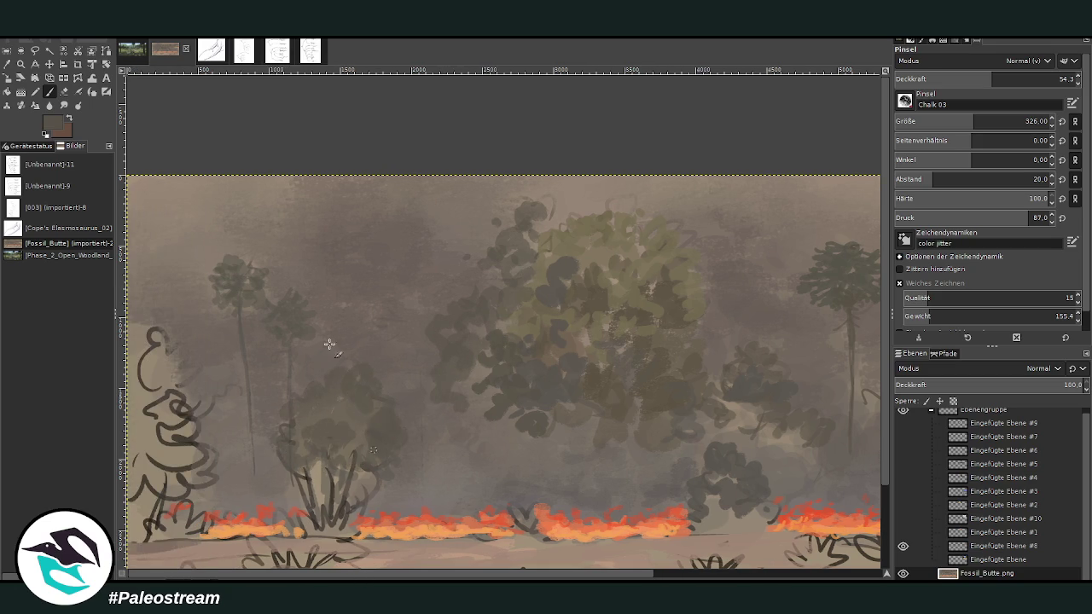
Step: Set the brush to size 169 and 41.0 opacity, then add a thin dark grass stroke
{"action": "key", "text": "o"}
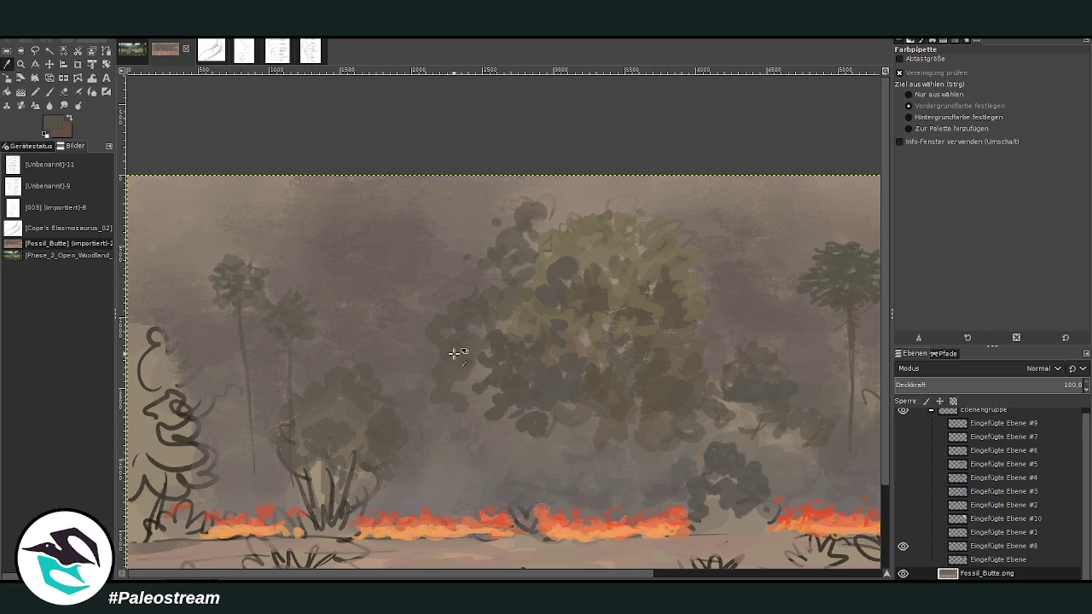
{"action": "left_click", "coordinate": [50, 91]}
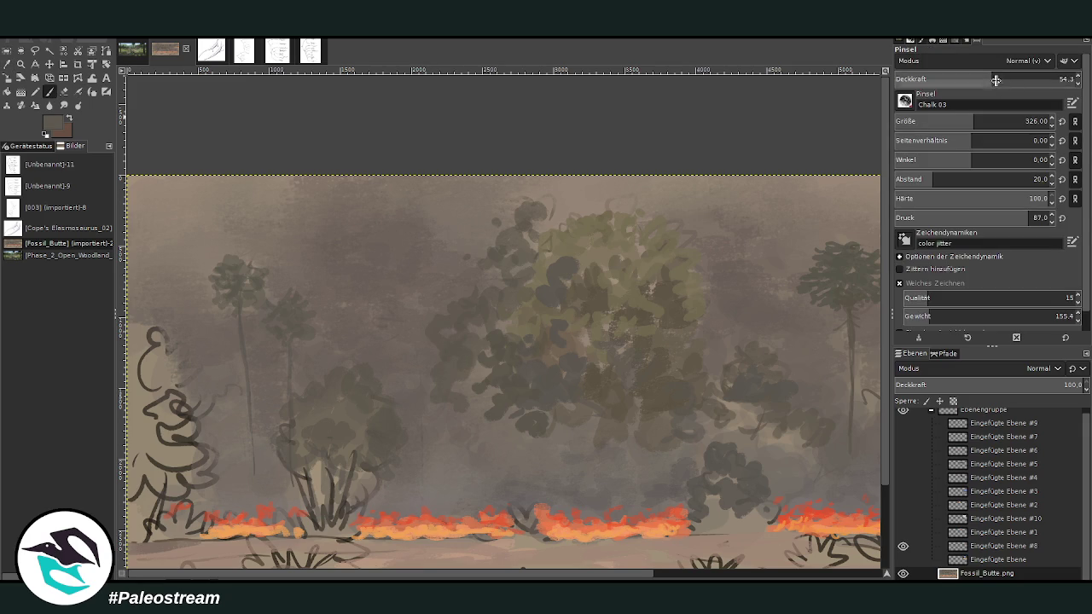
{"action": "mouse_move", "coordinate": [966, 122]}
{"action": "left_mouse_down"}
{"action": "mouse_move", "coordinate": [952, 122]}
{"action": "mouse_move", "coordinate": [965, 122]}
{"action": "left_mouse_up"}
{"action": "left_click_drag", "start_coordinate": [1022, 79], "coordinate": [974, 79]}
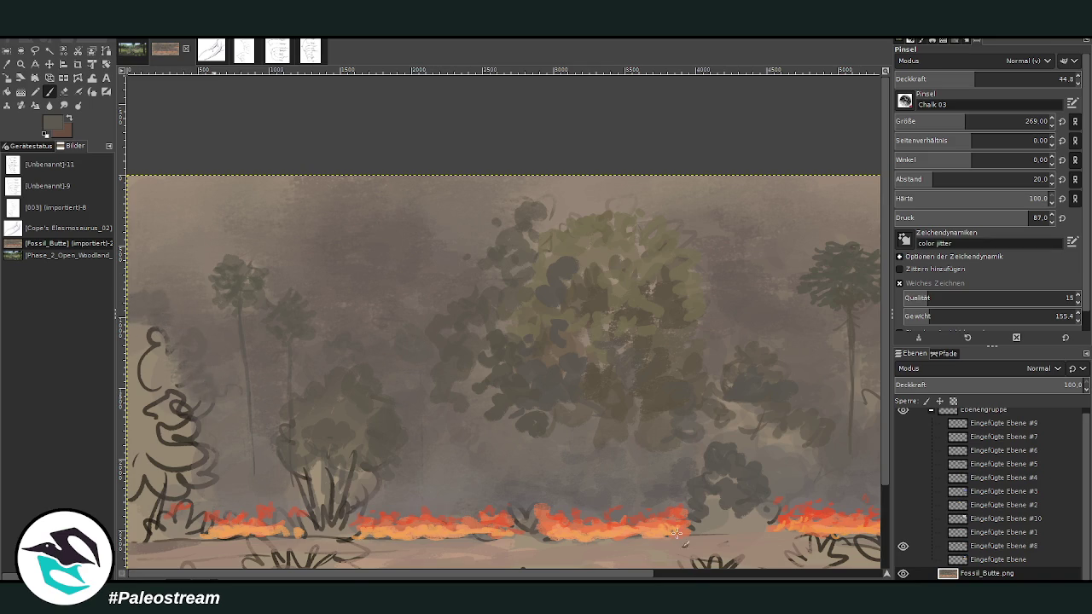
{"action": "left_click", "coordinate": [692, 574]}
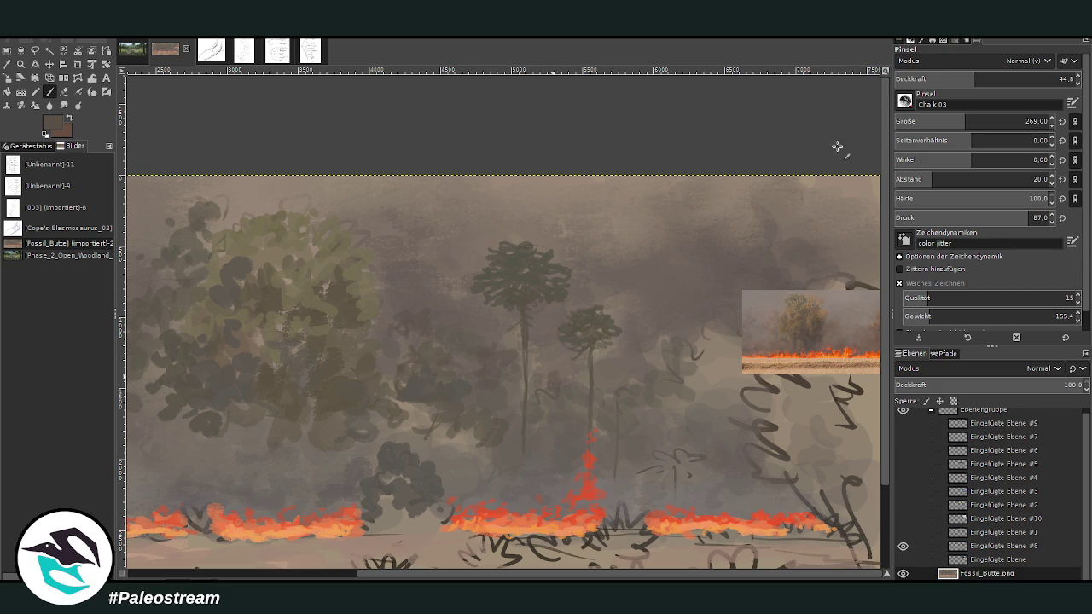
{"action": "left_click", "coordinate": [1005, 79]}
{"action": "left_click", "coordinate": [947, 121]}
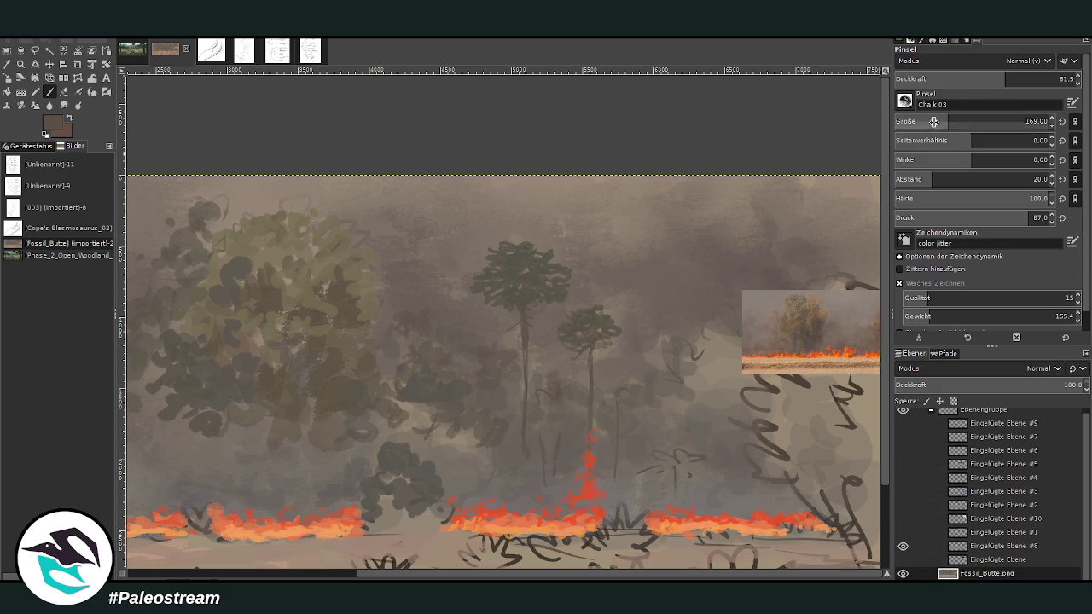
{"action": "left_click", "coordinate": [968, 79]}
{"action": "left_click_drag", "start_coordinate": [637, 491], "coordinate": [633, 459]}
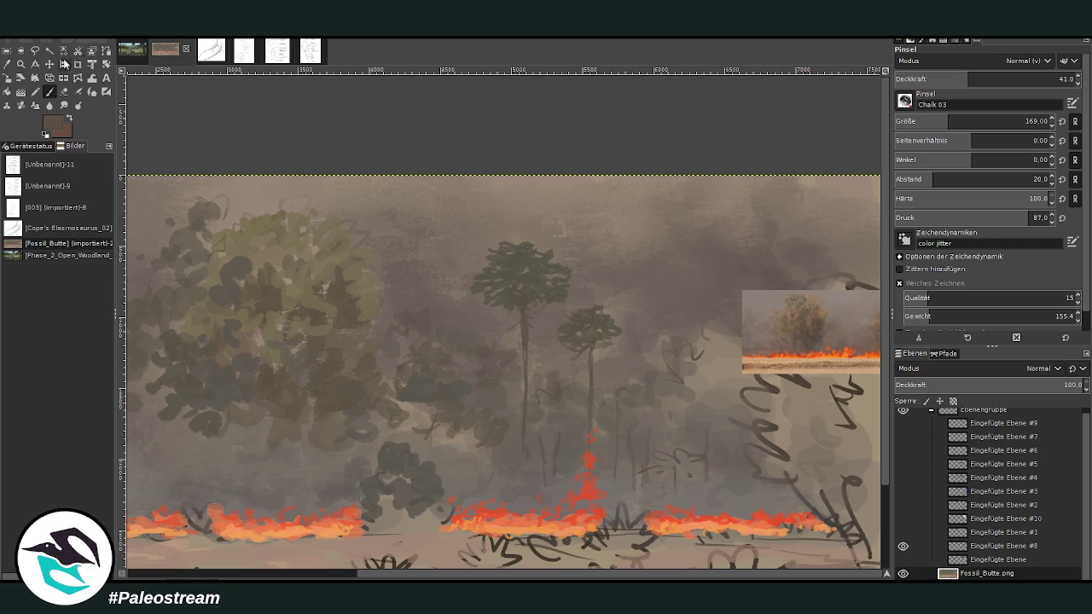
Step: Sample a light beige and add beige hatching and grass strokes around the bushes
{"action": "left_click", "coordinate": [7, 64]}
{"action": "left_click", "coordinate": [452, 437]}
{"action": "left_click", "coordinate": [48, 93]}
{"action": "left_click", "coordinate": [500, 417], "text": "ctrl"}
{"action": "mouse_move", "coordinate": [482, 497]}
{"action": "left_mouse_down"}
{"action": "mouse_move", "coordinate": [515, 462]}
{"action": "mouse_move", "coordinate": [475, 472]}
{"action": "left_mouse_up"}
{"action": "mouse_move", "coordinate": [402, 515]}
{"action": "left_mouse_down"}
{"action": "mouse_move", "coordinate": [397, 489]}
{"action": "mouse_move", "coordinate": [385, 505]}
{"action": "left_mouse_up"}
{"action": "left_click_drag", "start_coordinate": [241, 473], "coordinate": [229, 436]}
{"action": "left_click_drag", "start_coordinate": [368, 577], "coordinate": [192, 576]}
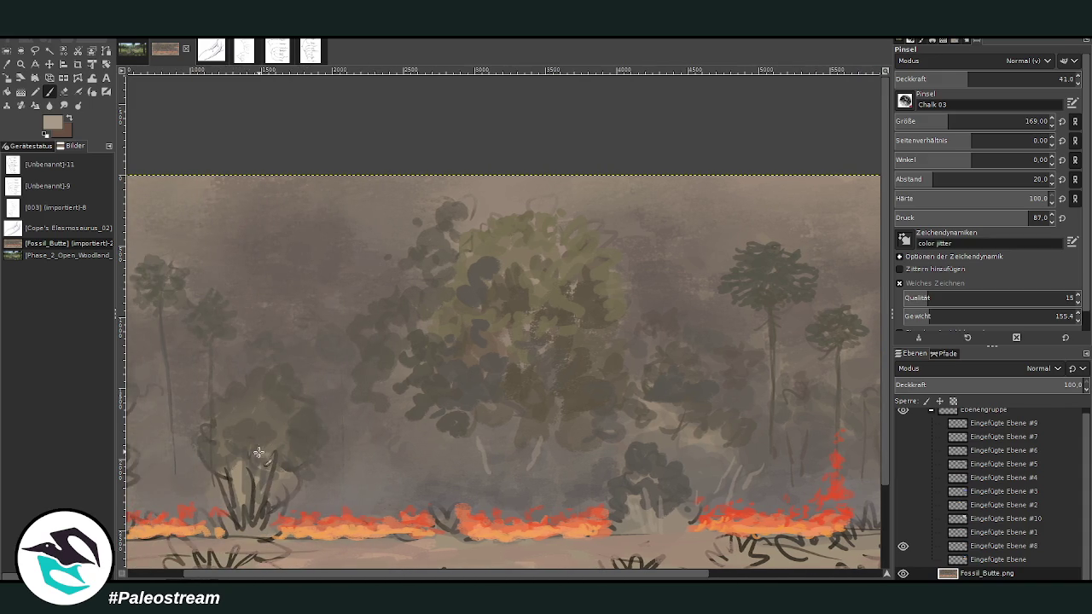
Step: Sample an olive green and, at 71.9 opacity, soften the left-edge sketch's upper loop
{"action": "key", "text": "o"}
{"action": "left_click", "coordinate": [544, 279]}
{"action": "key", "text": "p"}
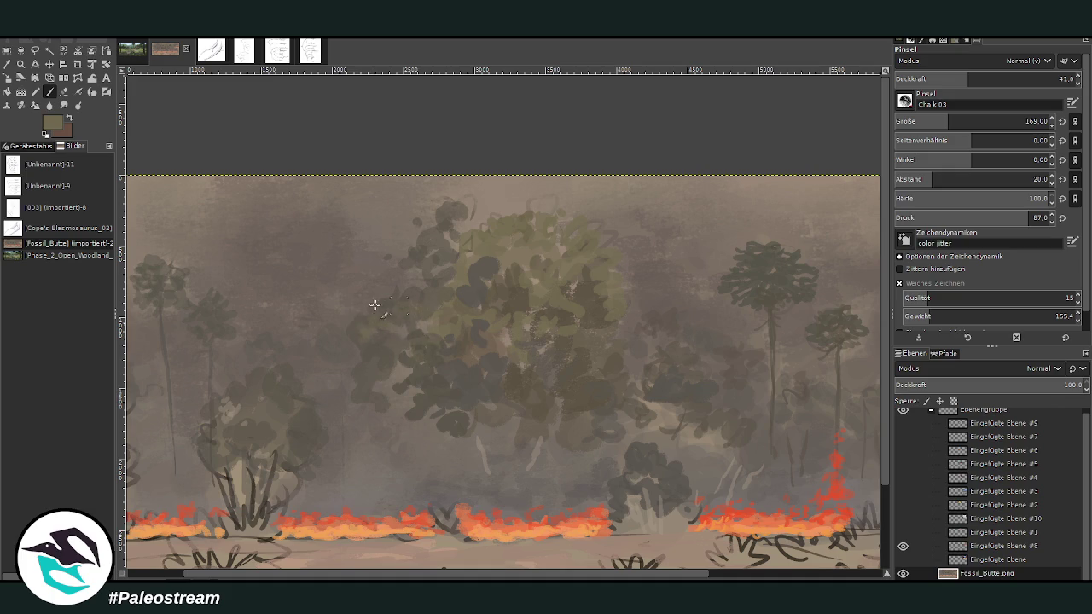
{"action": "left_click", "coordinate": [1027, 77]}
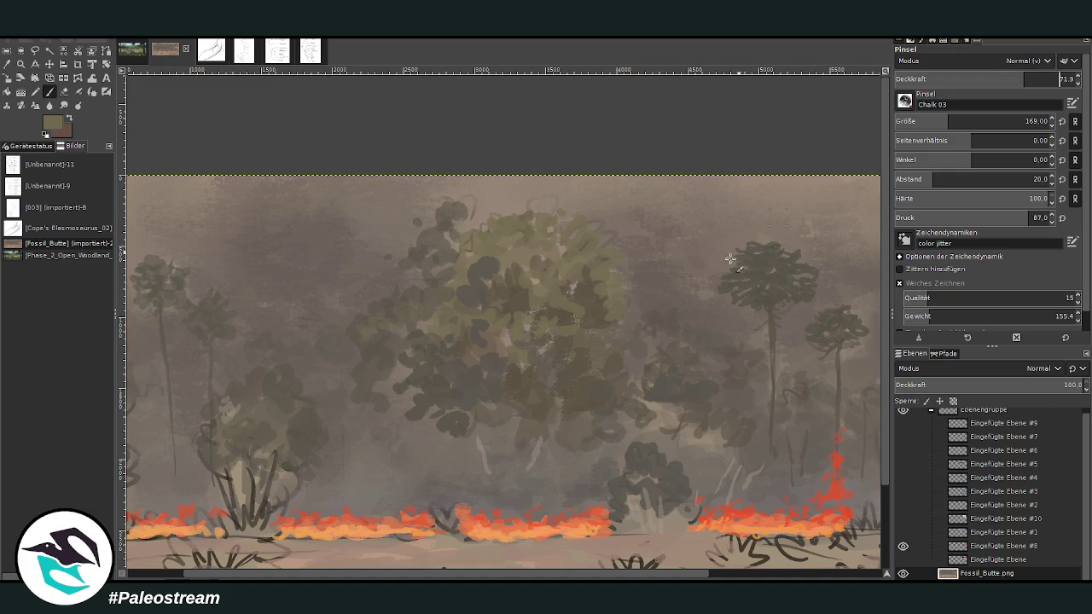
{"action": "left_click_drag", "start_coordinate": [188, 577], "coordinate": [128, 576]}
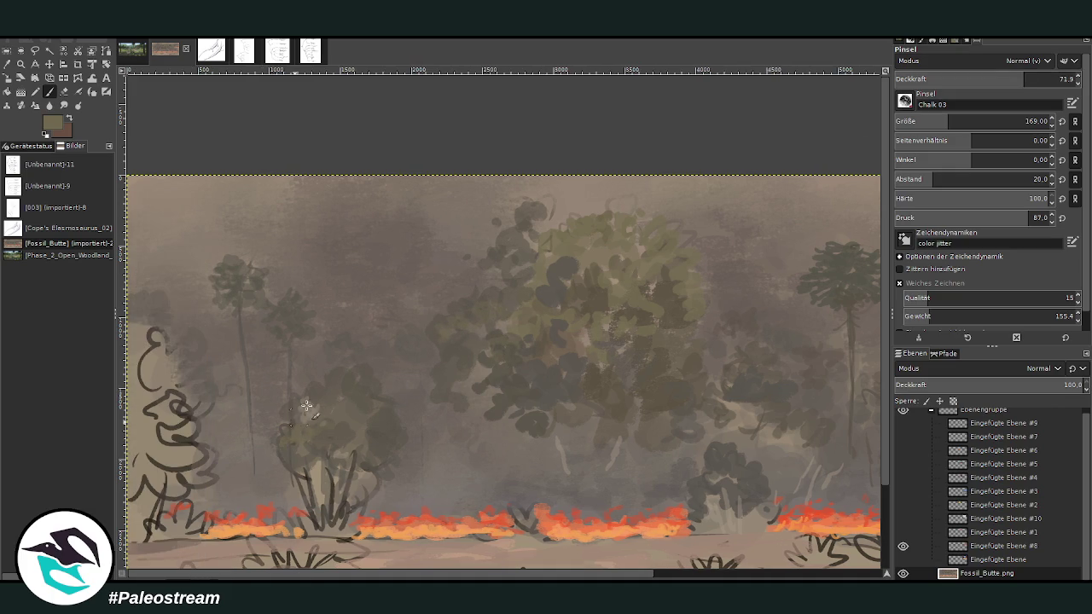
{"action": "mouse_move", "coordinate": [154, 388]}
{"action": "left_mouse_down"}
{"action": "mouse_move", "coordinate": [126, 351]}
{"action": "mouse_move", "coordinate": [130, 475]}
{"action": "left_mouse_up"}
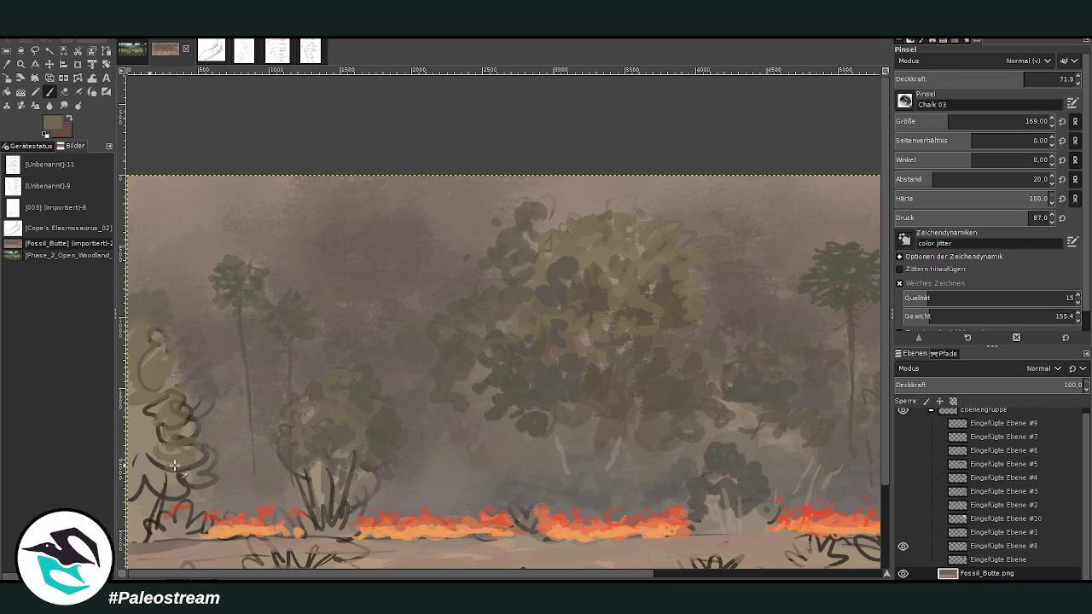
{"action": "key", "text": "minus"}
{"action": "key", "text": "minus"}
{"action": "key", "text": "minus"}
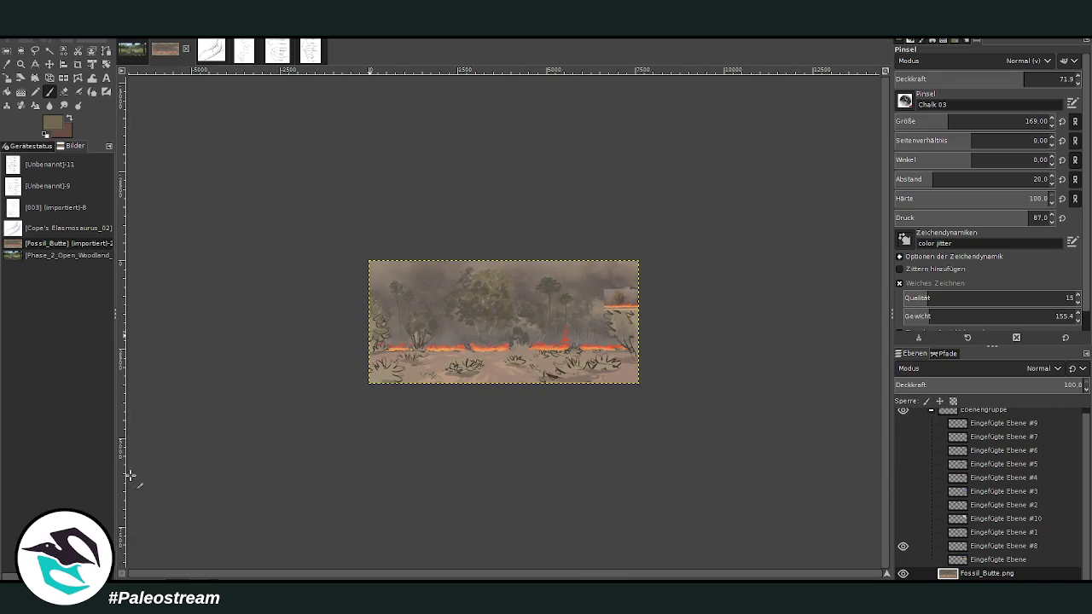
Step: Zoom so the painting fills the window and sample a dark grey-brown from it
{"action": "key", "text": "z"}
{"action": "left_click_drag", "start_coordinate": [337, 224], "coordinate": [601, 386]}
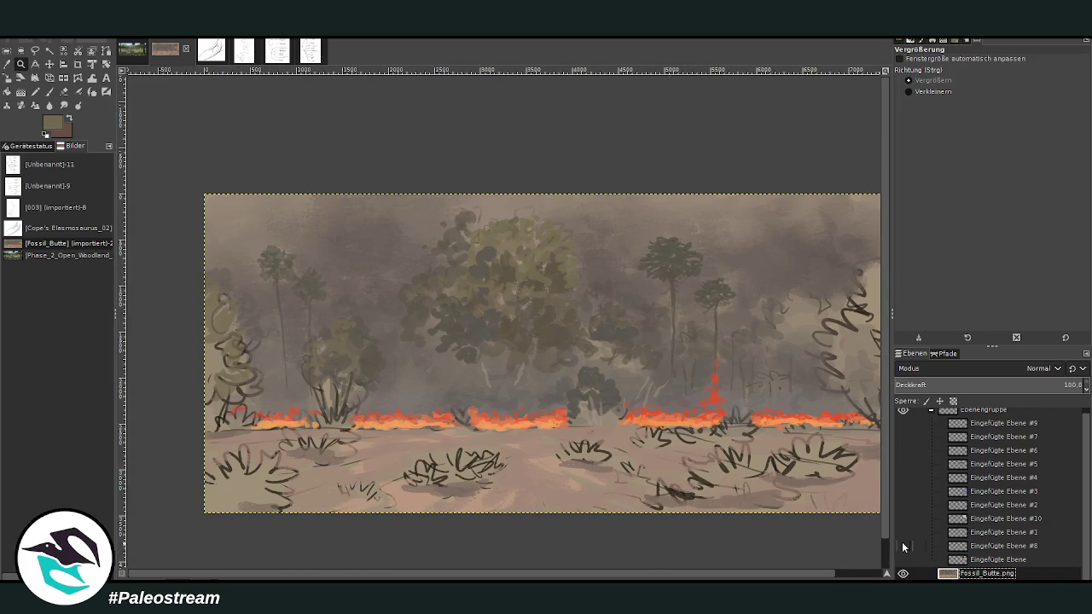
{"action": "scroll", "coordinate": [648, 573], "scroll_direction": "right", "scroll_amount": 1}
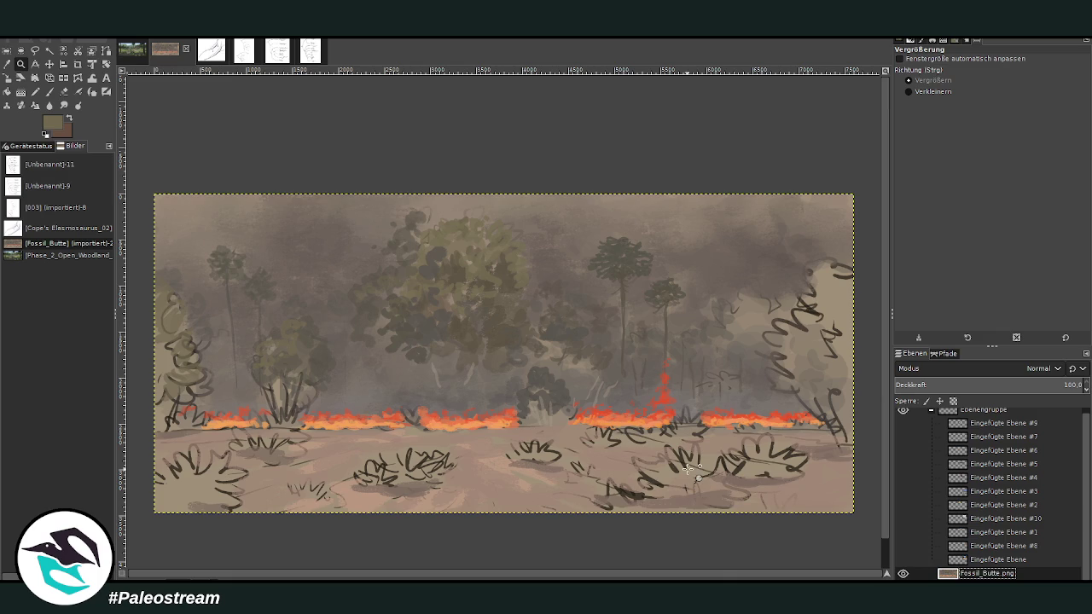
{"action": "left_click", "coordinate": [49, 91]}
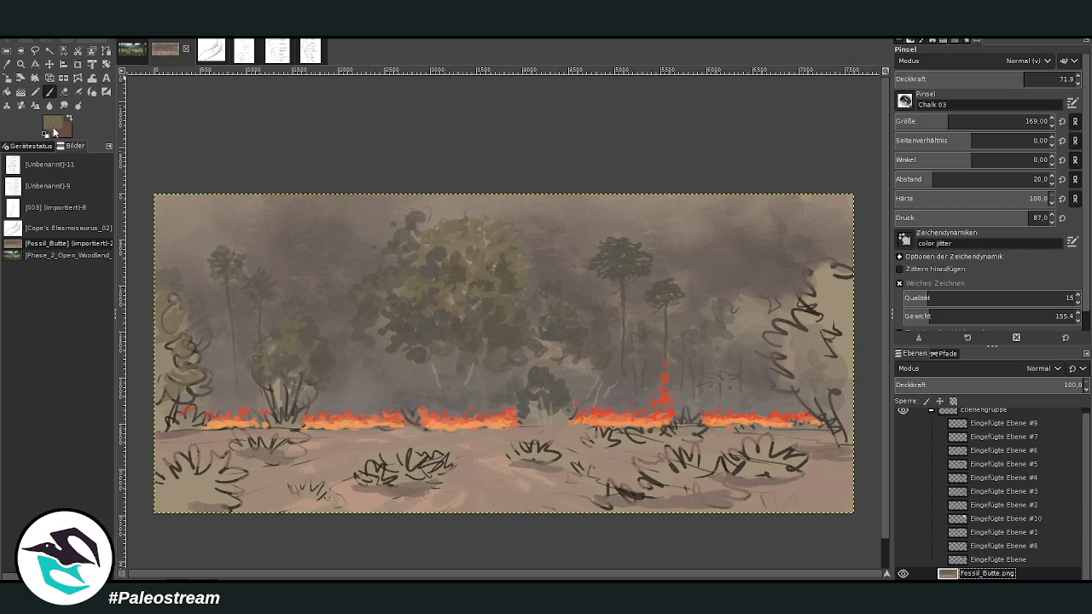
{"action": "left_click", "coordinate": [455, 429], "text": "ctrl"}
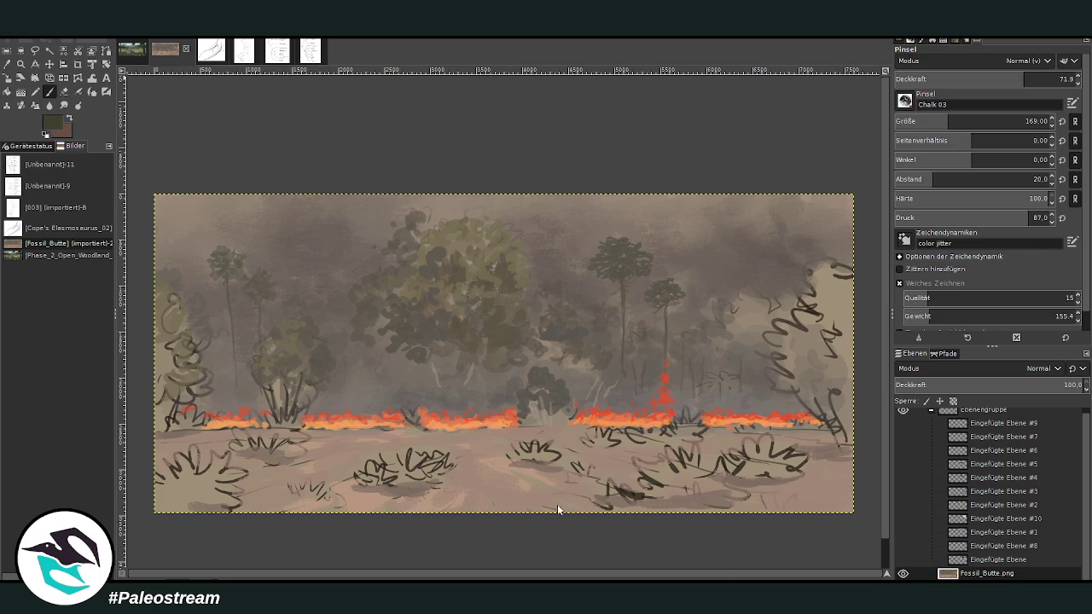
Step: At size 322 and 89.0 opacity, paint dark green foliage on the right- and left-edge bushes
{"action": "left_click_drag", "start_coordinate": [947, 121], "coordinate": [972, 121]}
{"action": "left_click_drag", "start_coordinate": [1024, 78], "coordinate": [1057, 79]}
{"action": "mouse_move", "coordinate": [802, 386]}
{"action": "left_mouse_down"}
{"action": "mouse_move", "coordinate": [851, 380]}
{"action": "mouse_move", "coordinate": [775, 361]}
{"action": "mouse_move", "coordinate": [841, 382]}
{"action": "mouse_move", "coordinate": [783, 331]}
{"action": "mouse_move", "coordinate": [809, 312]}
{"action": "mouse_move", "coordinate": [829, 334]}
{"action": "mouse_move", "coordinate": [801, 290]}
{"action": "mouse_move", "coordinate": [851, 270]}
{"action": "mouse_move", "coordinate": [793, 348]}
{"action": "mouse_move", "coordinate": [857, 358]}
{"action": "mouse_move", "coordinate": [854, 400]}
{"action": "left_mouse_up"}
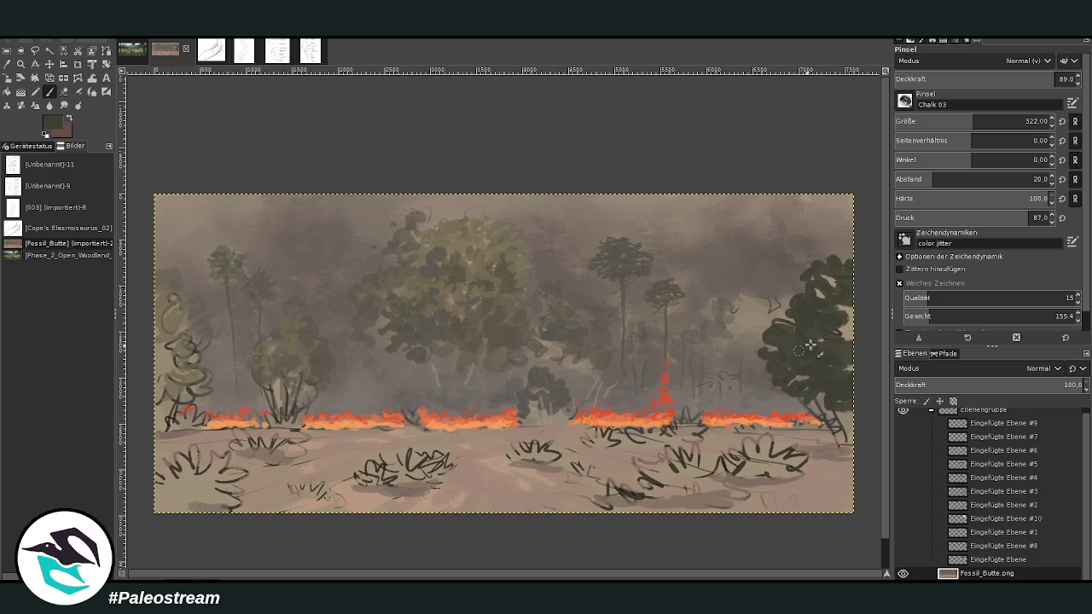
{"action": "mouse_move", "coordinate": [170, 374]}
{"action": "left_mouse_down"}
{"action": "mouse_move", "coordinate": [164, 391]}
{"action": "mouse_move", "coordinate": [182, 387]}
{"action": "mouse_move", "coordinate": [170, 361]}
{"action": "mouse_move", "coordinate": [187, 388]}
{"action": "mouse_move", "coordinate": [162, 316]}
{"action": "mouse_move", "coordinate": [186, 317]}
{"action": "mouse_move", "coordinate": [159, 291]}
{"action": "mouse_move", "coordinate": [183, 383]}
{"action": "mouse_move", "coordinate": [168, 352]}
{"action": "mouse_move", "coordinate": [184, 299]}
{"action": "mouse_move", "coordinate": [145, 333]}
{"action": "left_mouse_up"}
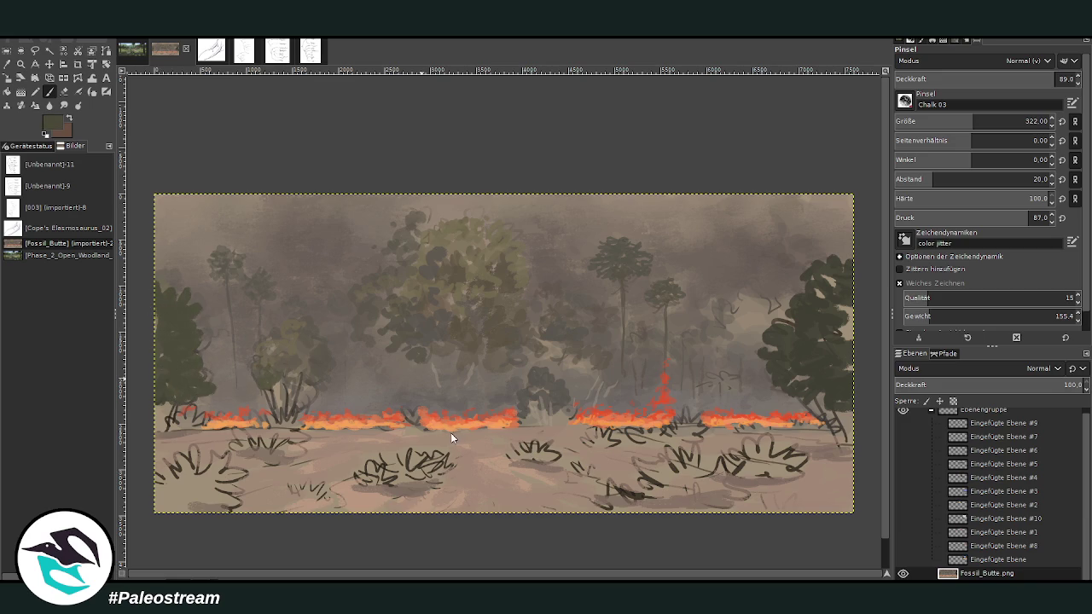
Step: Darken the left-middle bush with denser green foliage at 76.3 opacity
{"action": "mouse_move", "coordinate": [286, 381]}
{"action": "left_mouse_down"}
{"action": "mouse_move", "coordinate": [277, 396]}
{"action": "mouse_move", "coordinate": [302, 385]}
{"action": "left_mouse_up"}
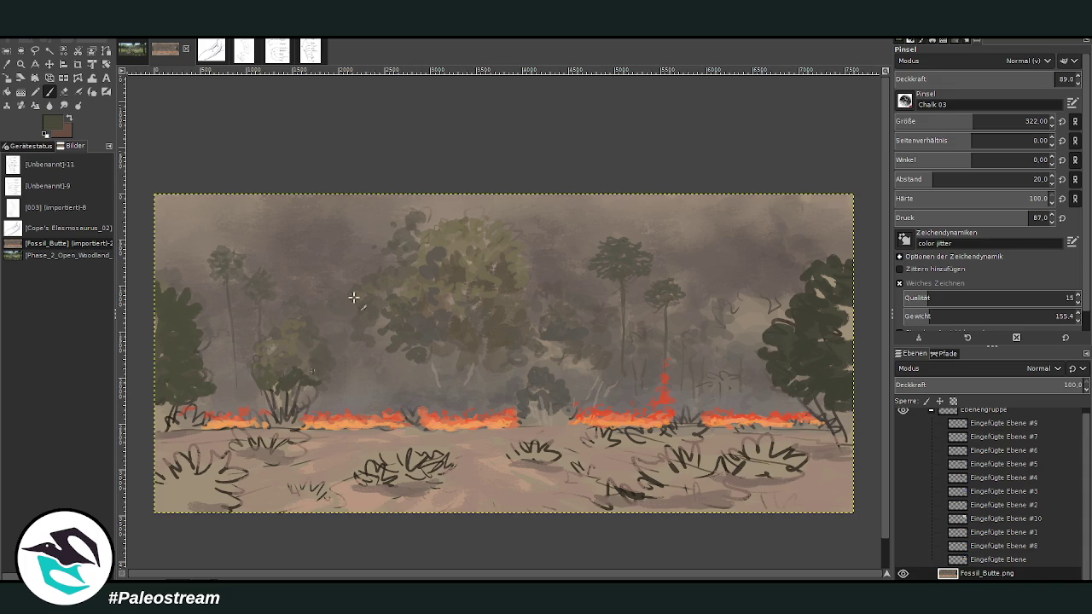
{"action": "left_click", "coordinate": [1019, 79]}
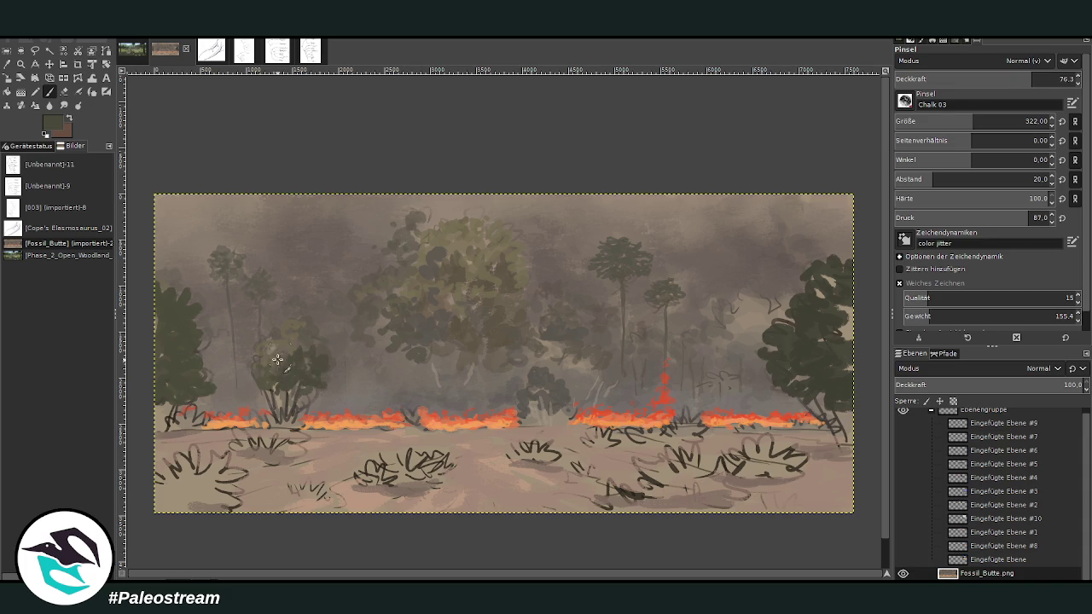
{"action": "mouse_move", "coordinate": [272, 341]}
{"action": "left_mouse_down"}
{"action": "mouse_move", "coordinate": [271, 376]}
{"action": "mouse_move", "coordinate": [292, 388]}
{"action": "left_mouse_up"}
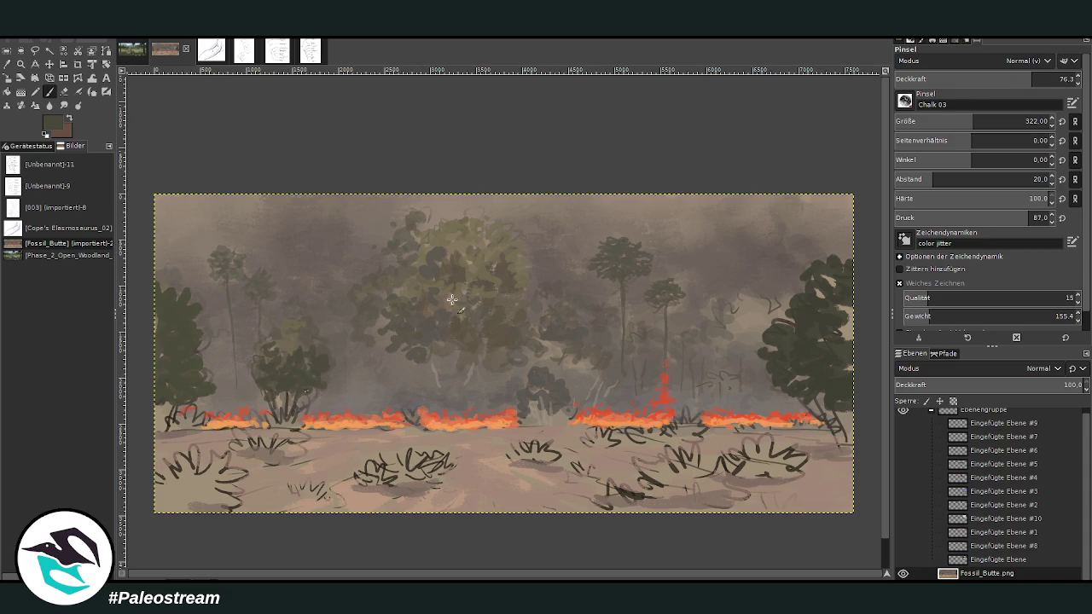
{"action": "left_click_drag", "start_coordinate": [283, 351], "coordinate": [298, 340]}
{"action": "key", "text": "m"}
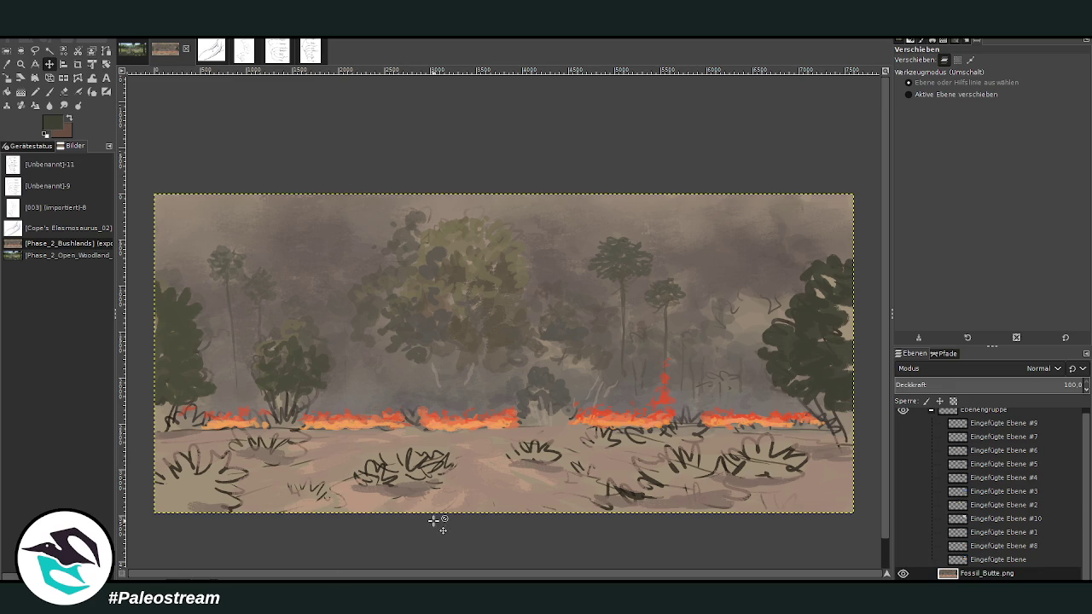
{"action": "left_click", "coordinate": [21, 65]}
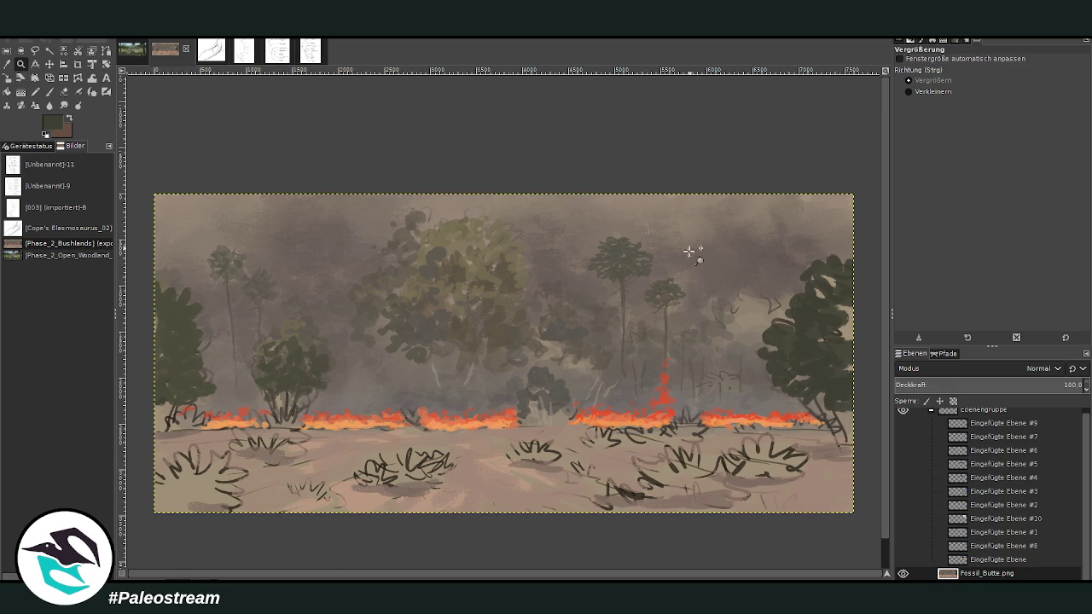
{"action": "left_click_drag", "start_coordinate": [230, 156], "coordinate": [808, 549]}
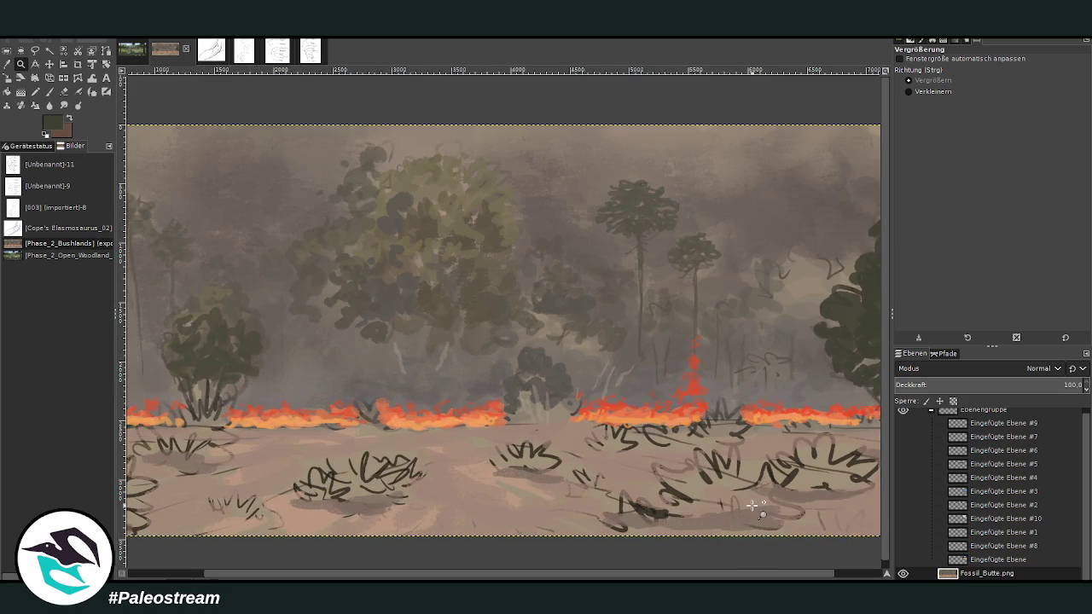
Step: At 86.4 opacity, fill the right-hand tree dark green, extending its upper-left foliage at size 241
{"action": "key", "text": "p"}
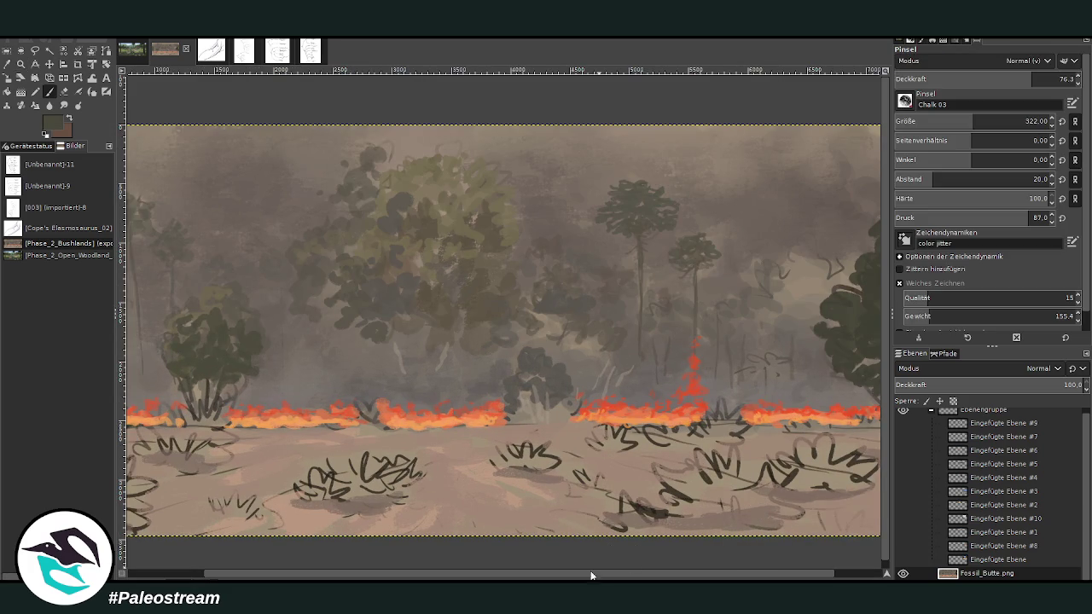
{"action": "left_click_drag", "start_coordinate": [584, 579], "coordinate": [683, 384]}
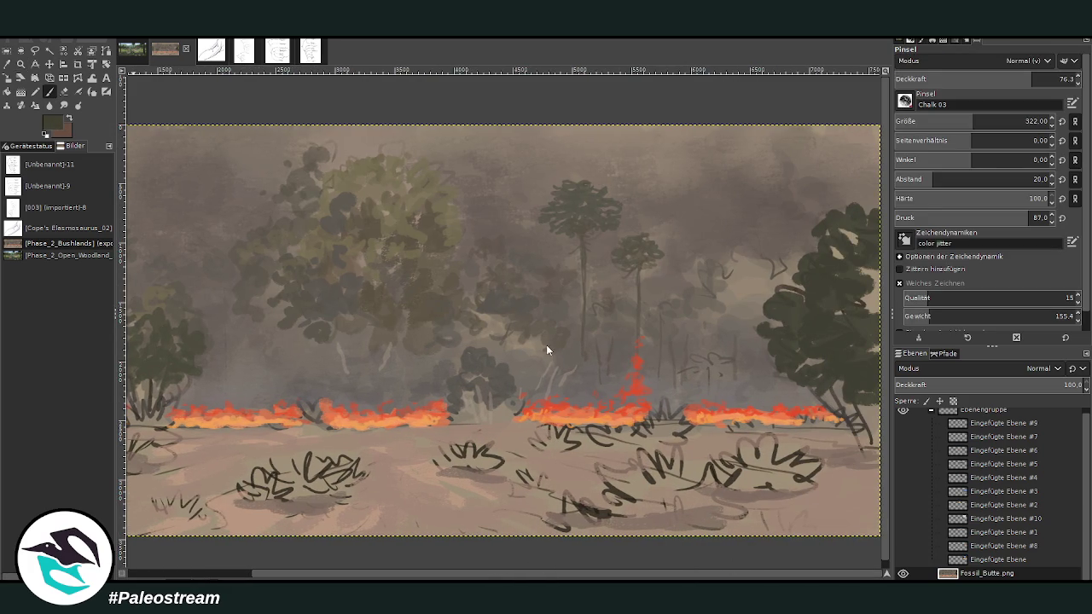
{"action": "left_click", "coordinate": [1025, 121]}
{"action": "left_click_drag", "start_coordinate": [1023, 79], "coordinate": [1040, 78]}
{"action": "mouse_move", "coordinate": [824, 343]}
{"action": "left_mouse_down"}
{"action": "mouse_move", "coordinate": [863, 366]}
{"action": "mouse_move", "coordinate": [870, 329]}
{"action": "mouse_move", "coordinate": [840, 324]}
{"action": "mouse_move", "coordinate": [805, 339]}
{"action": "mouse_move", "coordinate": [865, 311]}
{"action": "mouse_move", "coordinate": [832, 294]}
{"action": "mouse_move", "coordinate": [797, 309]}
{"action": "left_mouse_up"}
{"action": "left_click", "coordinate": [958, 121]}
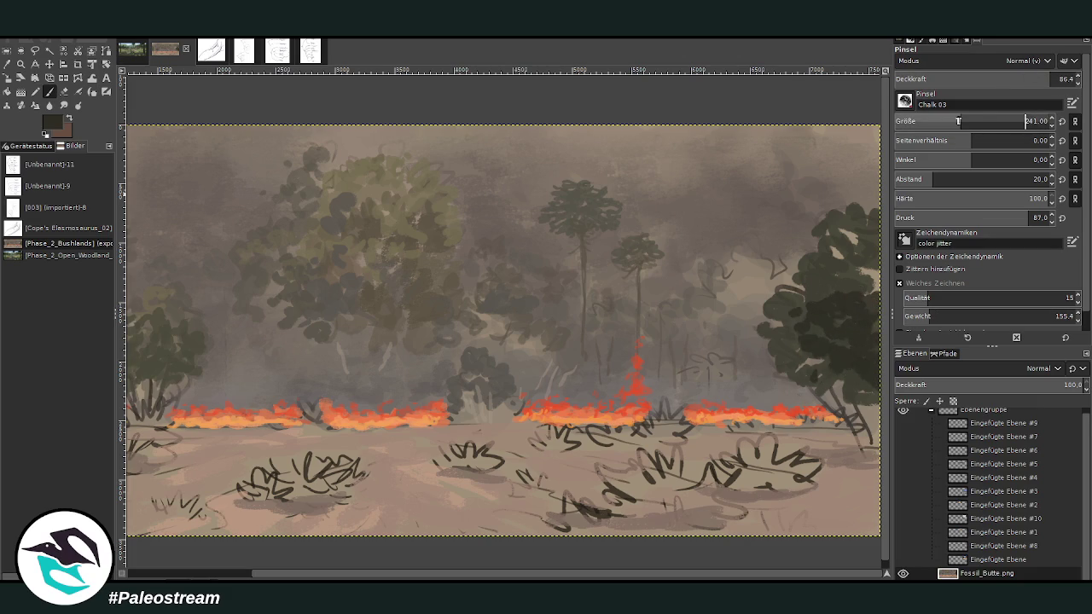
{"action": "mouse_move", "coordinate": [873, 285]}
{"action": "left_mouse_down"}
{"action": "mouse_move", "coordinate": [814, 270]}
{"action": "mouse_move", "coordinate": [879, 258]}
{"action": "left_mouse_up"}
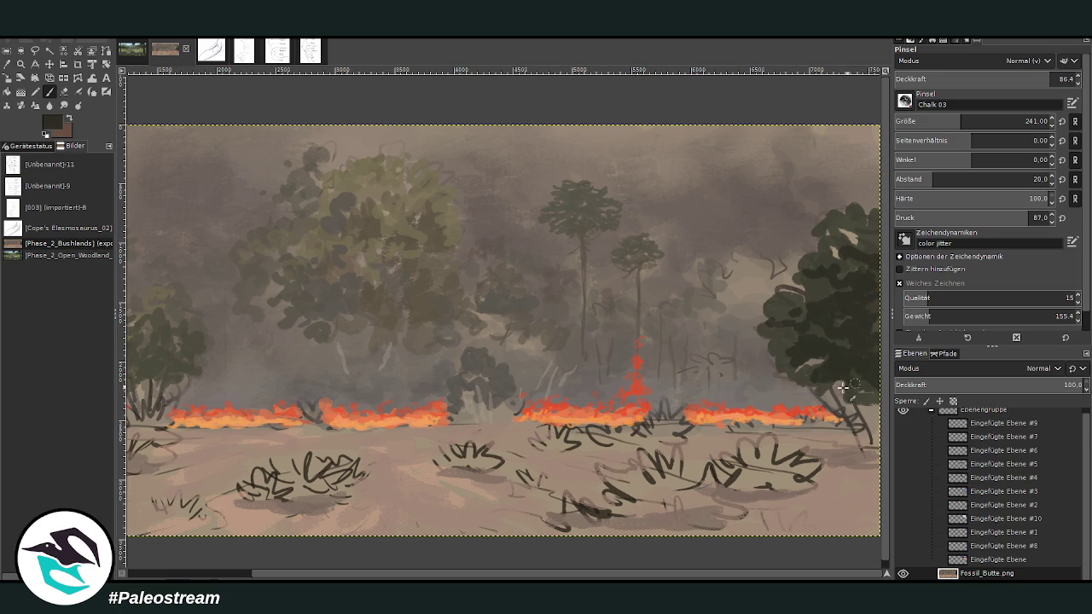
Step: Set the brush to size 160 and 51.4 opacity and shade under the right foreground bushes
{"action": "left_click", "coordinate": [991, 77]}
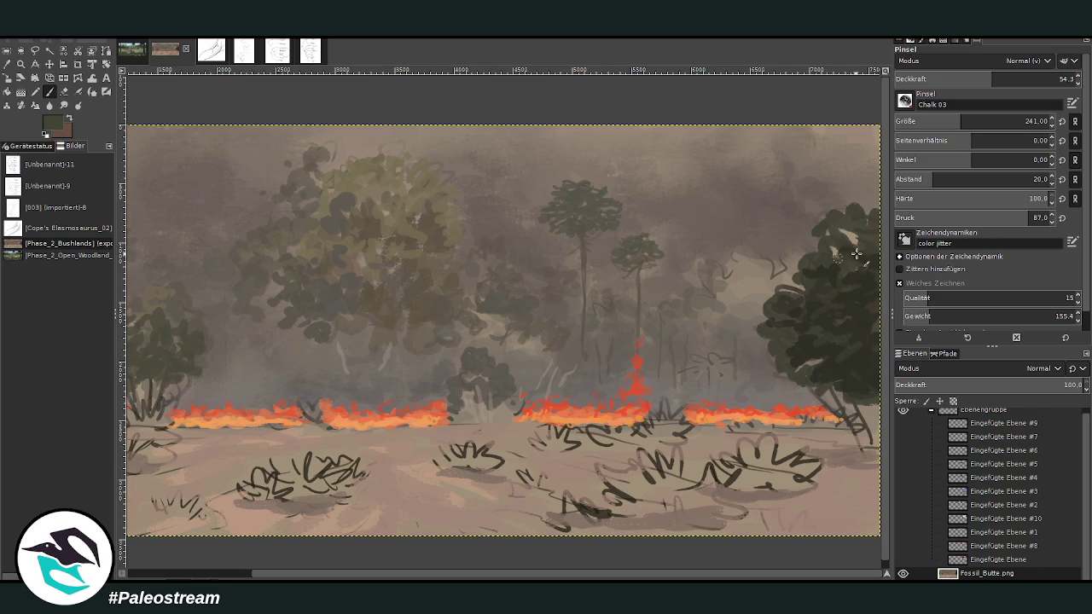
{"action": "left_click", "coordinate": [1024, 79]}
{"action": "left_click", "coordinate": [938, 121]}
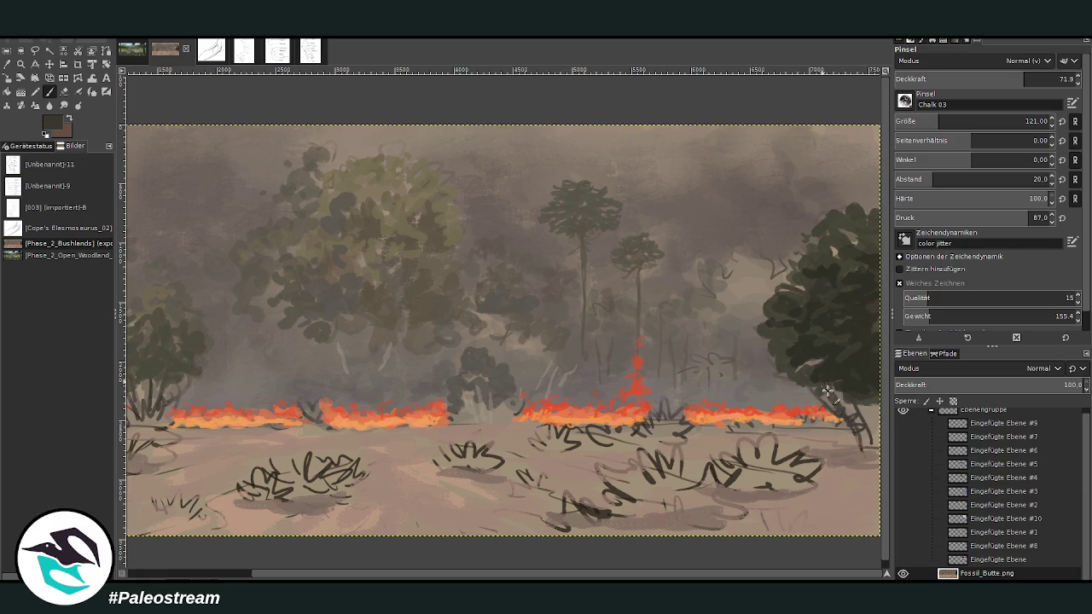
{"action": "key", "text": "bracketright"}
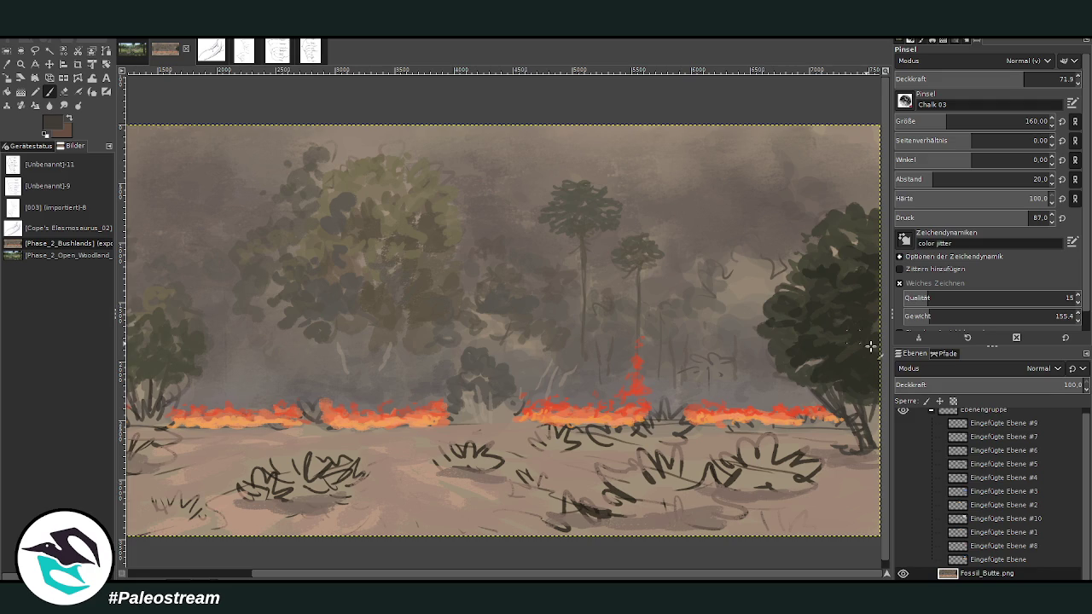
{"action": "scroll", "coordinate": [962, 121], "scroll_direction": "down", "scroll_amount": 3}
{"action": "left_click", "coordinate": [986, 79]}
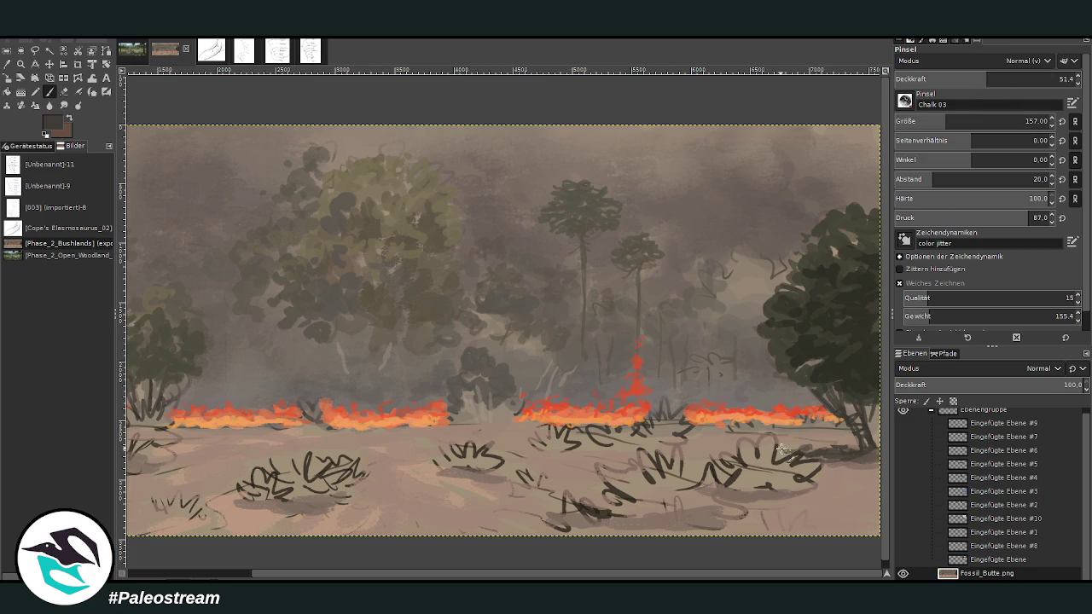
{"action": "mouse_move", "coordinate": [742, 490]}
{"action": "left_mouse_down"}
{"action": "mouse_move", "coordinate": [797, 495]}
{"action": "mouse_move", "coordinate": [597, 522]}
{"action": "mouse_move", "coordinate": [723, 533]}
{"action": "mouse_move", "coordinate": [619, 528]}
{"action": "left_mouse_up"}
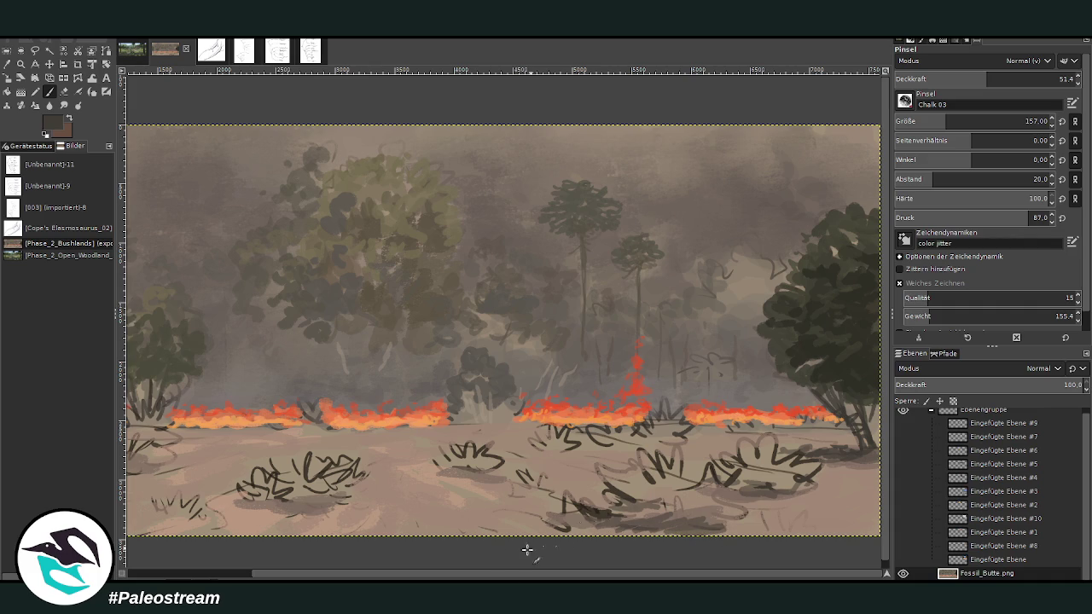
Step: Paint dark chalky shadows across the lower foreground and under the left bushes
{"action": "scroll", "coordinate": [527, 550], "scroll_direction": "left", "scroll_amount": 3}
{"action": "scroll", "coordinate": [526, 550], "scroll_direction": "left", "scroll_amount": 1}
{"action": "left_click_drag", "start_coordinate": [589, 488], "coordinate": [608, 524]}
{"action": "mouse_move", "coordinate": [450, 493]}
{"action": "left_mouse_down"}
{"action": "mouse_move", "coordinate": [316, 522]}
{"action": "mouse_move", "coordinate": [161, 530]}
{"action": "left_mouse_up"}
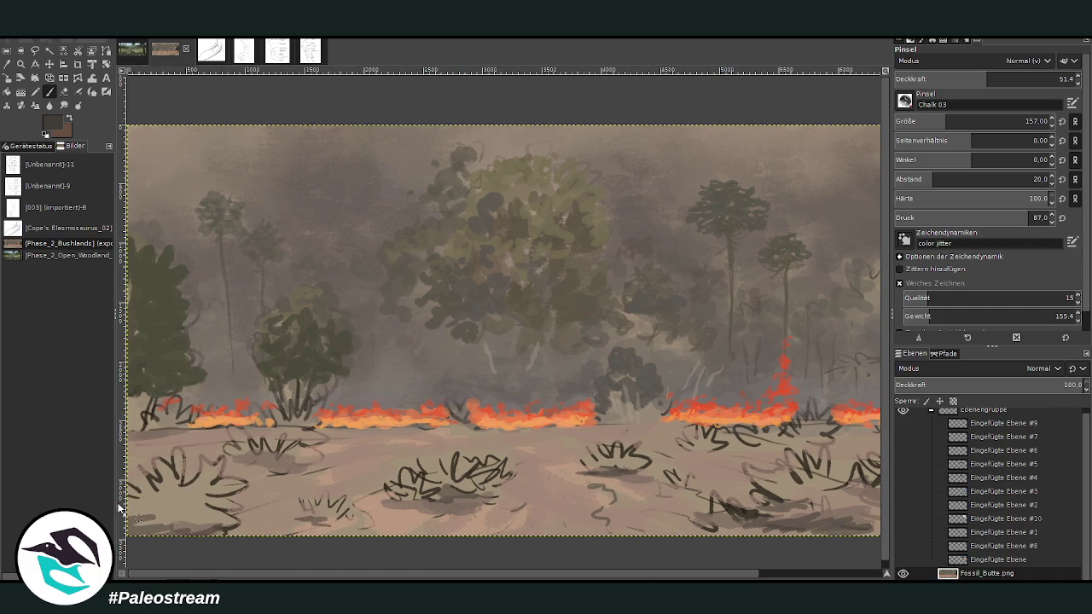
{"action": "mouse_move", "coordinate": [124, 439]}
{"action": "left_mouse_down"}
{"action": "mouse_move", "coordinate": [192, 435]}
{"action": "mouse_move", "coordinate": [223, 454]}
{"action": "mouse_move", "coordinate": [128, 446]}
{"action": "left_mouse_up"}
{"action": "left_click_drag", "start_coordinate": [271, 510], "coordinate": [236, 498]}
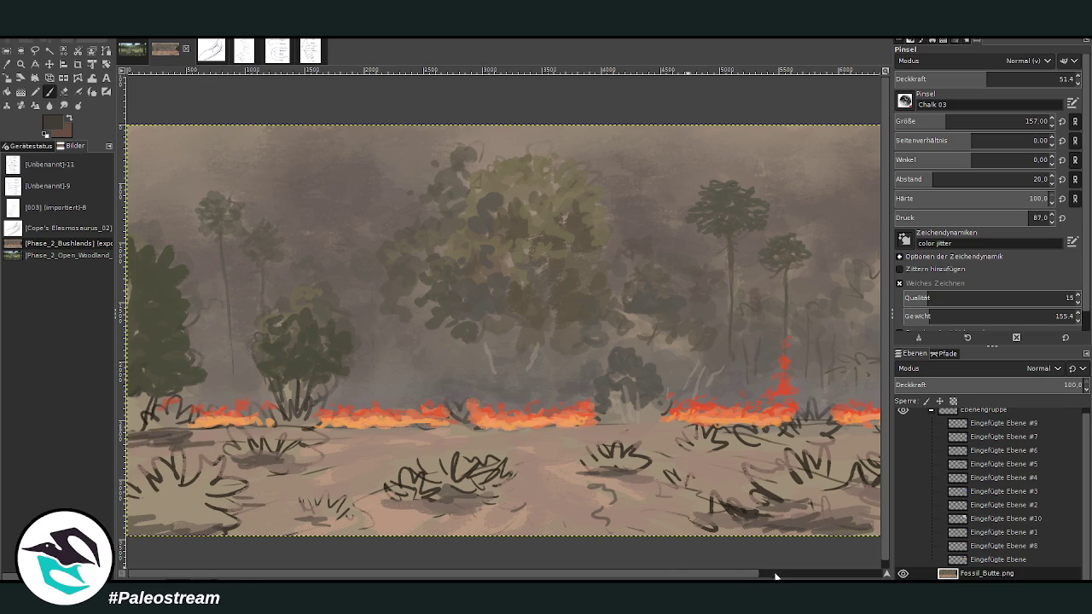
Step: Add more bottom-right shadow strokes and set the brush to size 310 at 38.8 opacity
{"action": "scroll", "coordinate": [775, 577], "scroll_direction": "right", "scroll_amount": 3}
{"action": "left_click_drag", "start_coordinate": [857, 522], "coordinate": [817, 525]}
{"action": "left_click_drag", "start_coordinate": [882, 536], "coordinate": [750, 515]}
{"action": "key", "text": "bracketright"}
{"action": "key", "text": "bracketright"}
{"action": "key", "text": "bracketright"}
{"action": "key", "text": "bracketright"}
{"action": "key", "text": "bracketright"}
{"action": "key", "text": "bracketright"}
{"action": "key", "text": "less"}
{"action": "key", "text": "less"}
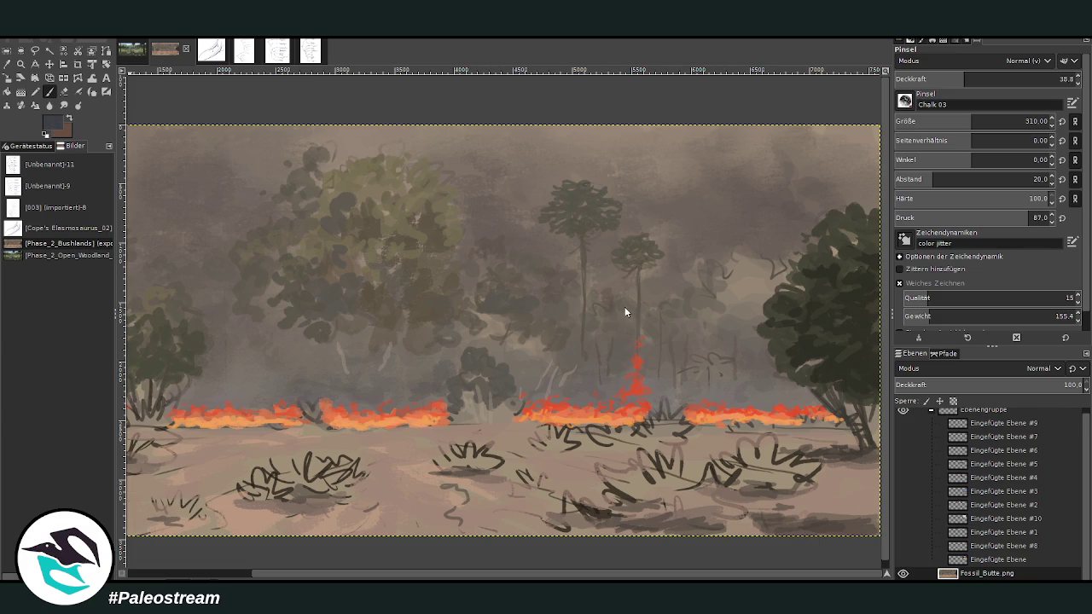
Step: Paint a shadow along the bottom-right foreground
{"action": "left_click_drag", "start_coordinate": [853, 522], "coordinate": [607, 517]}
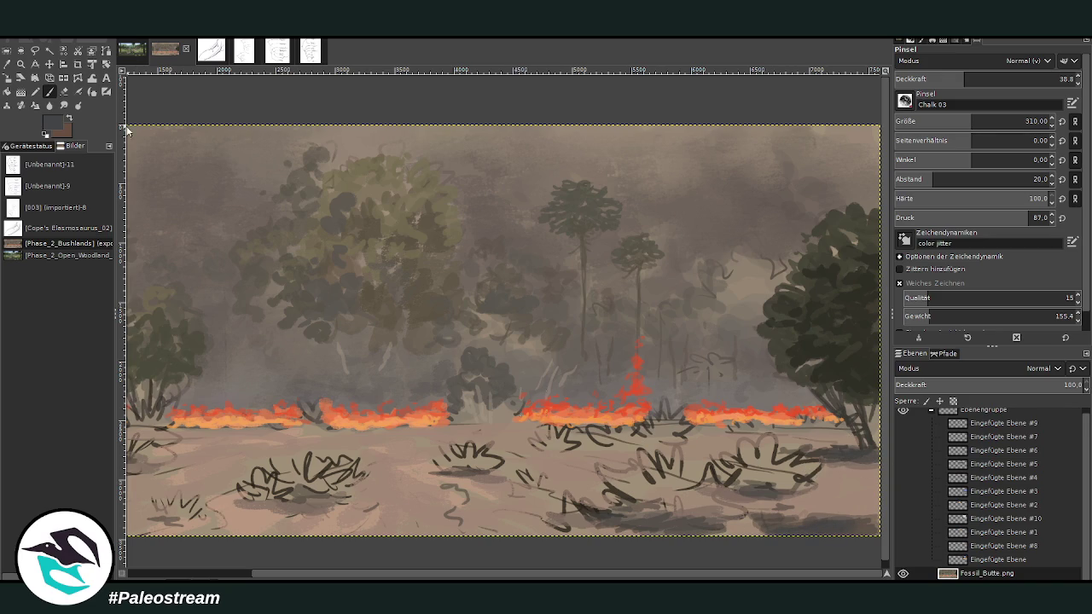
{"action": "left_click", "coordinate": [7, 64]}
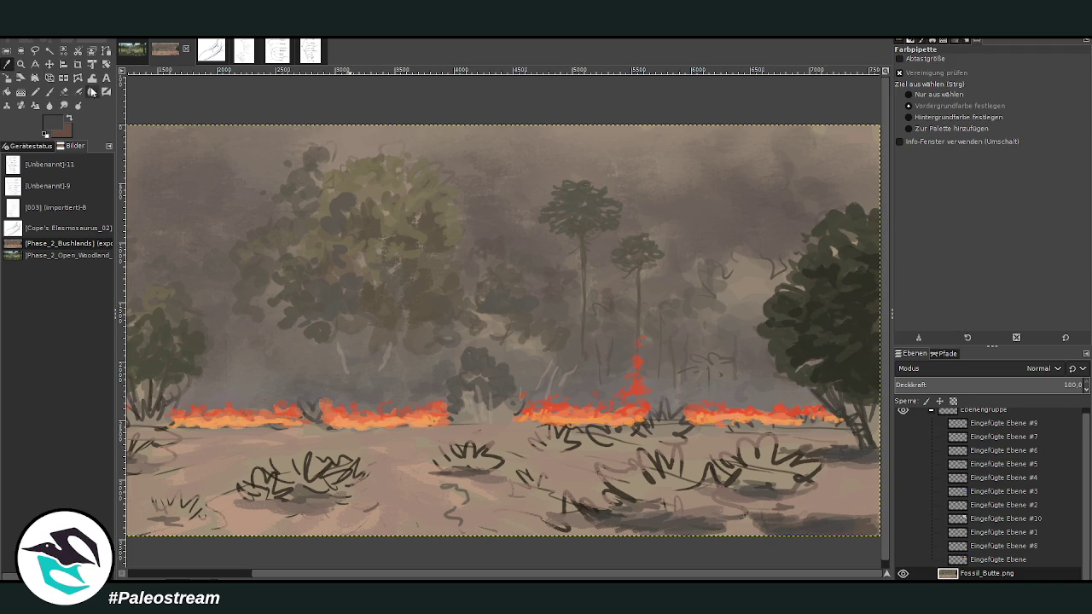
{"action": "key", "text": "p"}
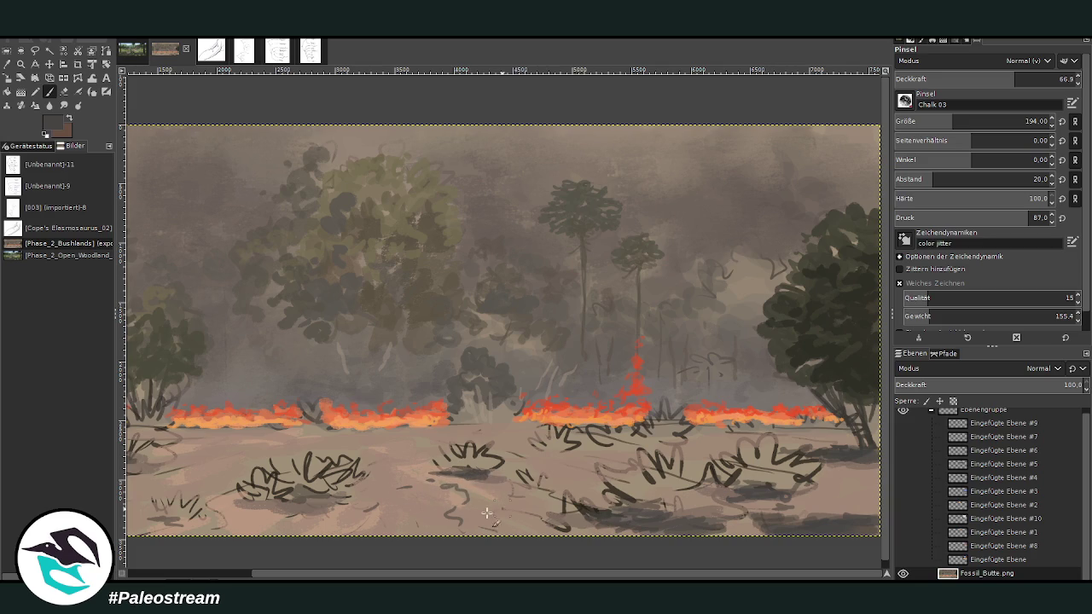
{"action": "left_click", "coordinate": [233, 575]}
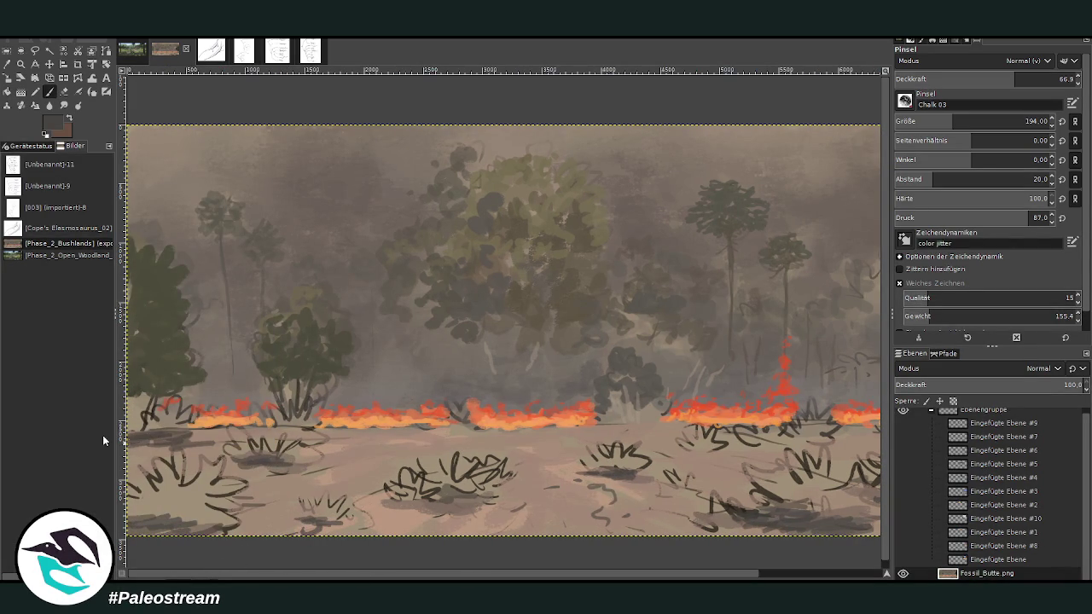
{"action": "left_click_drag", "start_coordinate": [390, 577], "coordinate": [682, 501]}
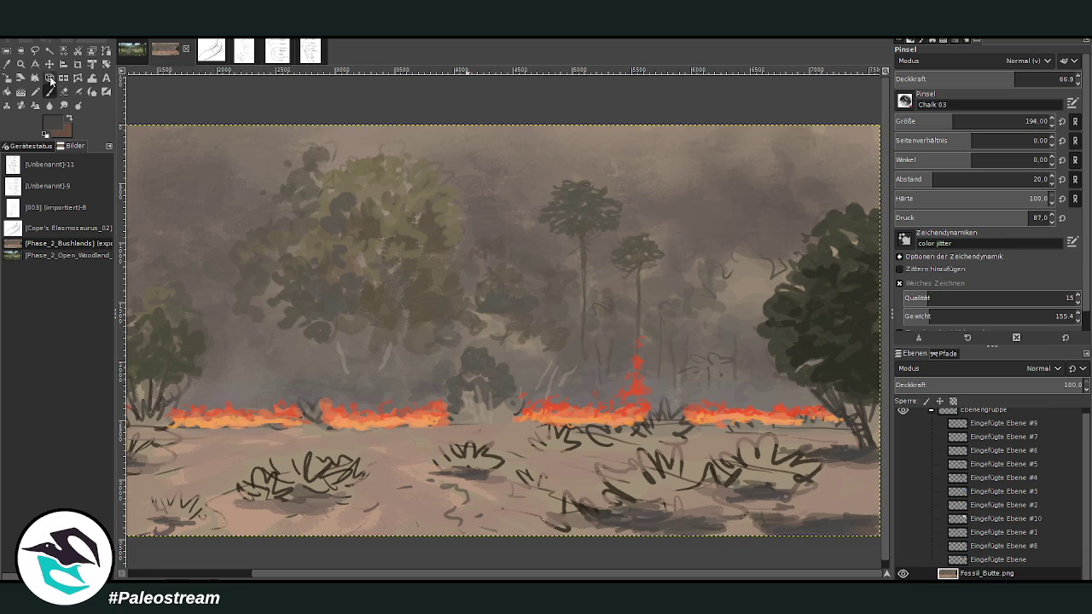
Step: Sample dark green from the right tree and set the brush to size 223 at 42 opacity
{"action": "left_click", "coordinate": [22, 63]}
{"action": "left_click", "coordinate": [792, 322]}
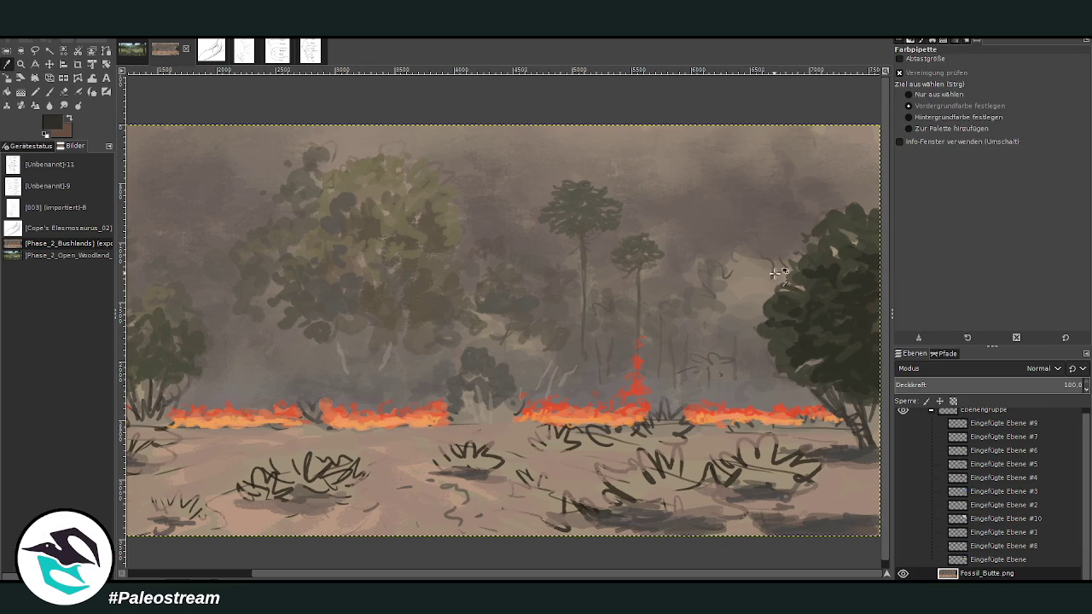
{"action": "left_click", "coordinate": [49, 91]}
{"action": "scroll", "coordinate": [160, 577], "scroll_direction": "left", "scroll_amount": 3}
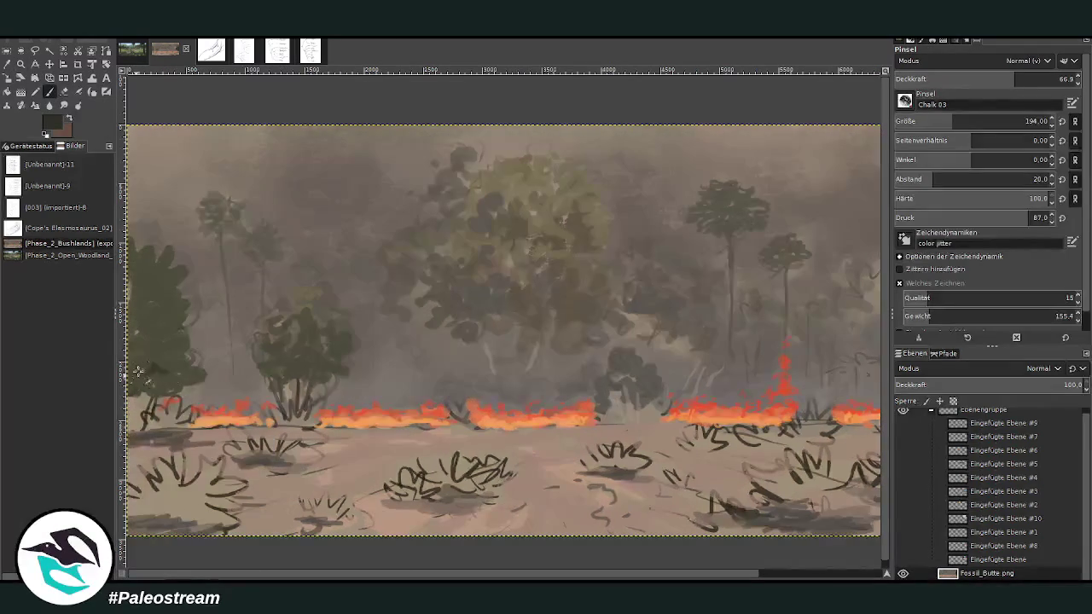
{"action": "left_click", "coordinate": [962, 115]}
{"action": "left_click", "coordinate": [969, 79]}
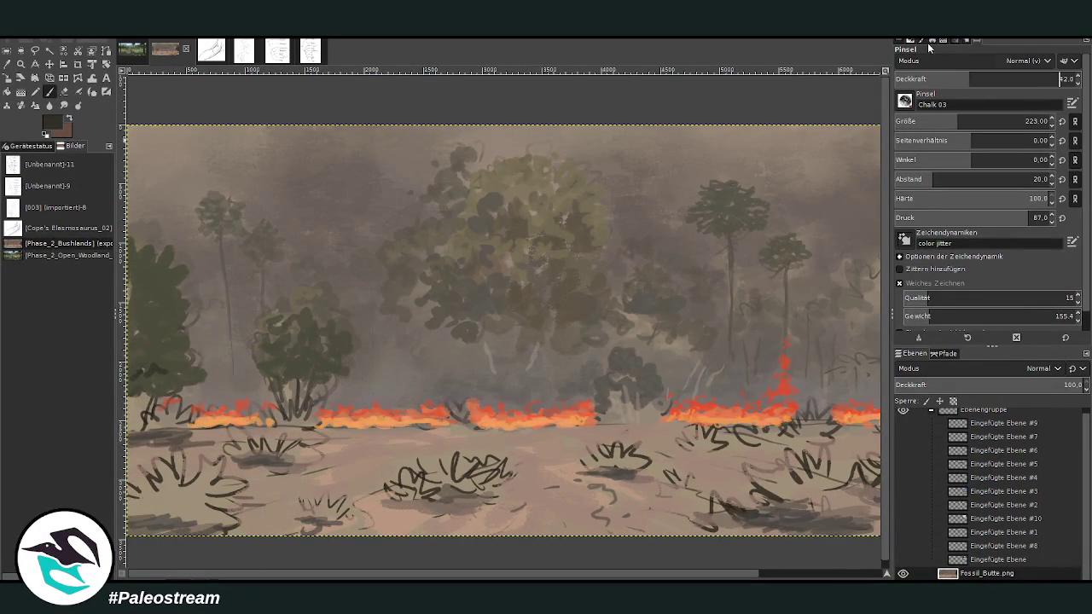
Step: Sample a darker brownish grey from the canvas and dab light haze beside the dark right tree
{"action": "left_click", "coordinate": [8, 66]}
{"action": "left_click", "coordinate": [363, 296]}
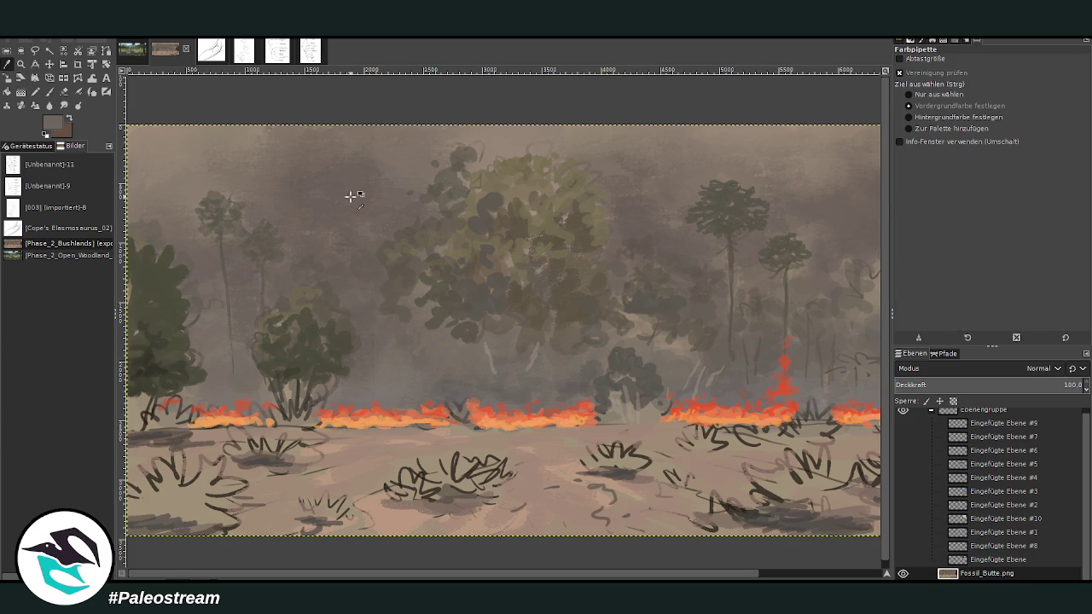
{"action": "left_click", "coordinate": [51, 89]}
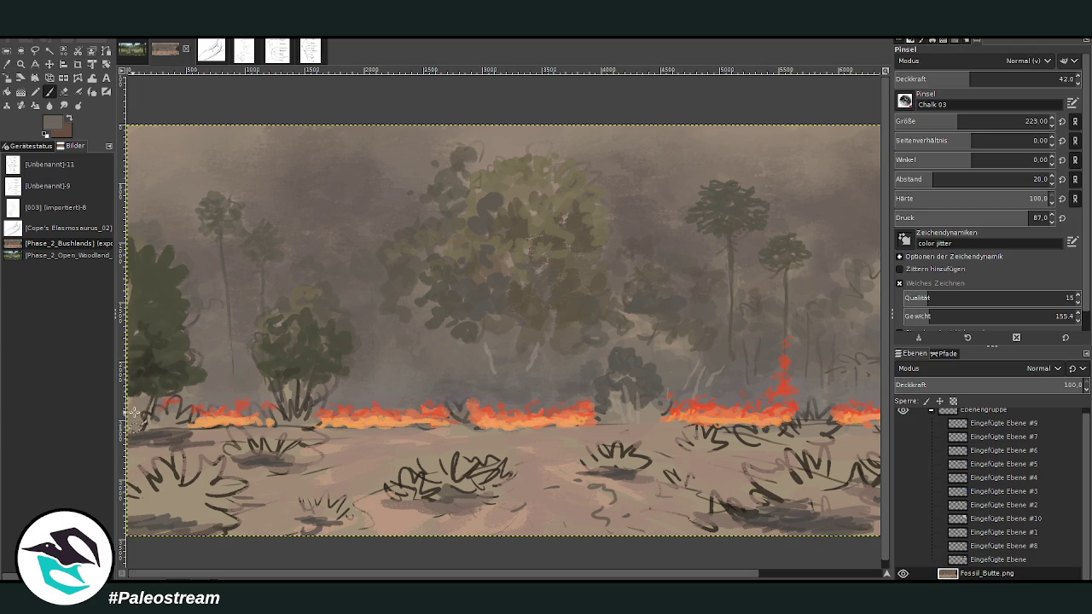
{"action": "left_click", "coordinate": [7, 65]}
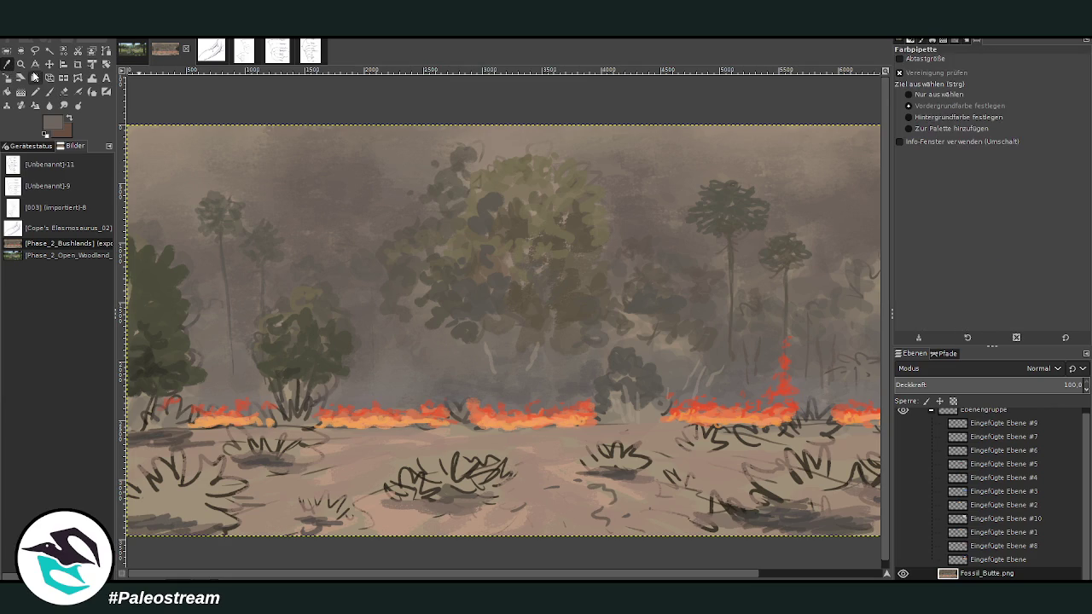
{"action": "left_click_drag", "start_coordinate": [551, 574], "coordinate": [731, 565]}
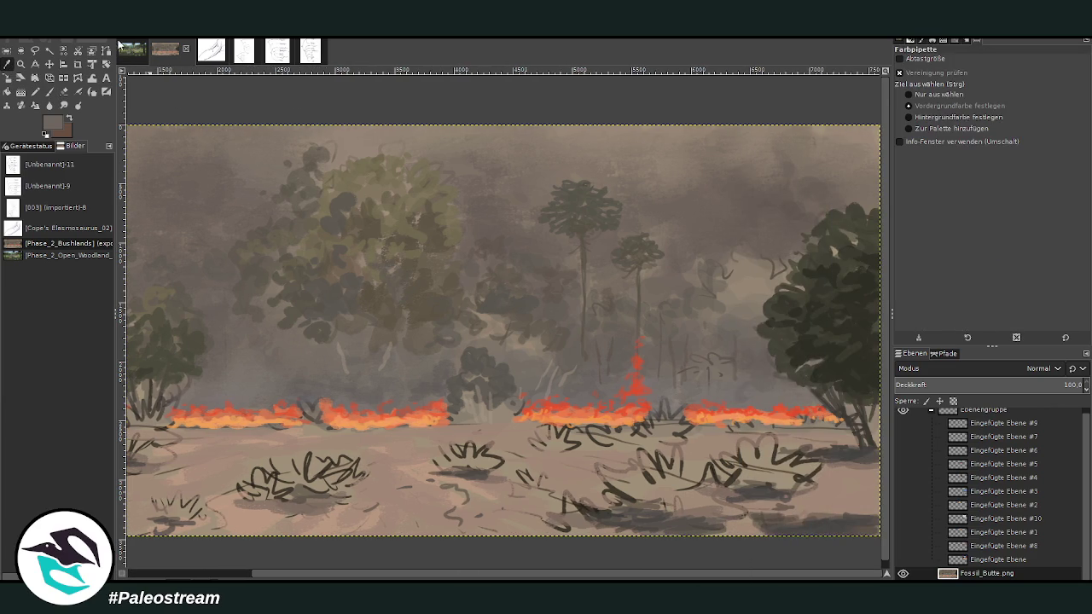
{"action": "left_click", "coordinate": [429, 284]}
{"action": "left_click", "coordinate": [48, 92]}
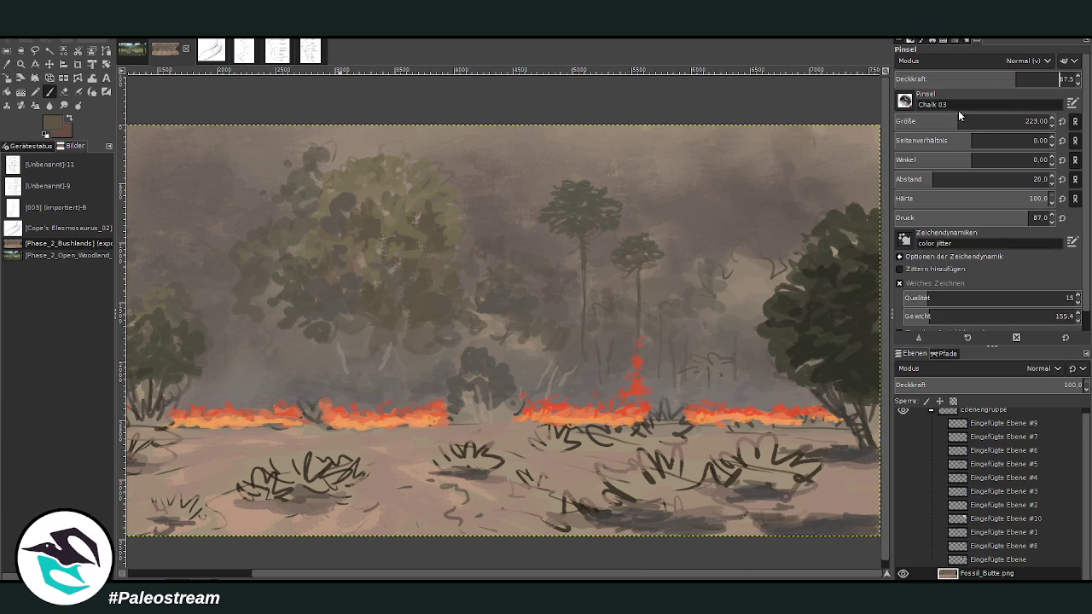
{"action": "left_click_drag", "start_coordinate": [746, 267], "coordinate": [763, 271]}
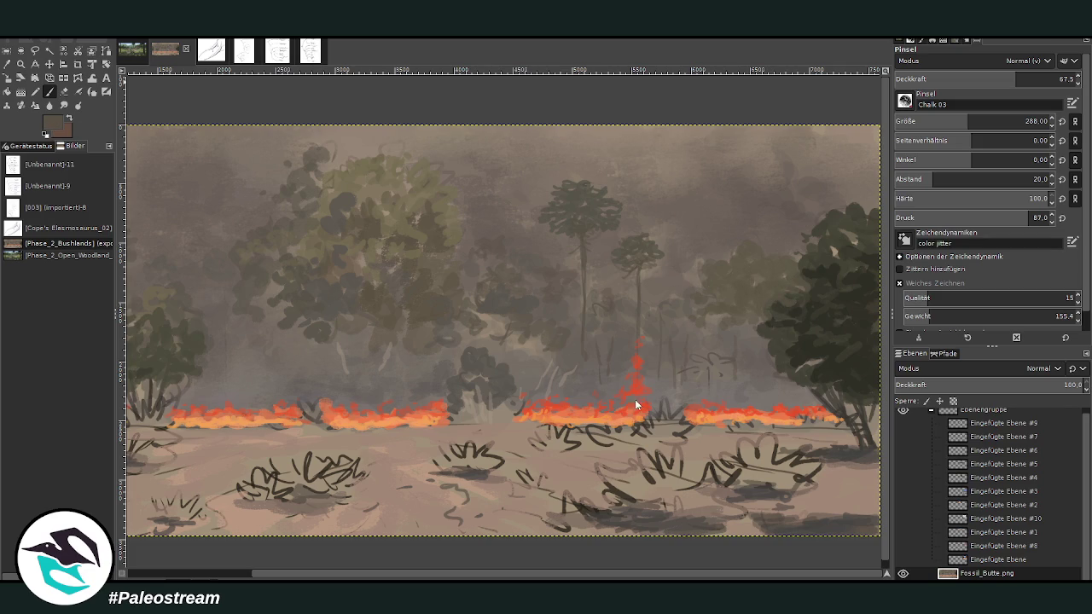
Step: Set the Chalk 03 brush to size 160 at 83.6 opacity, then view the whole painting
{"action": "left_click", "coordinate": [1044, 78]}
{"action": "left_click", "coordinate": [1025, 121]}
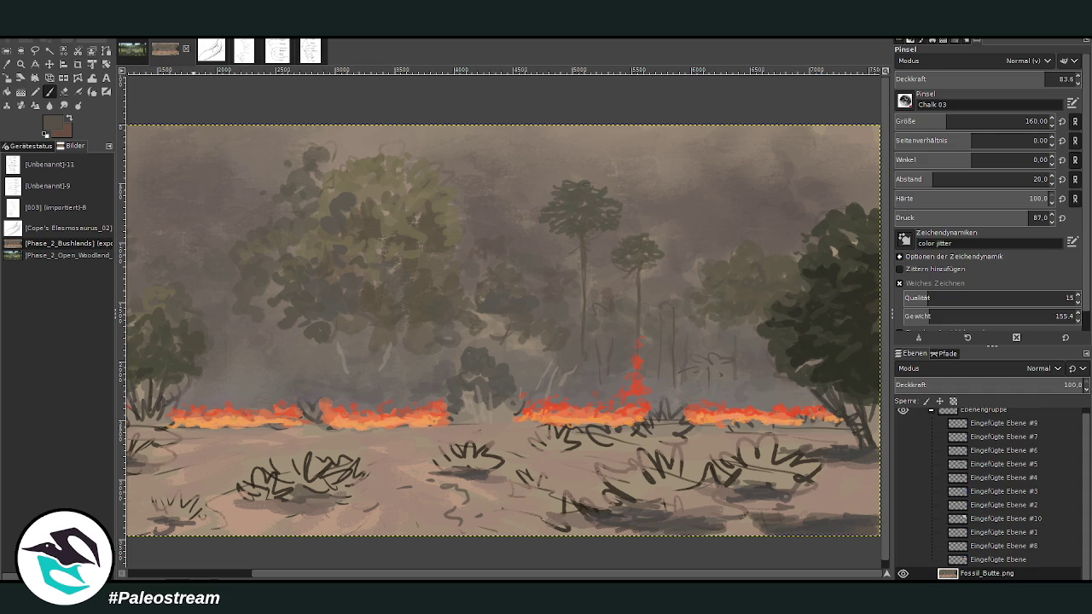
{"action": "key", "text": "o"}
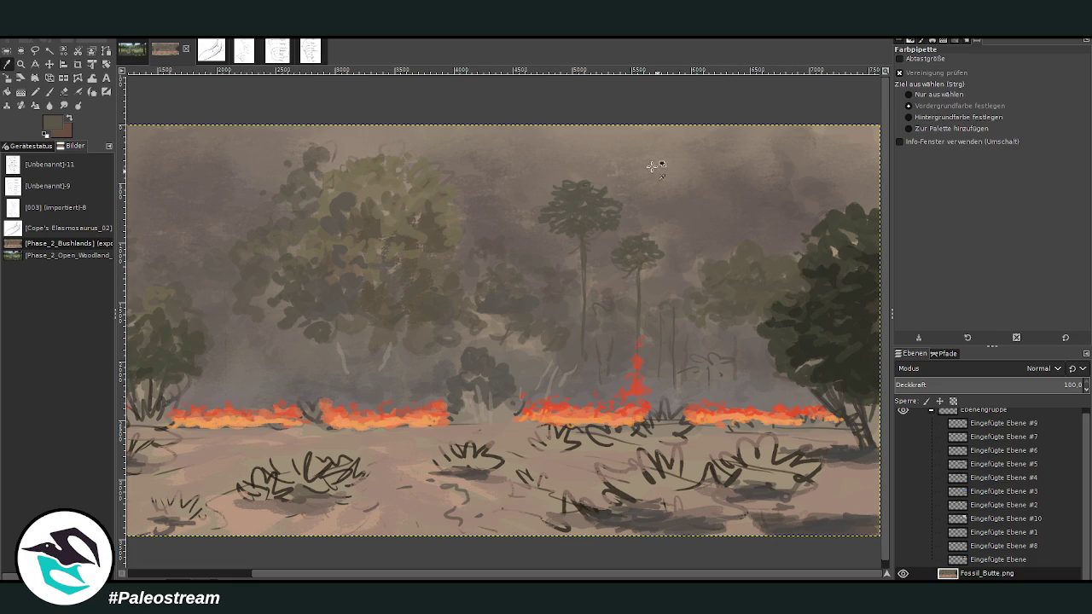
{"action": "left_click", "coordinate": [49, 92]}
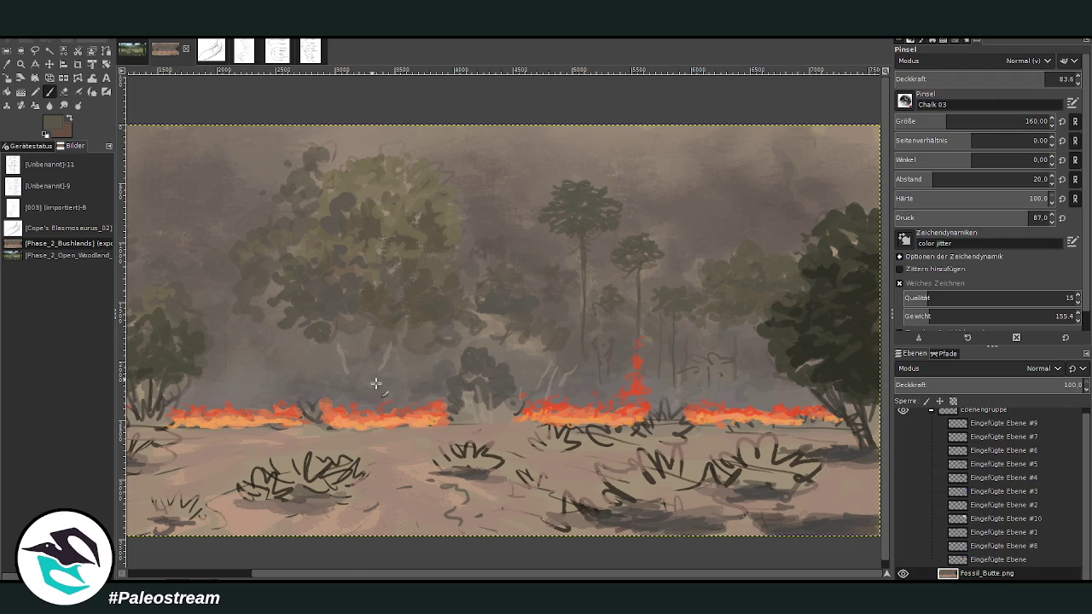
{"action": "scroll", "coordinate": [234, 242], "scroll_direction": "left", "scroll_amount": 5}
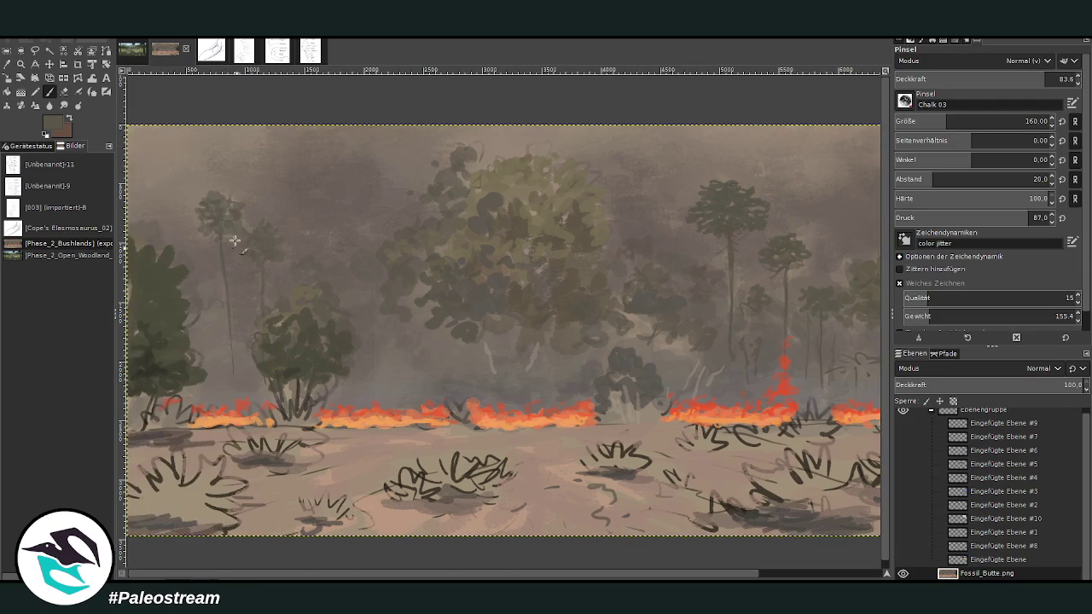
{"action": "scroll", "coordinate": [149, 92], "scroll_direction": "down", "scroll_amount": 2}
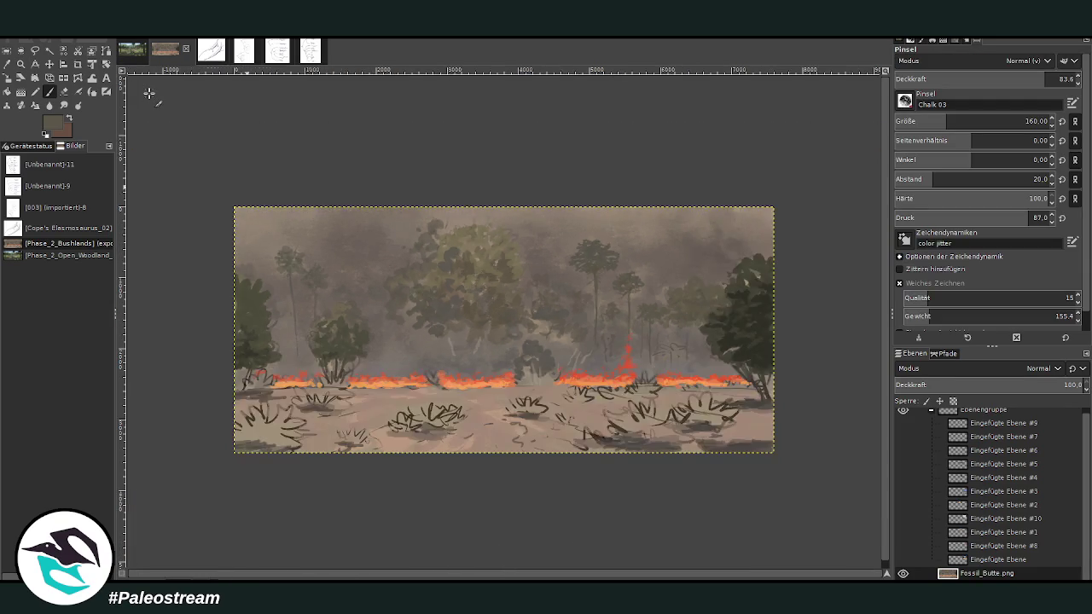
Step: Zoom in closer on the painting's main area
{"action": "scroll", "coordinate": [148, 92], "scroll_direction": "down", "scroll_amount": 1}
{"action": "left_click", "coordinate": [21, 64]}
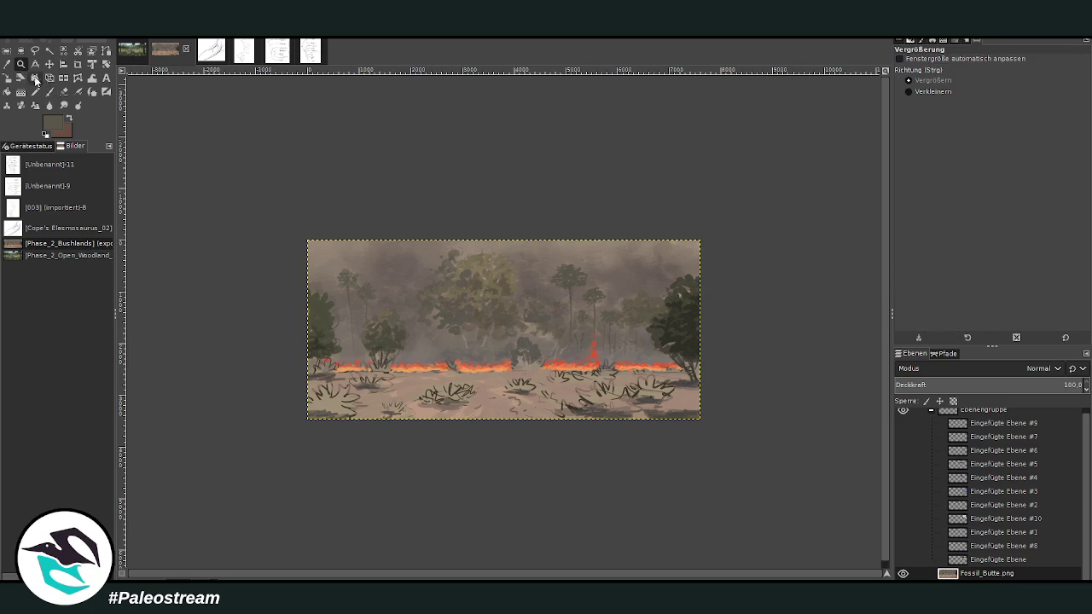
{"action": "left_click_drag", "start_coordinate": [369, 206], "coordinate": [641, 445]}
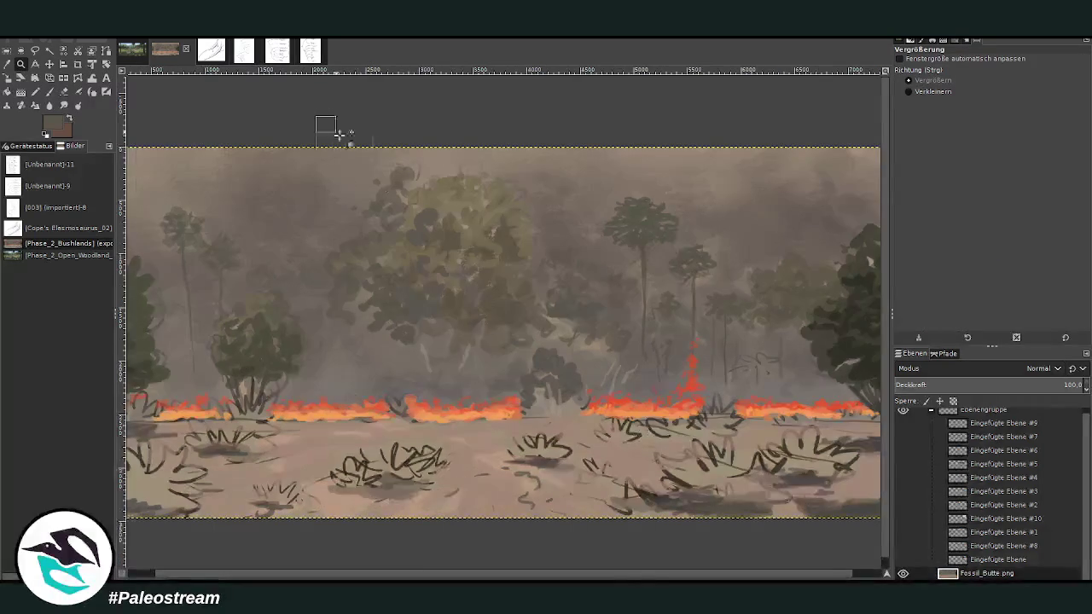
{"action": "left_click_drag", "start_coordinate": [319, 117], "coordinate": [620, 561]}
Step: Sample the beige ground colour, swap colours, and set the brush to size 255 at 50.5 opacity
{"action": "left_click", "coordinate": [7, 64]}
{"action": "left_click", "coordinate": [532, 455]}
{"action": "left_click", "coordinate": [49, 92]}
{"action": "key", "text": "x"}
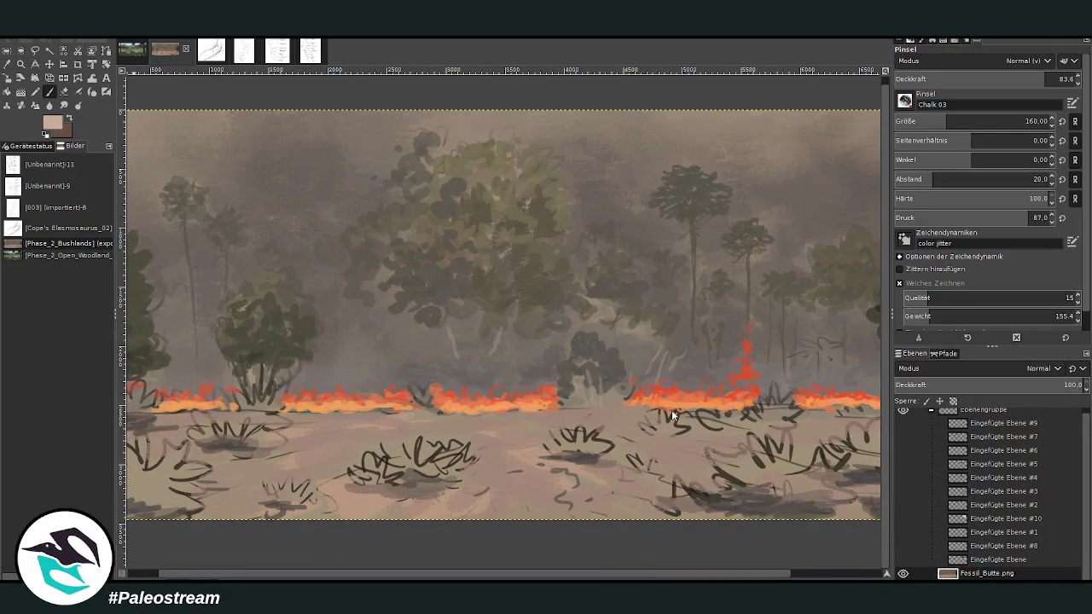
{"action": "left_click_drag", "start_coordinate": [945, 121], "coordinate": [962, 121]}
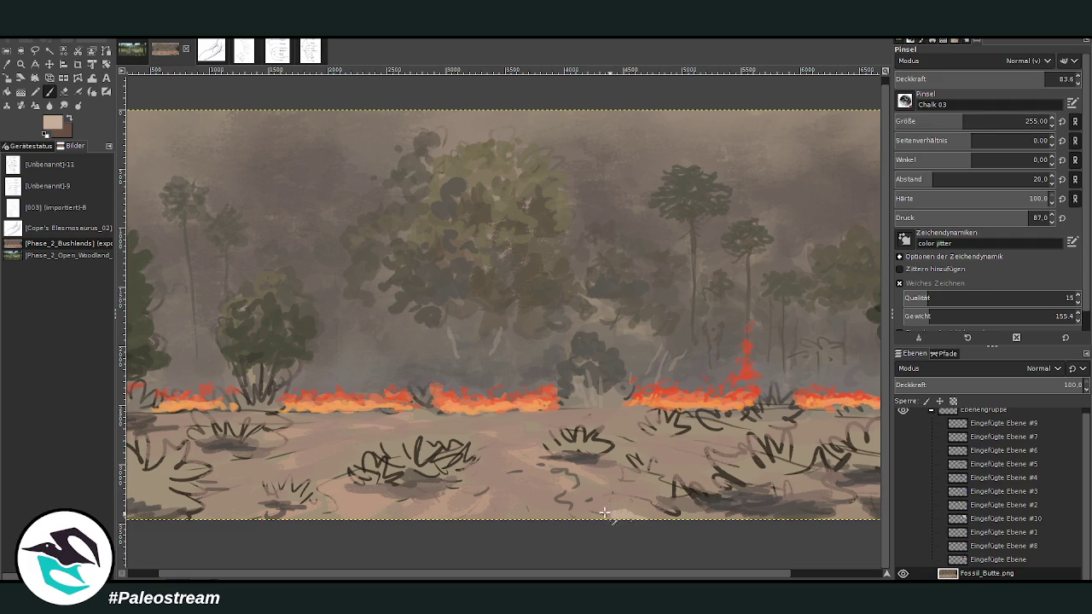
{"action": "left_click_drag", "start_coordinate": [1046, 78], "coordinate": [985, 78]}
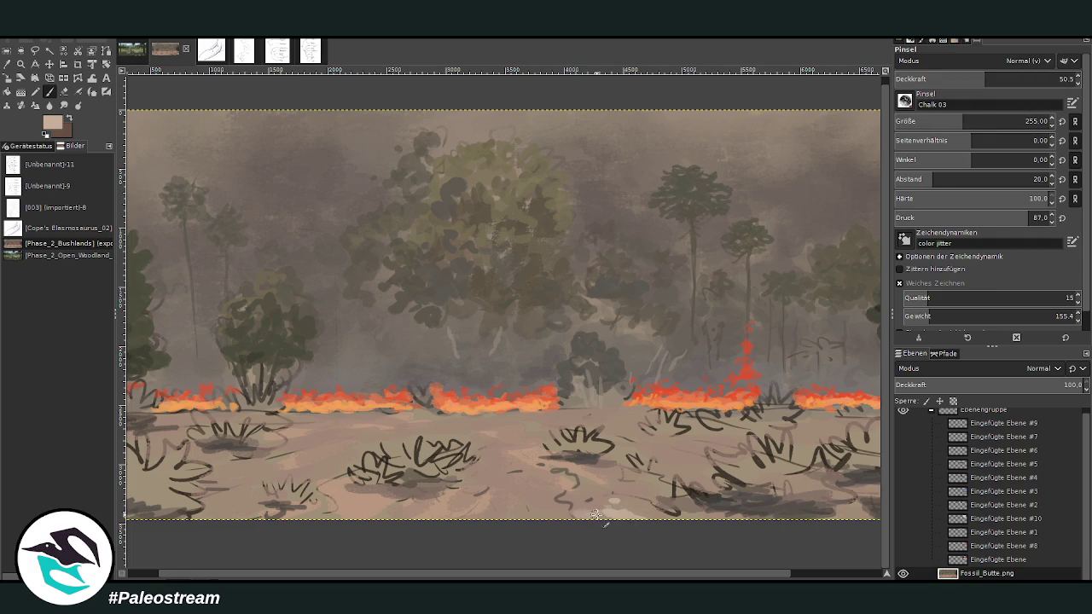
Step: Lighten the ground around the shrubs with beige strokes, then switch to the Charcoal 01 brush
{"action": "left_click_drag", "start_coordinate": [578, 495], "coordinate": [614, 493]}
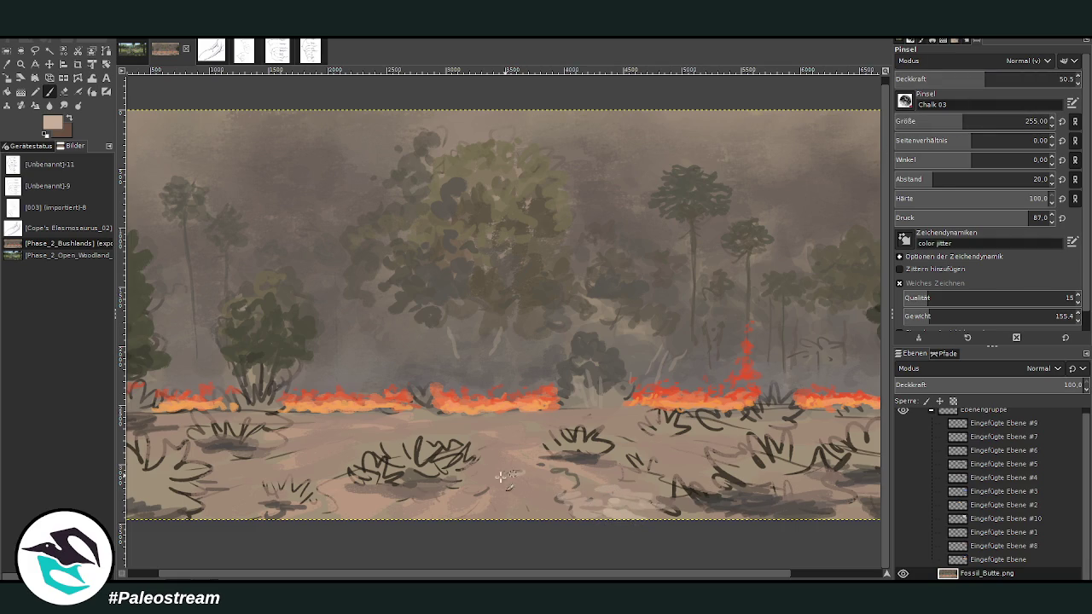
{"action": "mouse_move", "coordinate": [461, 469]}
{"action": "left_mouse_down"}
{"action": "mouse_move", "coordinate": [337, 478]}
{"action": "mouse_move", "coordinate": [319, 510]}
{"action": "mouse_move", "coordinate": [290, 456]}
{"action": "mouse_move", "coordinate": [394, 434]}
{"action": "left_mouse_up"}
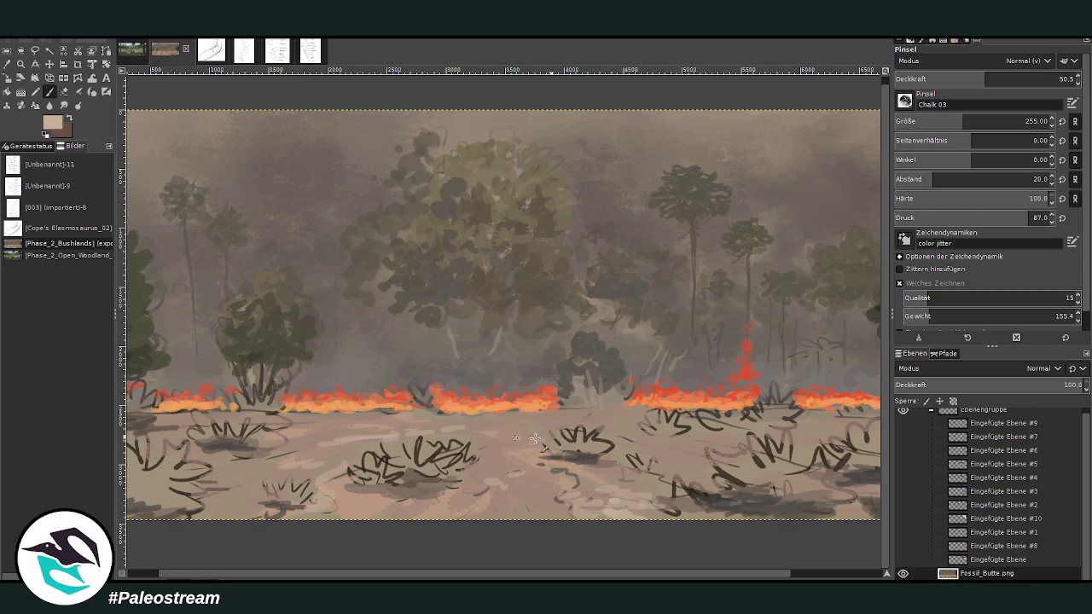
{"action": "left_click", "coordinate": [808, 573]}
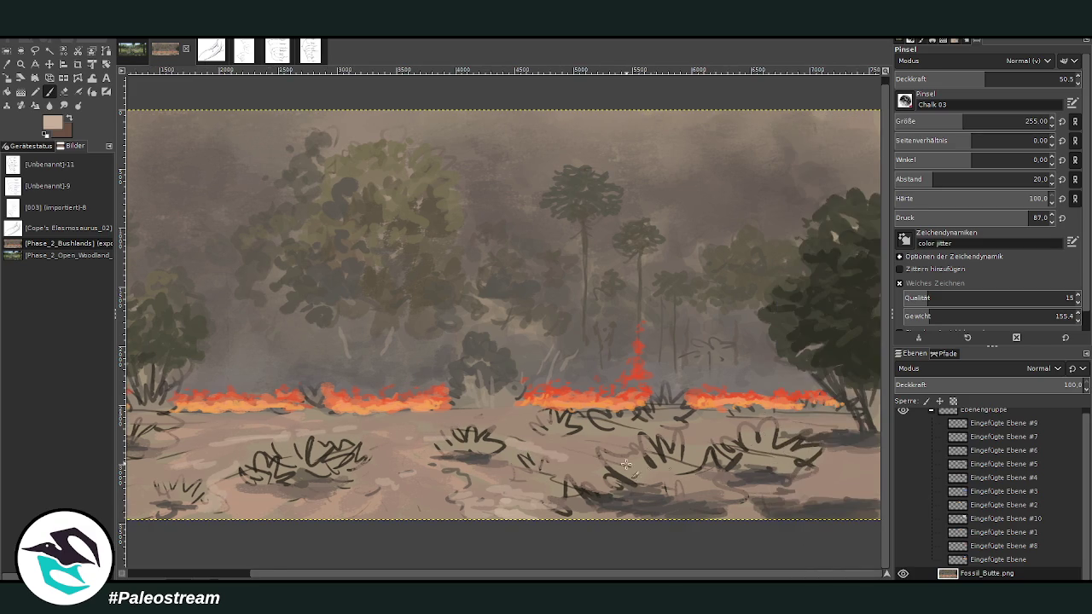
{"action": "left_click_drag", "start_coordinate": [667, 436], "coordinate": [716, 454]}
{"action": "left_click_drag", "start_coordinate": [812, 470], "coordinate": [866, 492]}
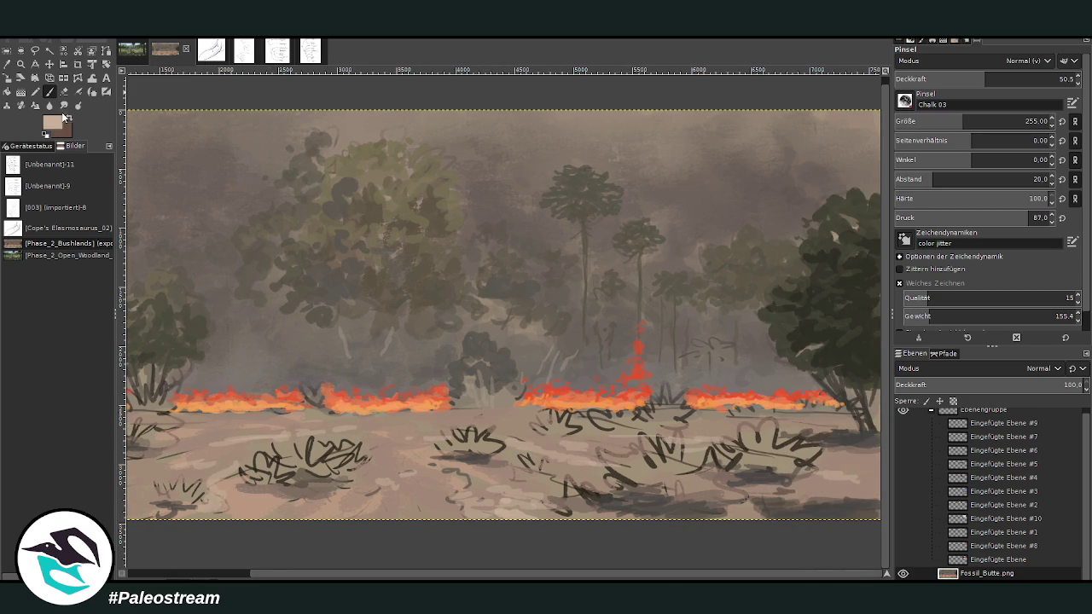
{"action": "left_click", "coordinate": [546, 302], "text": "ctrl"}
{"action": "key", "text": "period"}
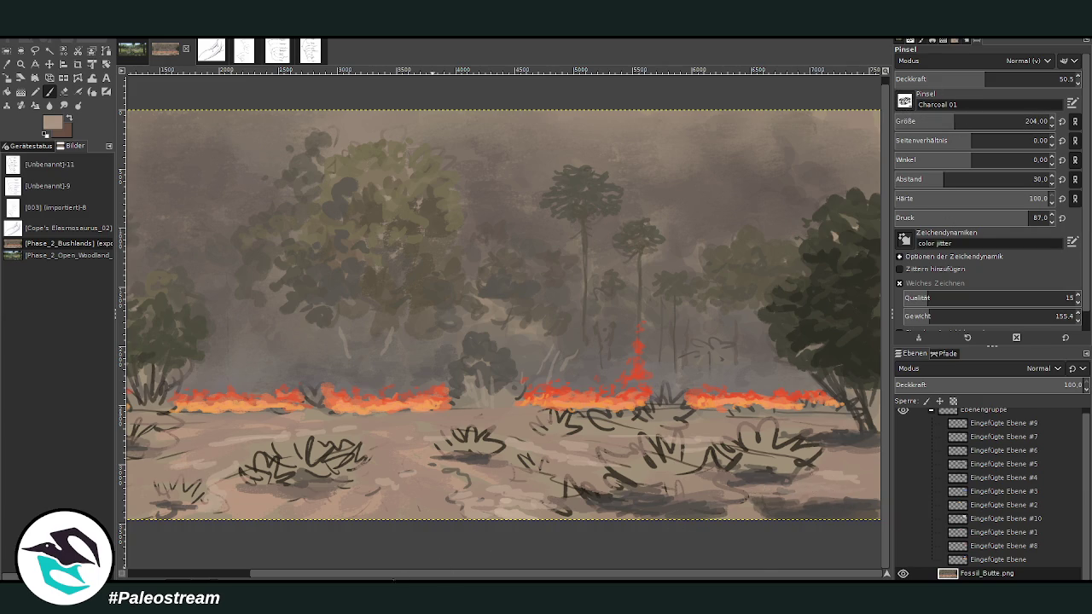
Step: Enlarge the Charcoal 01 brush to 383, sample dark brown and green tones, and set opacity 76
{"action": "scroll", "coordinate": [517, 437], "scroll_direction": "left", "scroll_amount": 3}
{"action": "key", "text": "bracketright"}
{"action": "key", "text": "bracketright"}
{"action": "key", "text": "bracketright"}
{"action": "key", "text": "bracketright"}
{"action": "key", "text": "bracketright"}
{"action": "key", "text": "bracketright"}
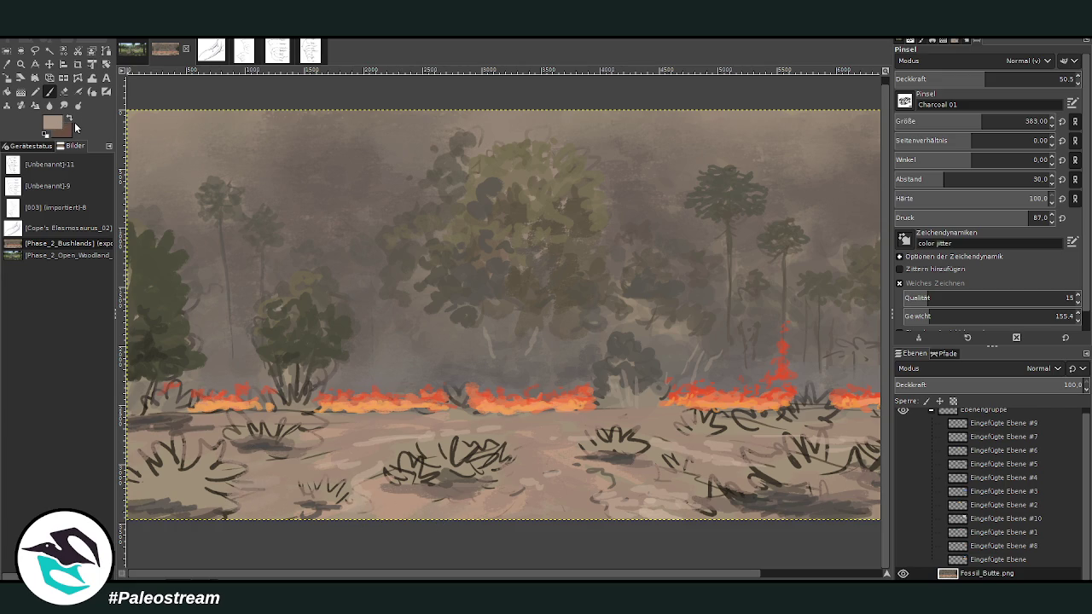
{"action": "left_click", "coordinate": [550, 313], "text": "ctrl"}
{"action": "left_click", "coordinate": [550, 322], "text": "ctrl"}
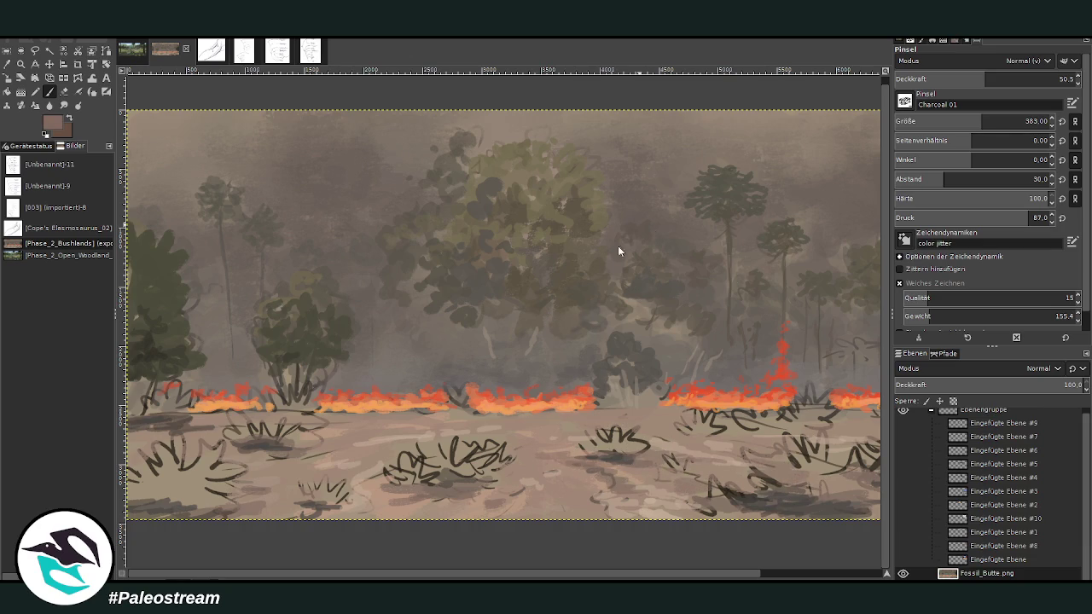
{"action": "left_click", "coordinate": [541, 322], "text": "ctrl"}
{"action": "left_click", "coordinate": [539, 330], "text": "ctrl"}
{"action": "left_click", "coordinate": [1031, 78]}
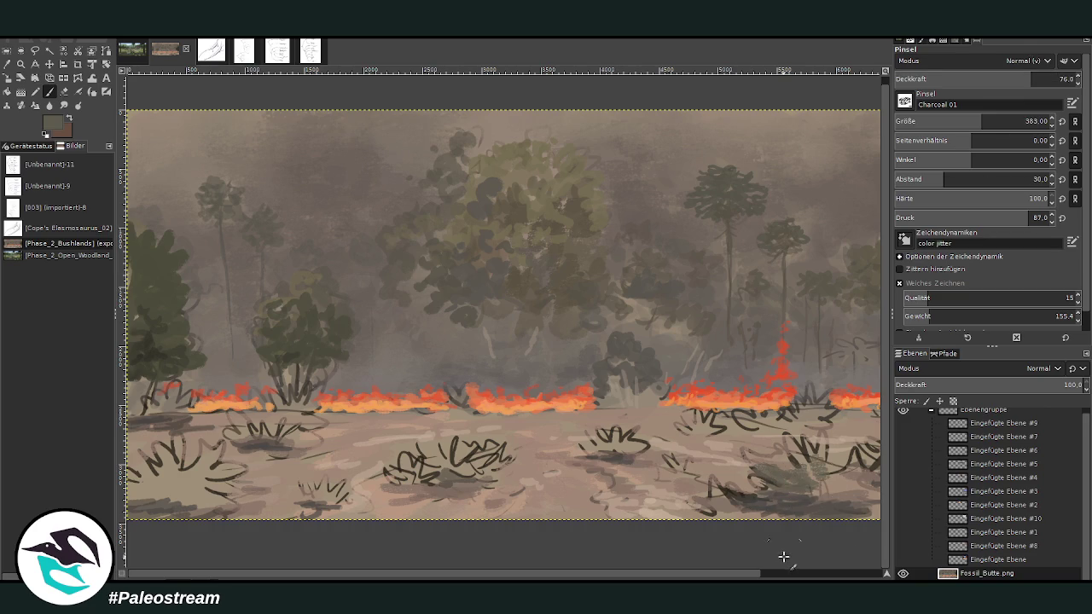
Step: Shade the right, middle, central and left-of-centre foreground bushes grey-green
{"action": "scroll", "coordinate": [788, 574], "scroll_direction": "right", "scroll_amount": 2}
{"action": "mouse_move", "coordinate": [708, 466]}
{"action": "left_mouse_down"}
{"action": "mouse_move", "coordinate": [799, 460]}
{"action": "mouse_move", "coordinate": [773, 476]}
{"action": "left_mouse_up"}
{"action": "mouse_move", "coordinate": [607, 418]}
{"action": "left_mouse_down"}
{"action": "mouse_move", "coordinate": [684, 411]}
{"action": "mouse_move", "coordinate": [656, 423]}
{"action": "left_mouse_up"}
{"action": "left_click_drag", "start_coordinate": [567, 422], "coordinate": [563, 431]}
{"action": "left_click_drag", "start_coordinate": [465, 448], "coordinate": [493, 445]}
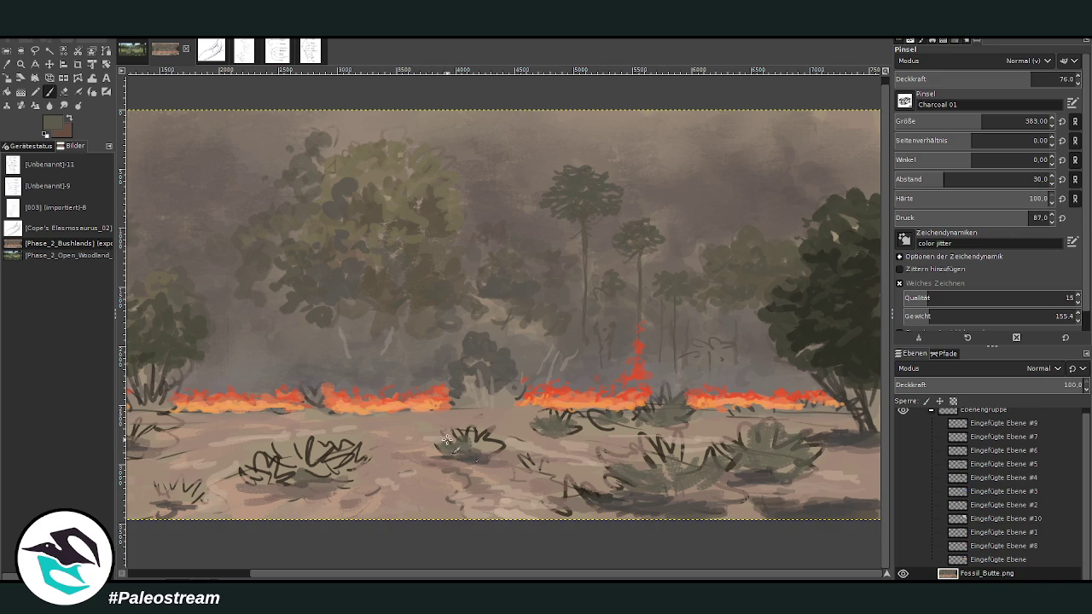
{"action": "mouse_move", "coordinate": [290, 465]}
{"action": "left_mouse_down"}
{"action": "mouse_move", "coordinate": [337, 450]}
{"action": "mouse_move", "coordinate": [353, 469]}
{"action": "mouse_move", "coordinate": [243, 482]}
{"action": "left_mouse_up"}
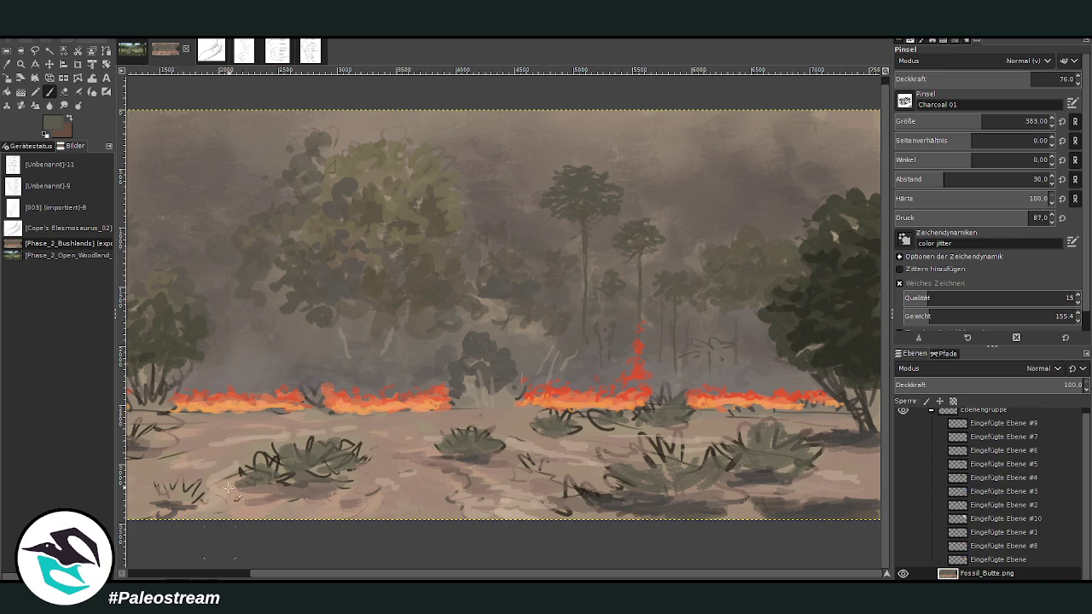
Step: Fill the lower-left bushes and the small bushes near the left edge with grey-green
{"action": "scroll", "coordinate": [219, 574], "scroll_direction": "left", "scroll_amount": 3}
{"action": "mouse_move", "coordinate": [171, 477]}
{"action": "left_mouse_down"}
{"action": "mouse_move", "coordinate": [136, 495]}
{"action": "mouse_move", "coordinate": [171, 452]}
{"action": "mouse_move", "coordinate": [209, 469]}
{"action": "mouse_move", "coordinate": [179, 488]}
{"action": "mouse_move", "coordinate": [222, 501]}
{"action": "left_mouse_up"}
{"action": "mouse_move", "coordinate": [162, 452]}
{"action": "left_mouse_down"}
{"action": "mouse_move", "coordinate": [137, 482]}
{"action": "mouse_move", "coordinate": [275, 417]}
{"action": "mouse_move", "coordinate": [230, 433]}
{"action": "left_mouse_up"}
{"action": "mouse_move", "coordinate": [167, 401]}
{"action": "left_mouse_down"}
{"action": "mouse_move", "coordinate": [180, 414]}
{"action": "mouse_move", "coordinate": [162, 401]}
{"action": "left_mouse_up"}
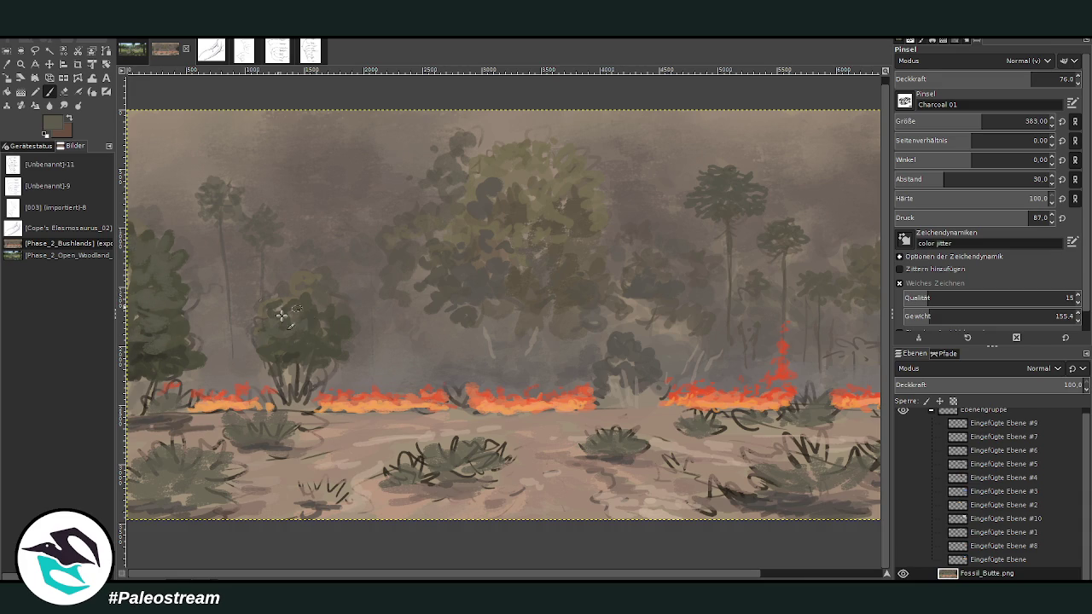
Step: At 55.5 brush opacity, add dark shadows under and across the middle bushes
{"action": "left_click", "coordinate": [799, 572]}
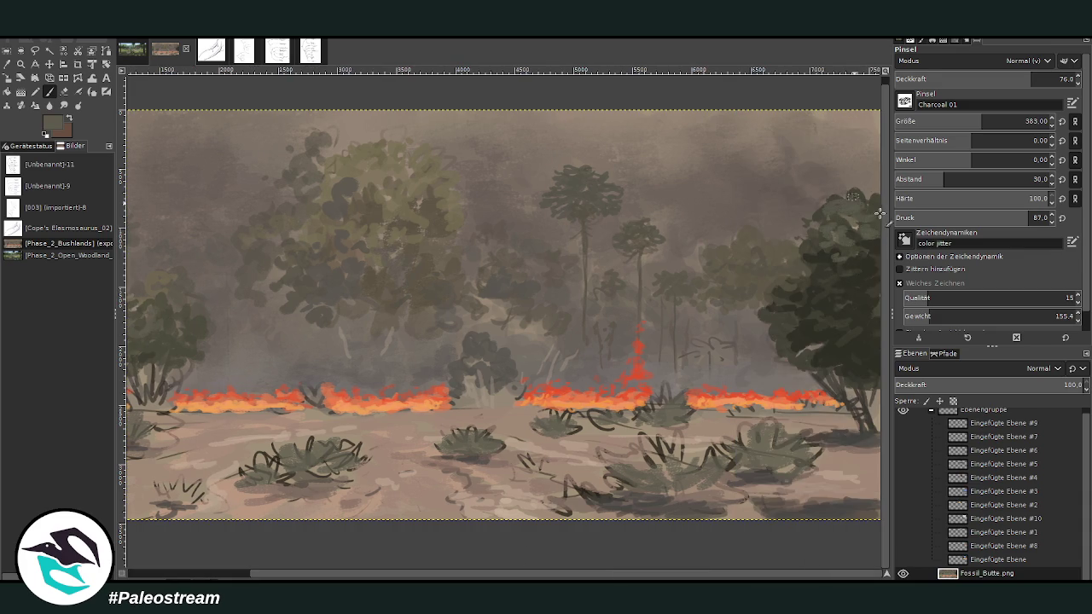
{"action": "left_click", "coordinate": [985, 76]}
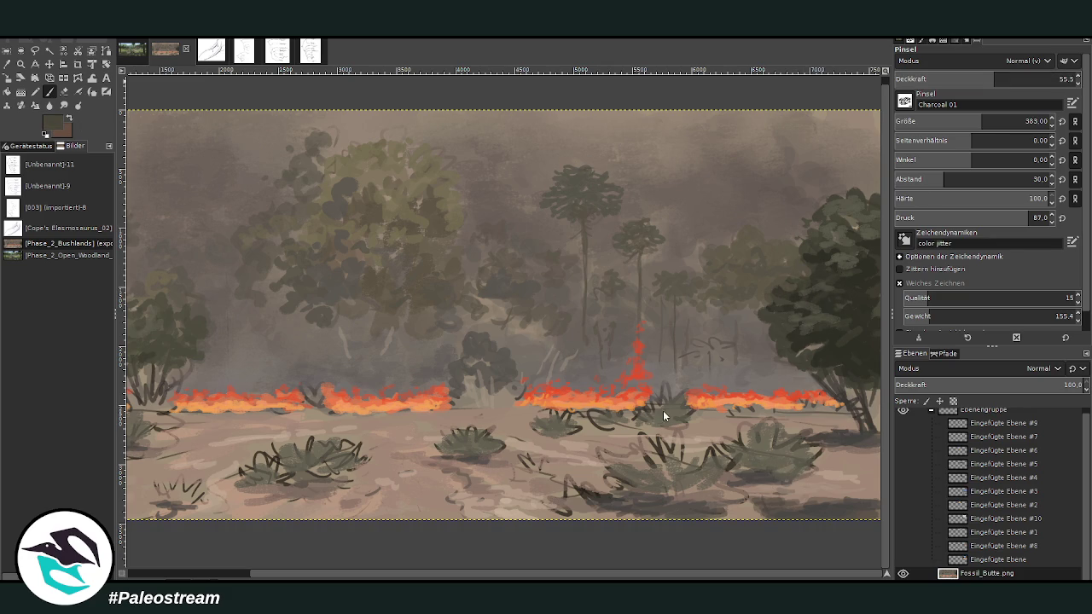
{"action": "left_click_drag", "start_coordinate": [680, 490], "coordinate": [717, 499]}
{"action": "left_click_drag", "start_coordinate": [763, 465], "coordinate": [781, 470]}
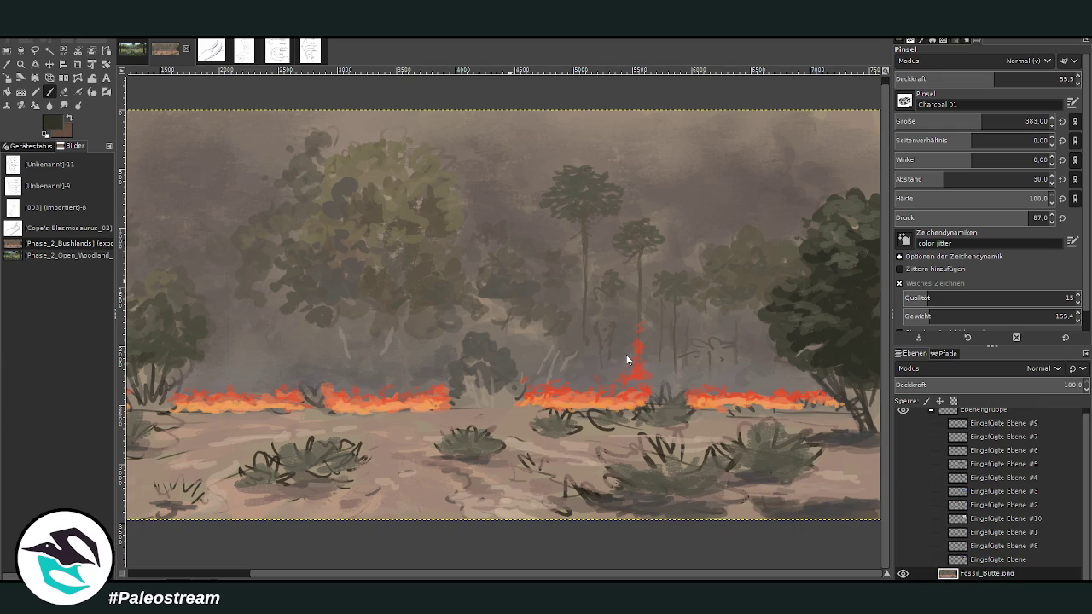
{"action": "mouse_move", "coordinate": [644, 486]}
{"action": "left_mouse_down"}
{"action": "mouse_move", "coordinate": [694, 490]}
{"action": "mouse_move", "coordinate": [732, 468]}
{"action": "mouse_move", "coordinate": [810, 468]}
{"action": "left_mouse_up"}
Step: Raise opacity to 79.5 and paint dark strokes over the lower-left bush
{"action": "left_click", "coordinate": [1041, 78]}
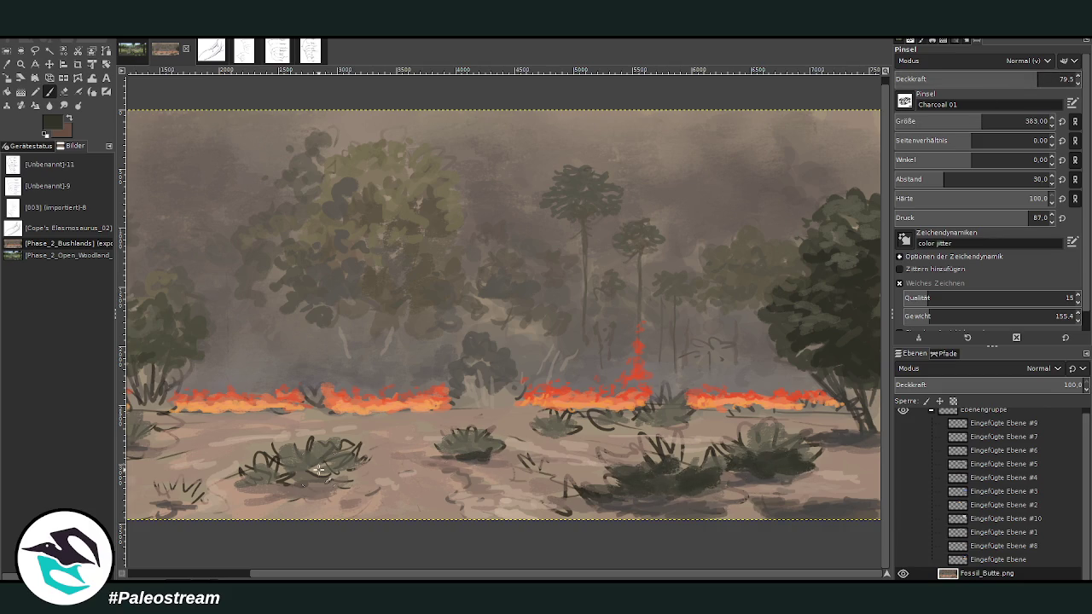
{"action": "left_click_drag", "start_coordinate": [225, 577], "coordinate": [205, 578]}
{"action": "mouse_move", "coordinate": [192, 503]}
{"action": "left_mouse_down"}
{"action": "mouse_move", "coordinate": [136, 497]}
{"action": "mouse_move", "coordinate": [176, 479]}
{"action": "mouse_move", "coordinate": [218, 503]}
{"action": "mouse_move", "coordinate": [200, 471]}
{"action": "mouse_move", "coordinate": [158, 470]}
{"action": "mouse_move", "coordinate": [139, 492]}
{"action": "mouse_move", "coordinate": [197, 500]}
{"action": "left_mouse_up"}
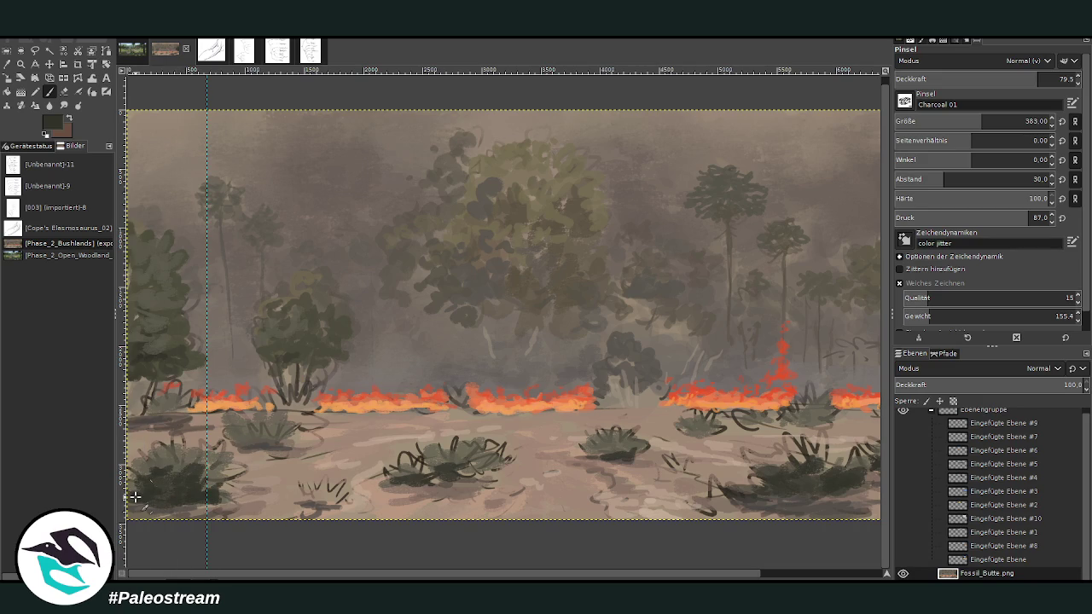
{"action": "key", "text": "ctrl+z"}
{"action": "left_click", "coordinate": [583, 347], "text": "ctrl"}
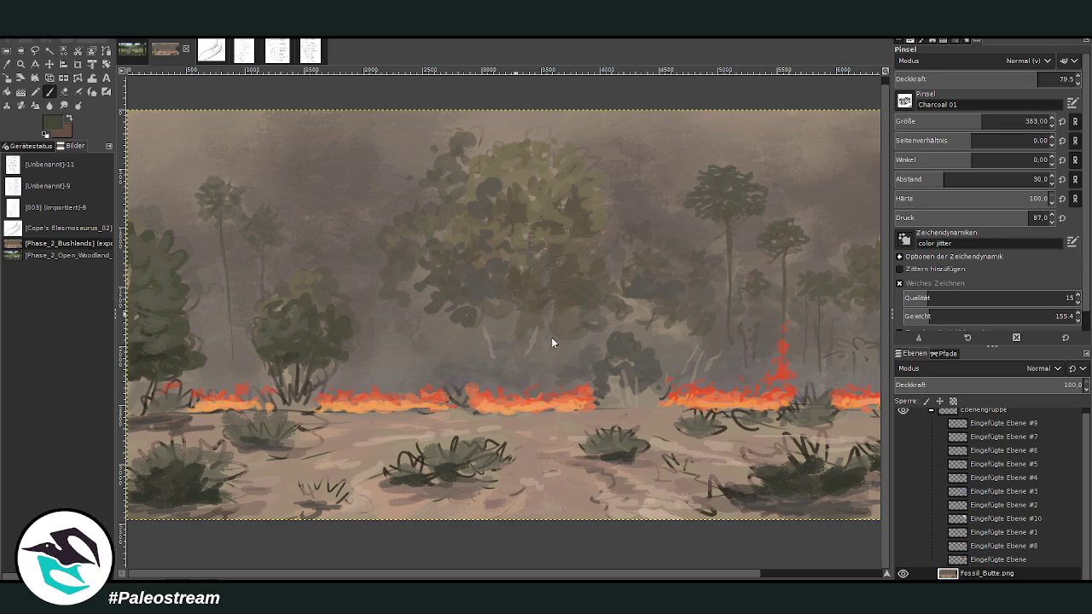
{"action": "left_click_drag", "start_coordinate": [266, 436], "coordinate": [230, 431]}
Step: Add dark grass strokes on the ground between the central and right bushes
{"action": "scroll", "coordinate": [784, 539], "scroll_direction": "right", "scroll_amount": 3}
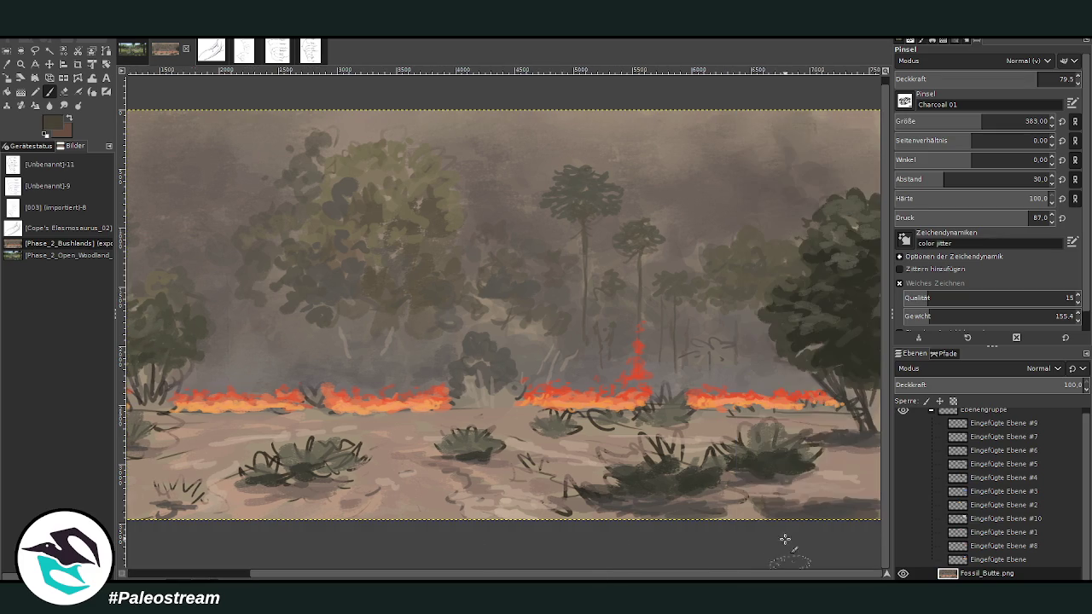
{"action": "left_click_drag", "start_coordinate": [614, 460], "coordinate": [810, 463]}
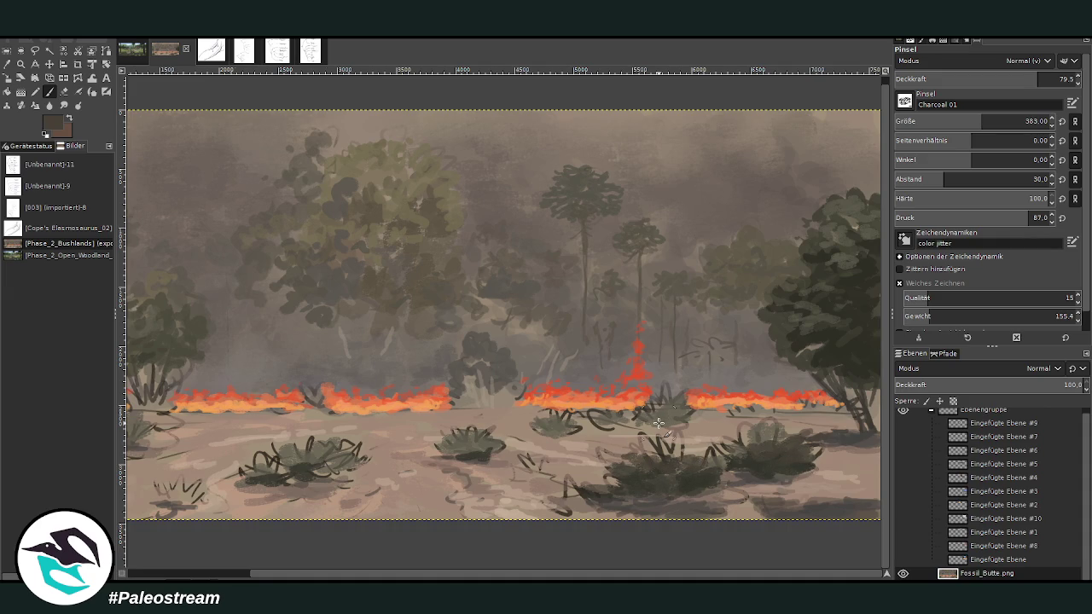
{"action": "scroll", "coordinate": [658, 424], "scroll_direction": "down", "scroll_amount": 3}
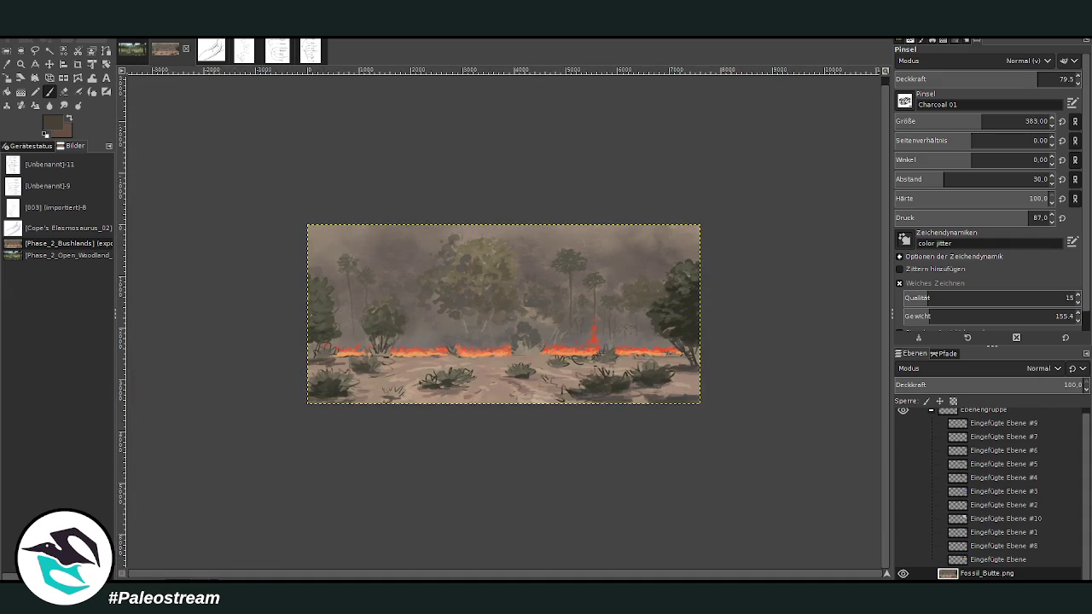
Step: Zoom in until the painting fills the view, then return to painting
{"action": "key", "text": "z"}
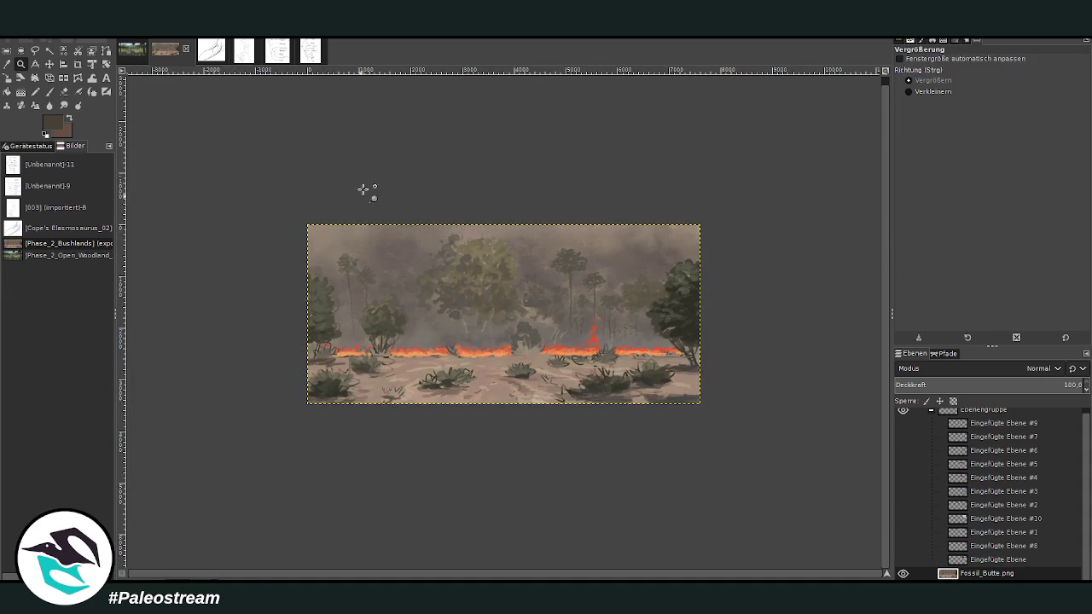
{"action": "left_click_drag", "start_coordinate": [359, 200], "coordinate": [432, 265]}
{"action": "left_click_drag", "start_coordinate": [406, 176], "coordinate": [612, 550]}
{"action": "key", "text": "p"}
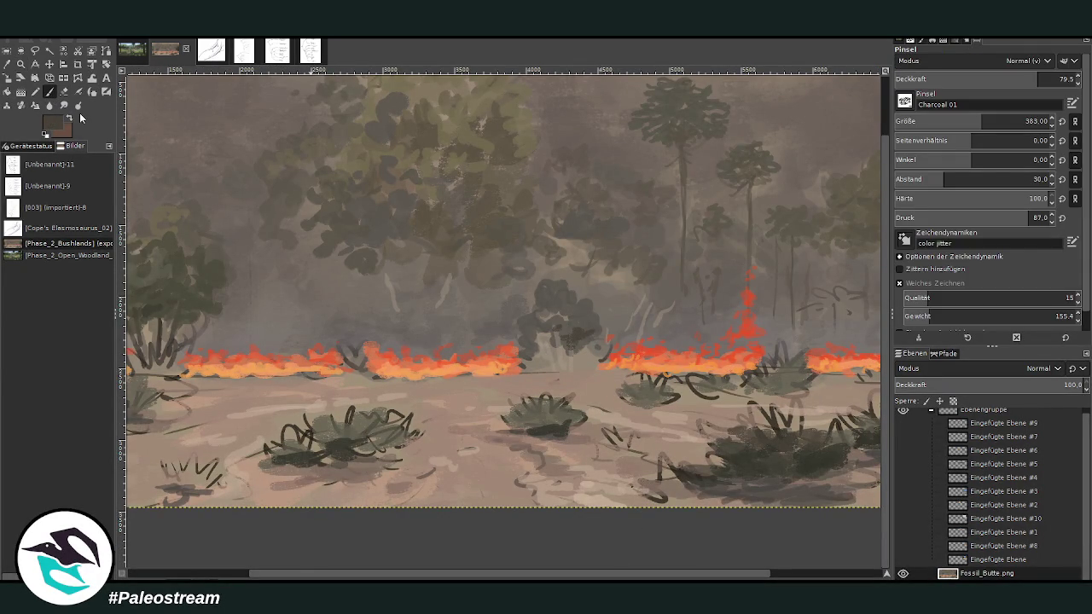
Step: Reveal the fire reference photo layer, reframe the scene, and paste the plant reference sheet
{"action": "left_click", "coordinate": [903, 546]}
{"action": "scroll", "coordinate": [815, 552], "scroll_direction": "right", "scroll_amount": 5}
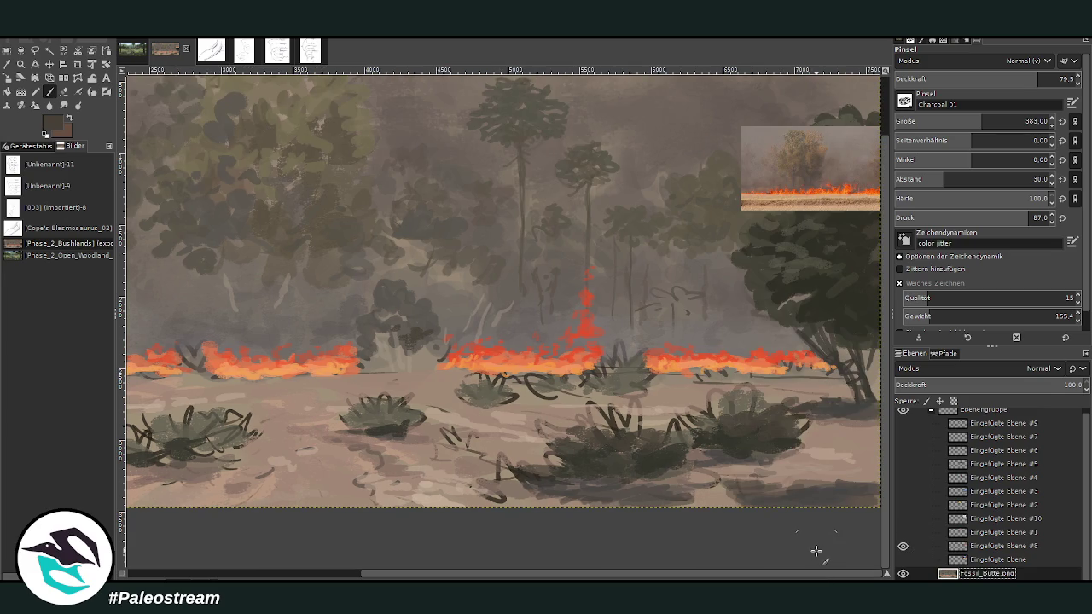
{"action": "left_click", "coordinate": [7, 64]}
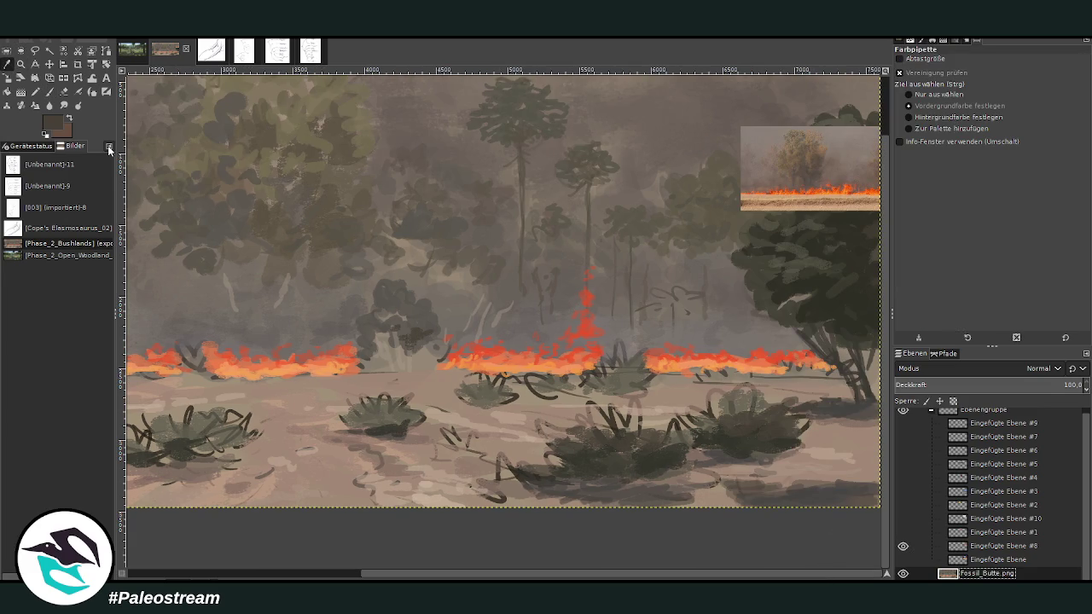
{"action": "key", "text": "shift+ctrl+j"}
{"action": "left_click", "coordinate": [21, 64]}
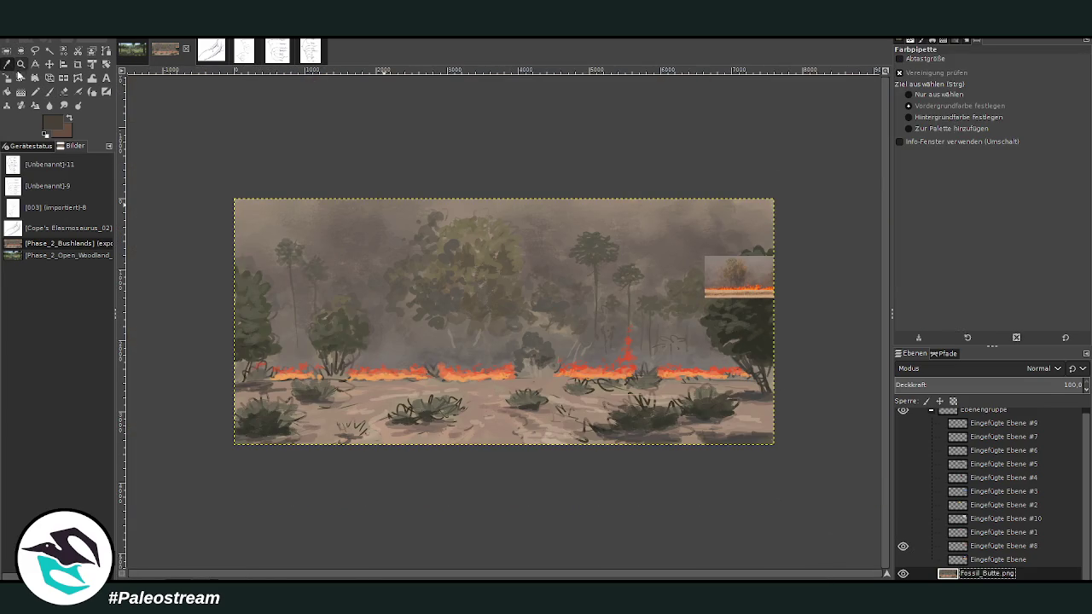
{"action": "mouse_move", "coordinate": [309, 168]}
{"action": "left_mouse_down"}
{"action": "mouse_move", "coordinate": [480, 325]}
{"action": "mouse_move", "coordinate": [681, 467]}
{"action": "left_mouse_up"}
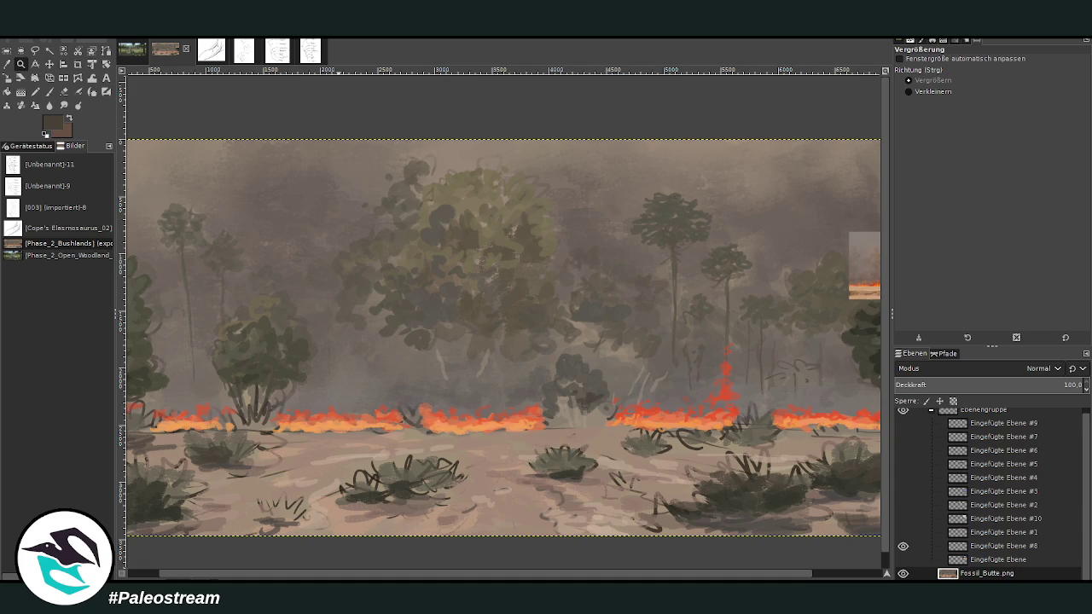
{"action": "left_click_drag", "start_coordinate": [459, 578], "coordinate": [313, 579]}
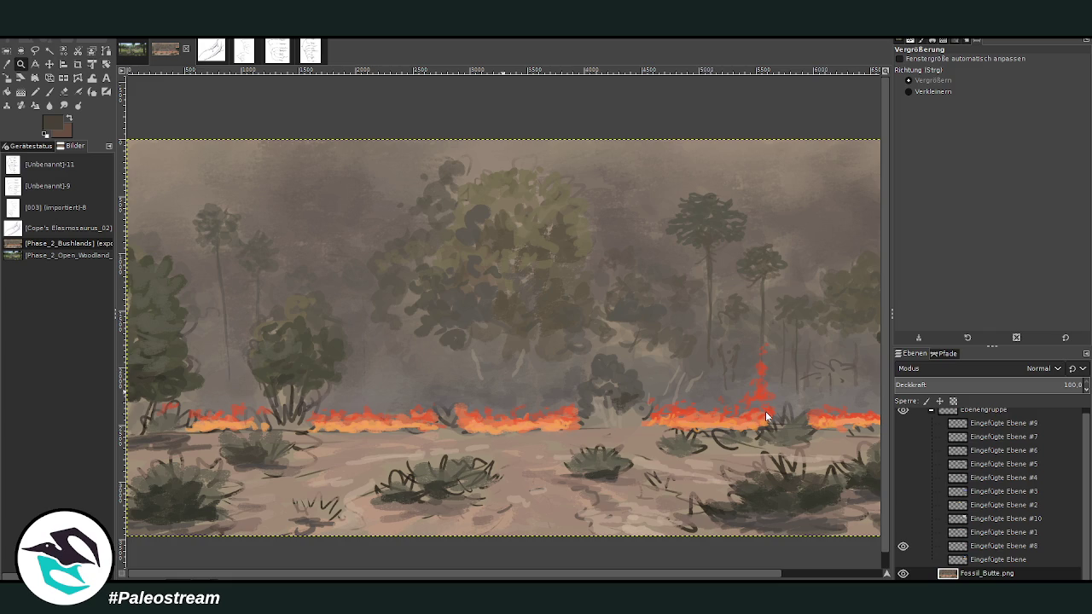
{"action": "key", "text": "ctrl+v"}
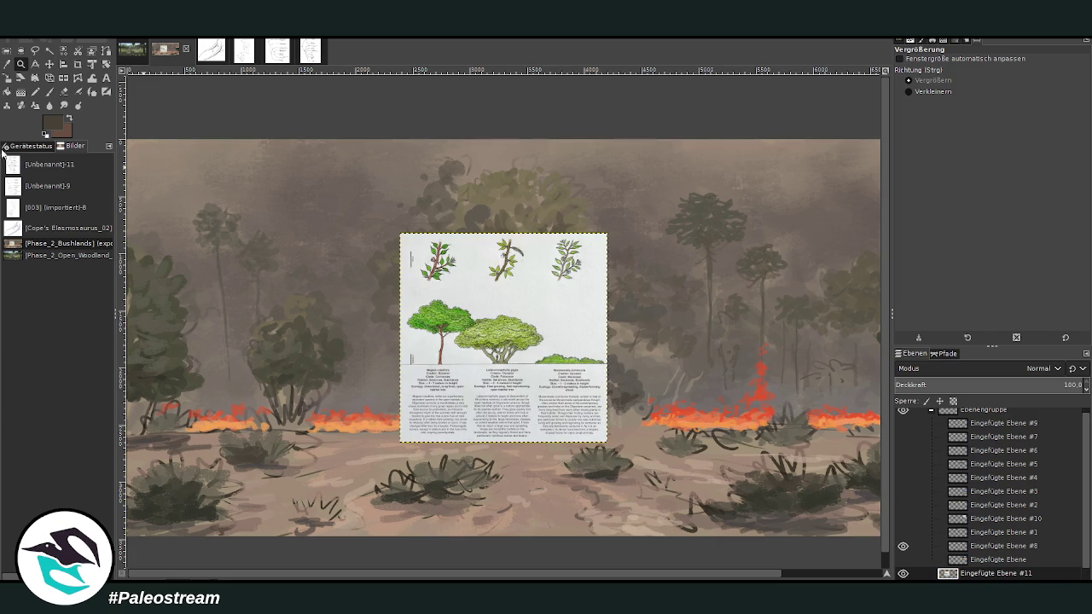
Step: Crop the pasted sheet to its middle tree column and move it to the upper right
{"action": "left_click", "coordinate": [77, 64]}
{"action": "left_click_drag", "start_coordinate": [452, 305], "coordinate": [544, 441]}
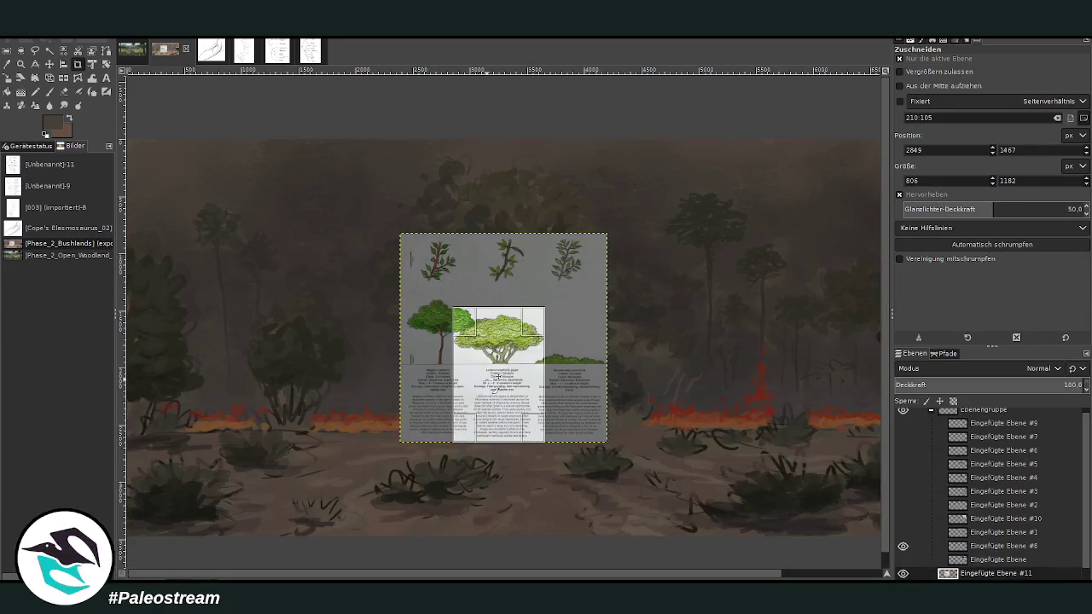
{"action": "key", "text": "Return"}
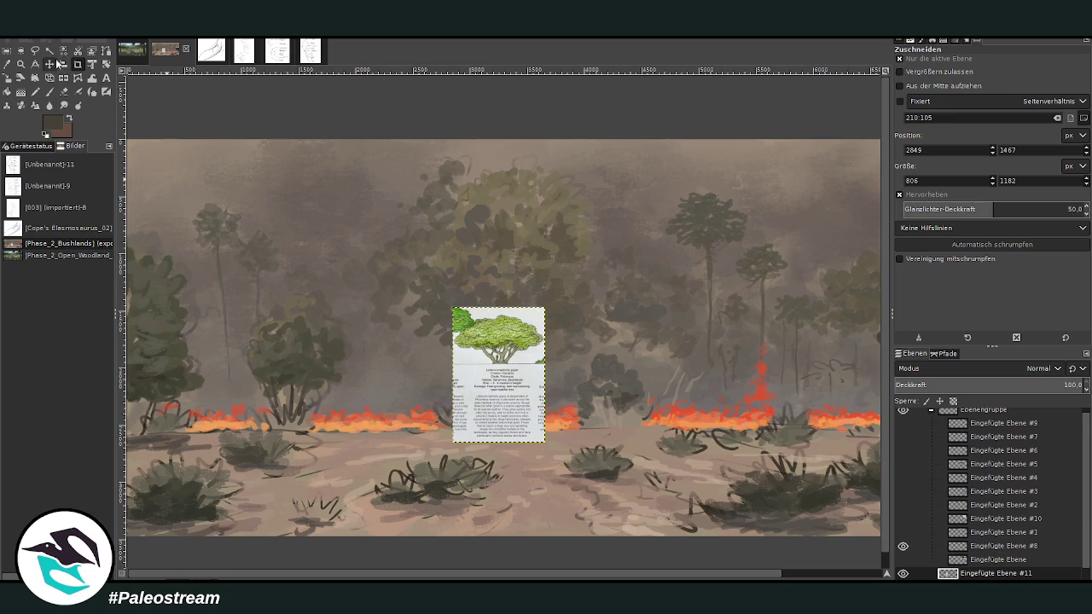
{"action": "key", "text": "m"}
{"action": "scroll", "coordinate": [552, 578], "scroll_direction": "right", "scroll_amount": 3}
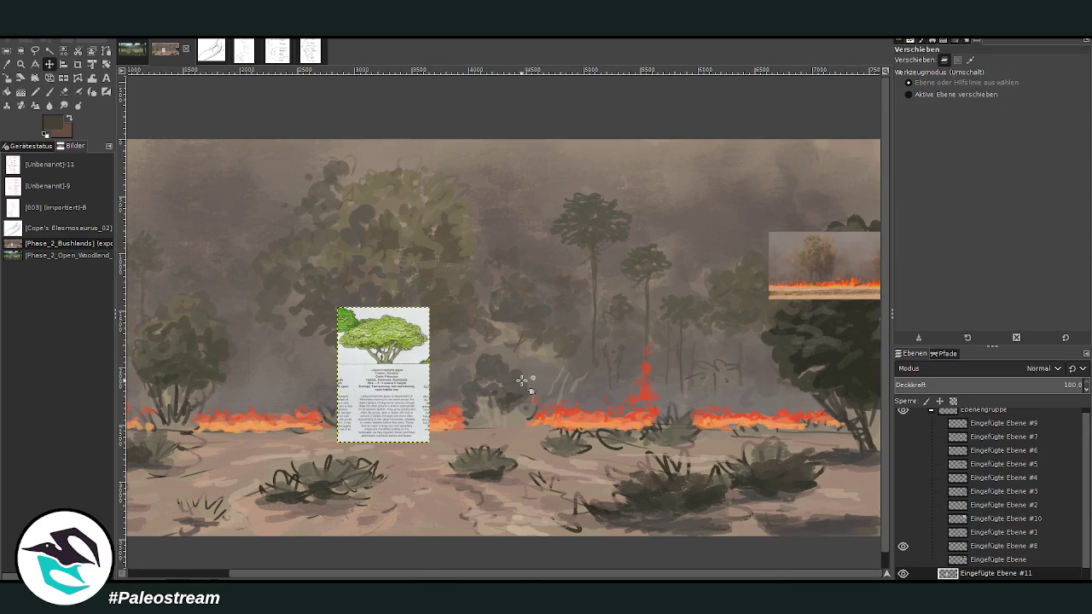
{"action": "left_click_drag", "start_coordinate": [366, 431], "coordinate": [727, 309]}
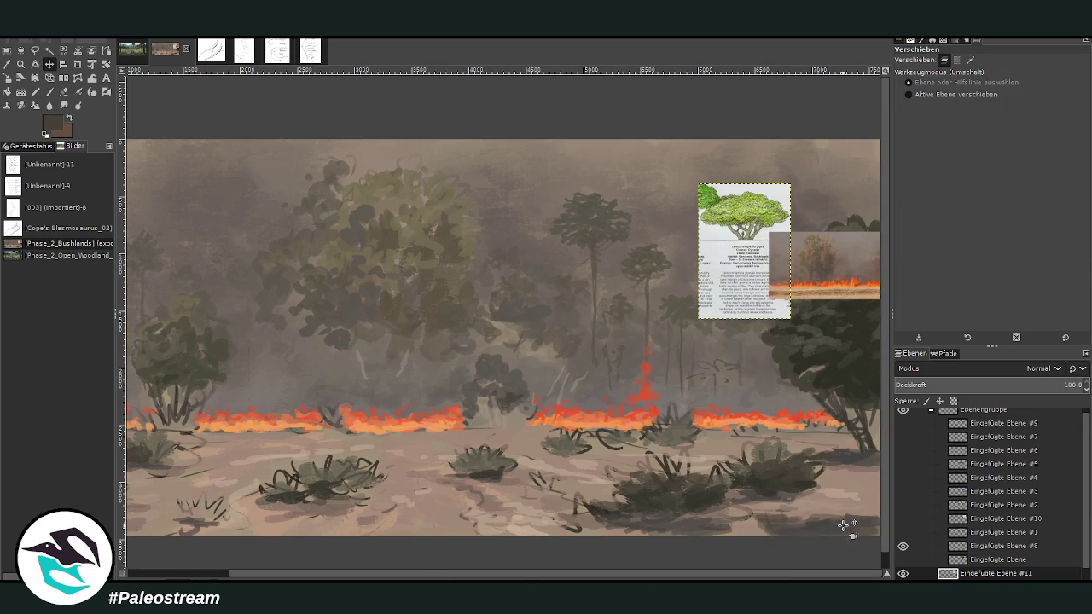
Step: Hide the fire reference photo and begin renaming the pasted tree-card layer
{"action": "left_click", "coordinate": [902, 546]}
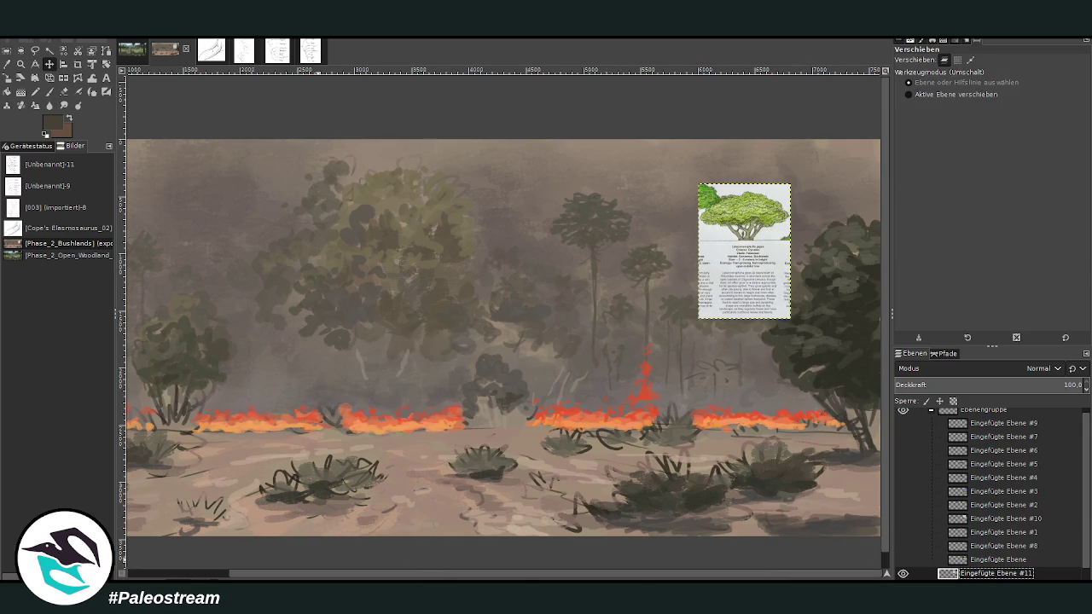
{"action": "key", "text": "Return"}
{"action": "double_click", "coordinate": [996, 573]}
{"action": "scroll", "coordinate": [405, 459], "scroll_direction": "left", "scroll_amount": 3}
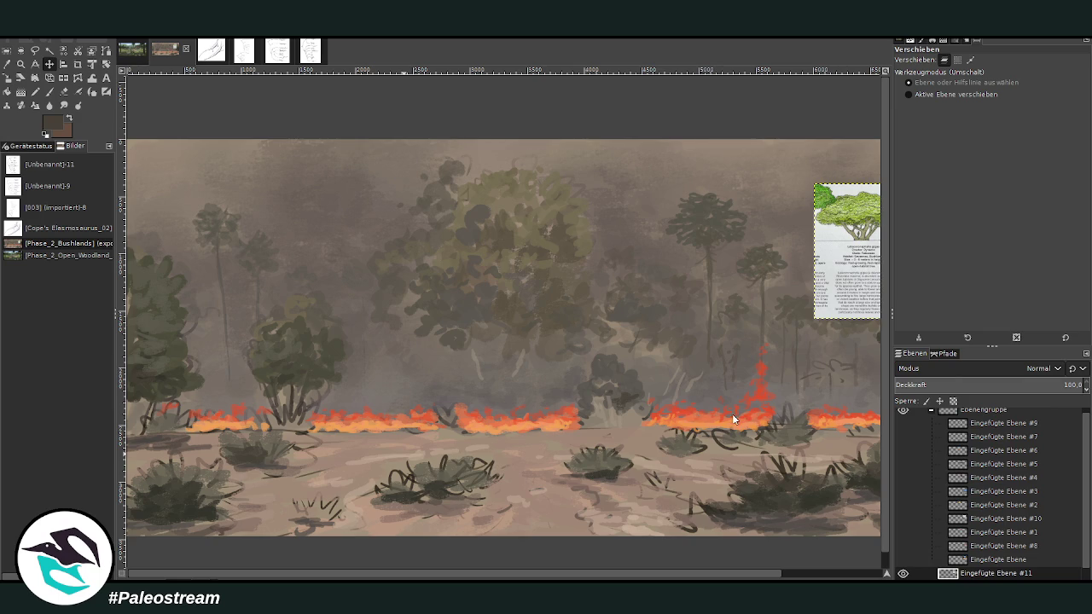
Step: Paste the Giant Dragwood card, move it to the top left, then paste the Stubby Cycad card
{"action": "key", "text": "ctrl+v"}
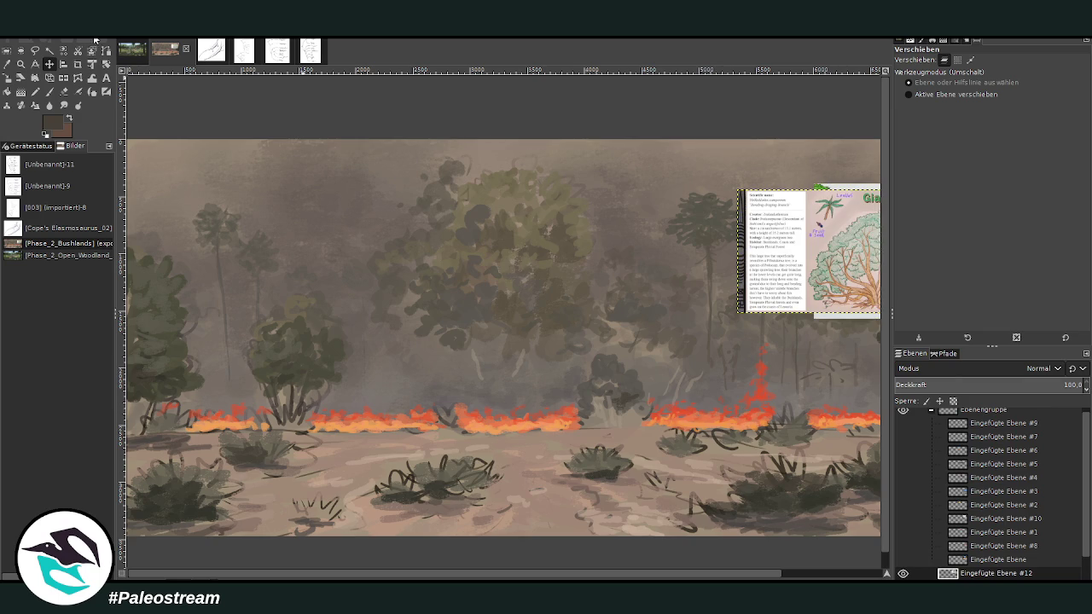
{"action": "mouse_move", "coordinate": [874, 277]}
{"action": "left_mouse_down"}
{"action": "mouse_move", "coordinate": [328, 227]}
{"action": "mouse_move", "coordinate": [310, 206]}
{"action": "left_mouse_up"}
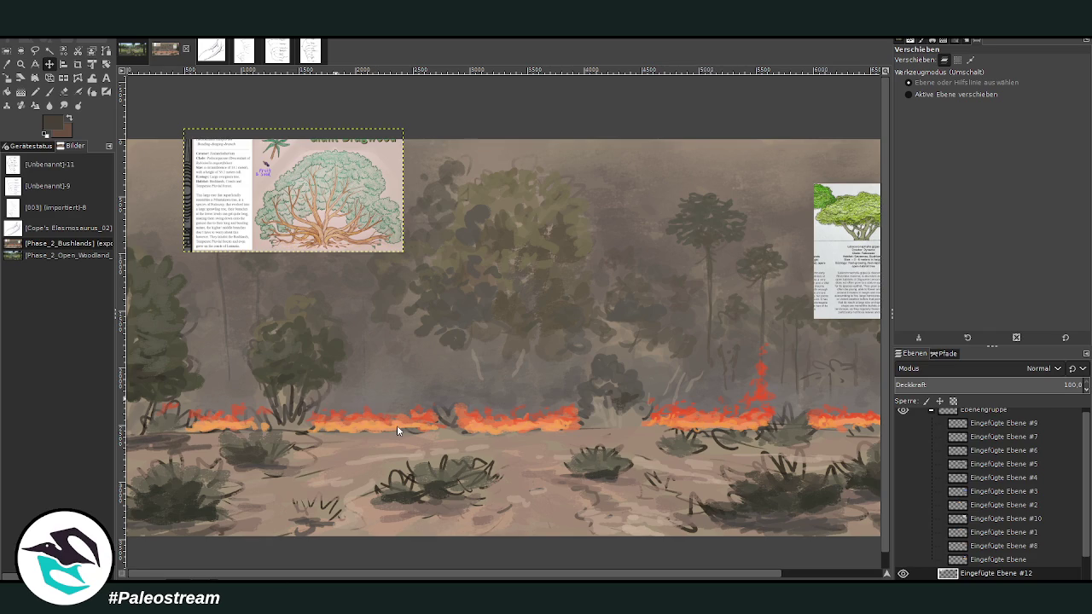
{"action": "key", "text": "ctrl+v"}
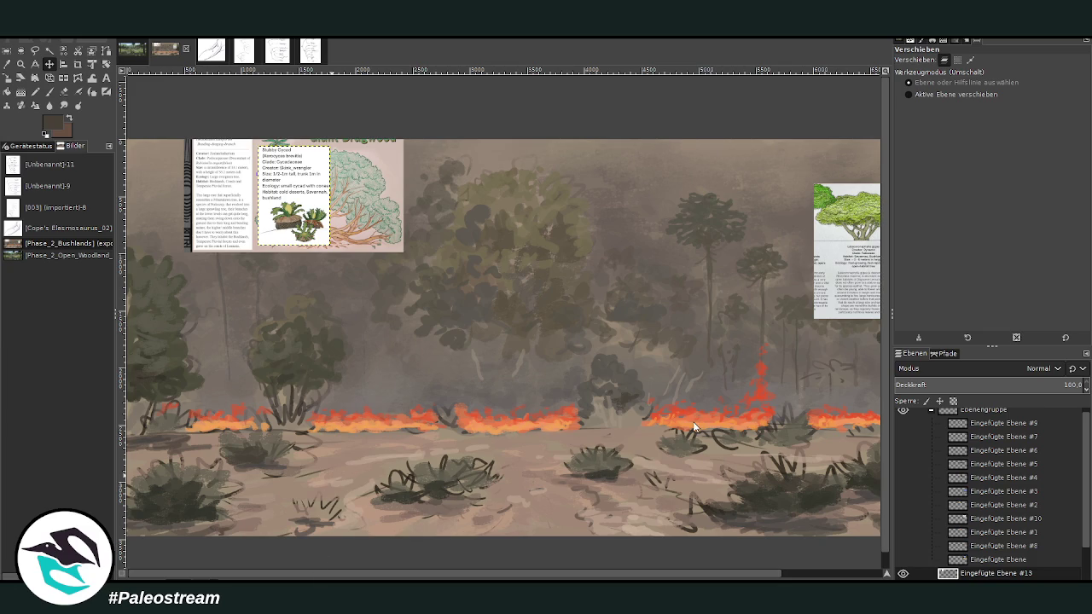
Step: Paste the three-plant sheet at top centre, crop it to its left panel, then paste another plant picture
{"action": "key", "text": "ctrl+v"}
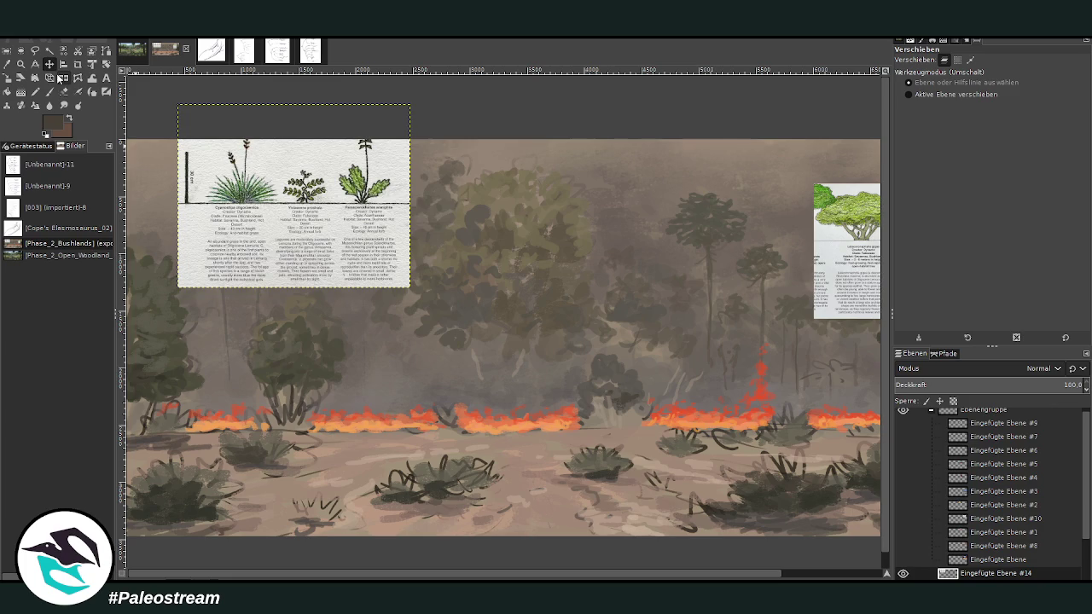
{"action": "left_click_drag", "start_coordinate": [297, 208], "coordinate": [534, 271]}
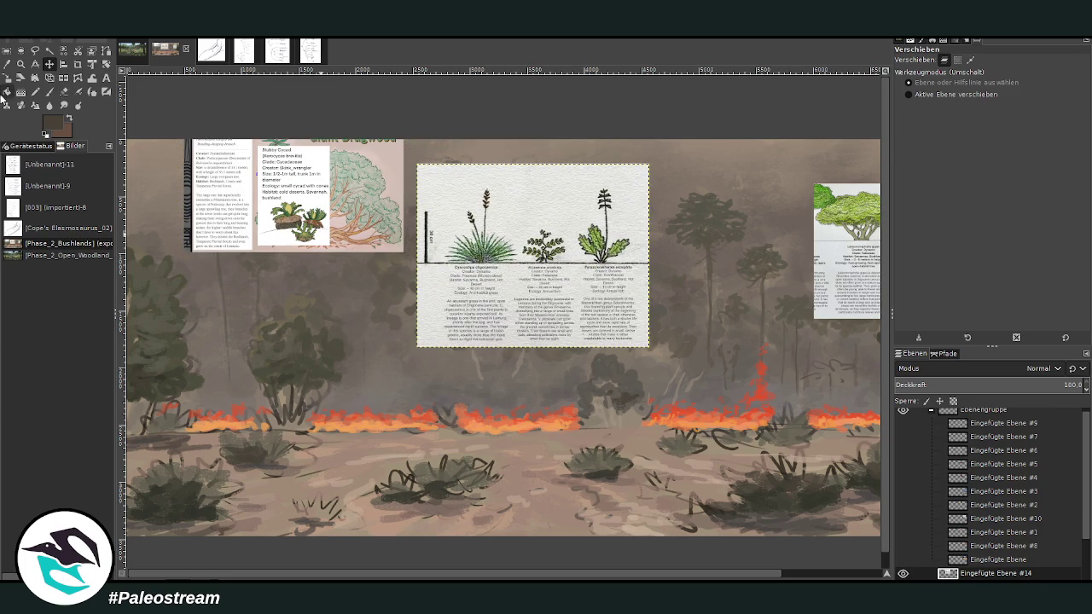
{"action": "left_click", "coordinate": [78, 64]}
{"action": "left_click_drag", "start_coordinate": [417, 166], "coordinate": [514, 347]}
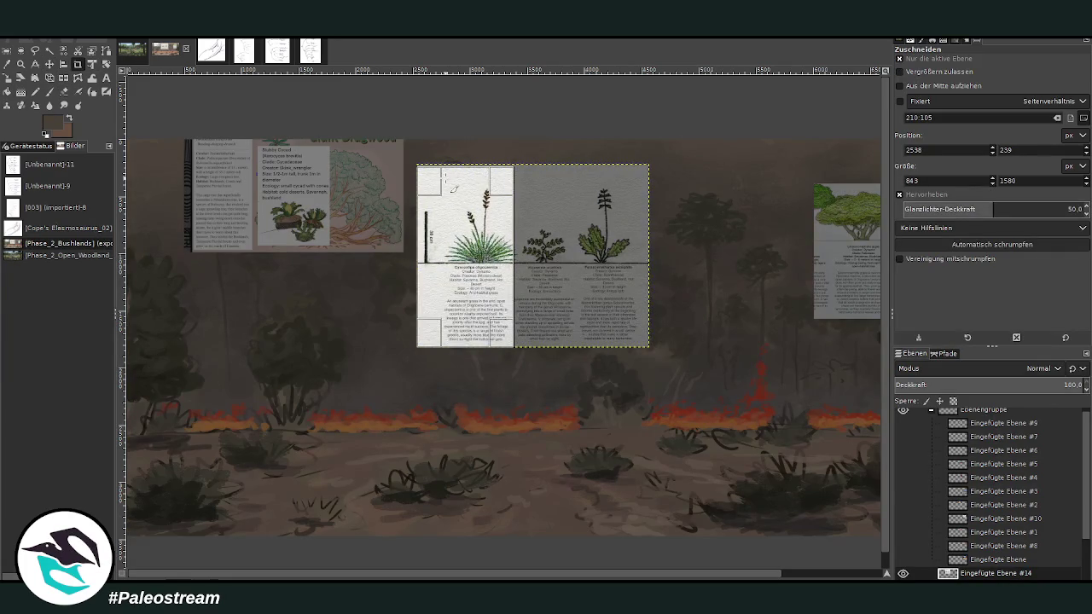
{"action": "left_click_drag", "start_coordinate": [421, 180], "coordinate": [422, 194]}
{"action": "left_click", "coordinate": [423, 196]}
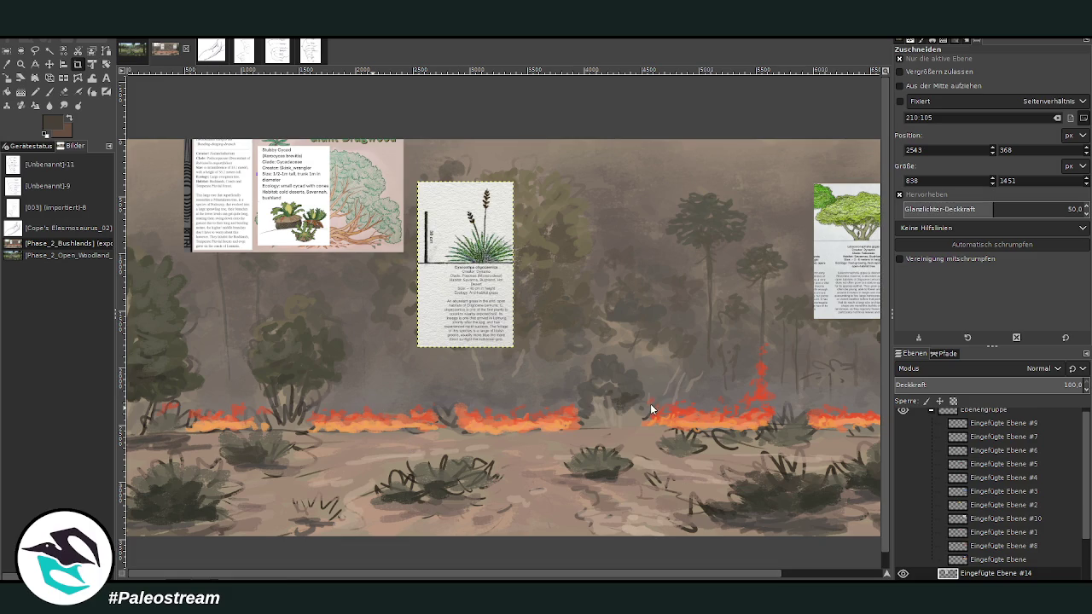
{"action": "key", "text": "ctrl+v"}
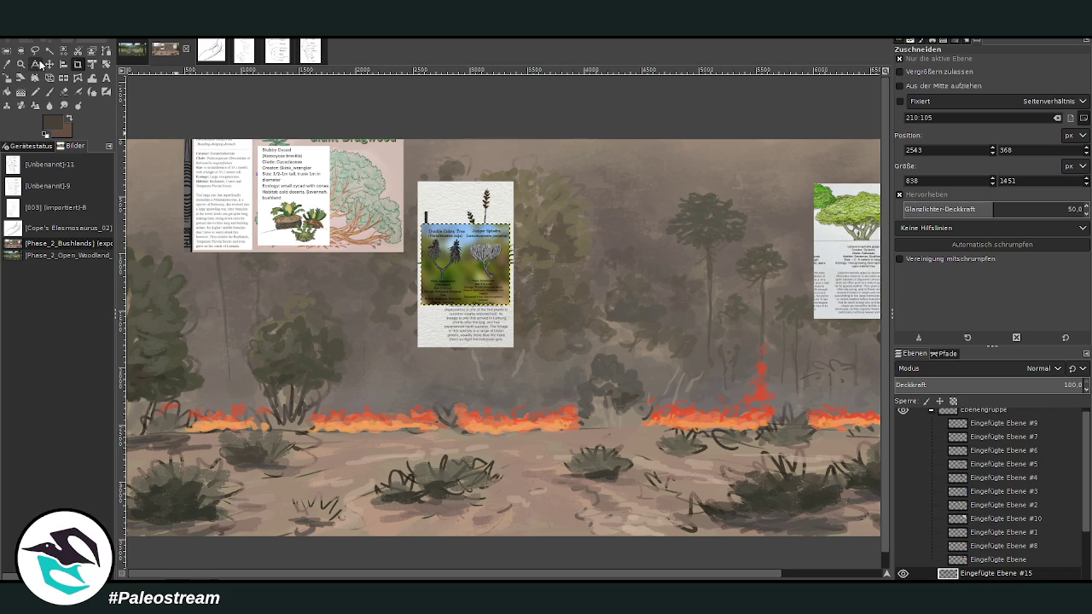
Step: Move the pasted photo up-right beside the grass card, then paste another card and drag it down-left
{"action": "left_click", "coordinate": [49, 64]}
{"action": "mouse_move", "coordinate": [500, 251]}
{"action": "left_mouse_down"}
{"action": "mouse_move", "coordinate": [557, 232]}
{"action": "mouse_move", "coordinate": [605, 191]}
{"action": "left_mouse_up"}
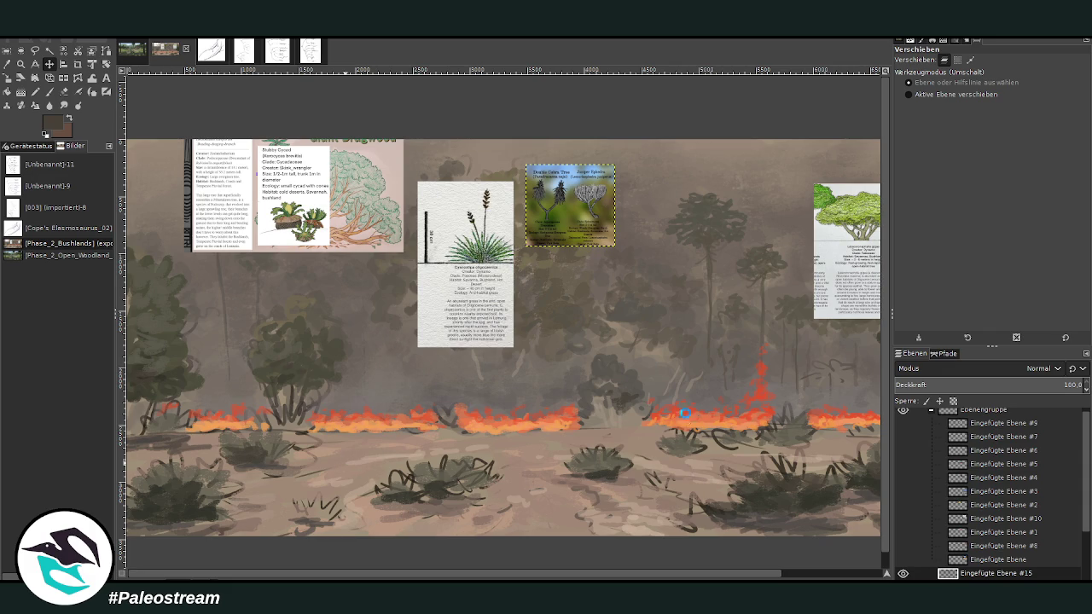
{"action": "key", "text": "ctrl+v"}
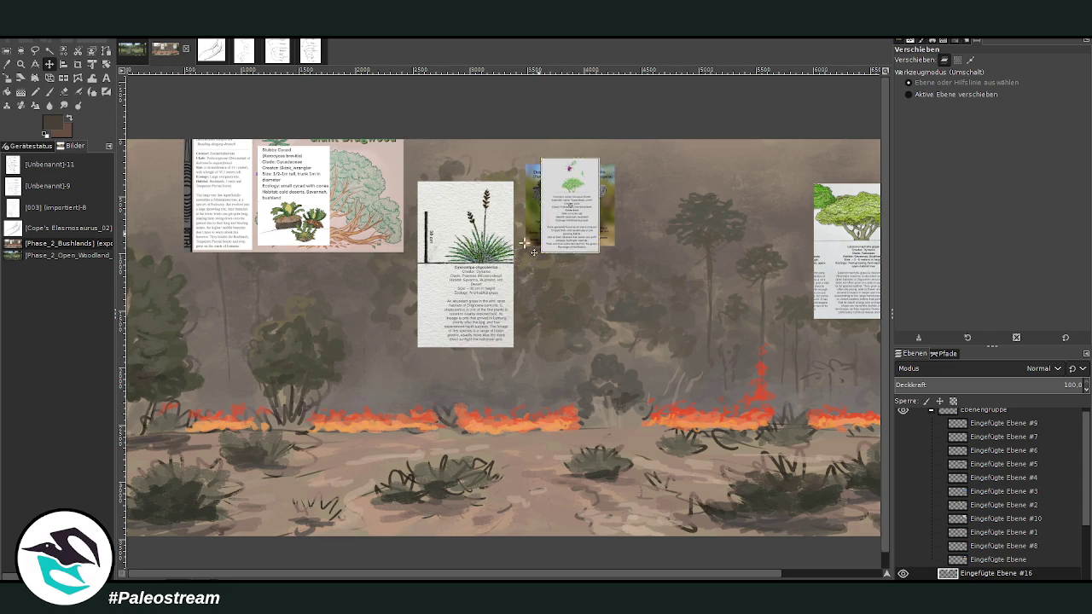
{"action": "left_click_drag", "start_coordinate": [559, 215], "coordinate": [365, 348]}
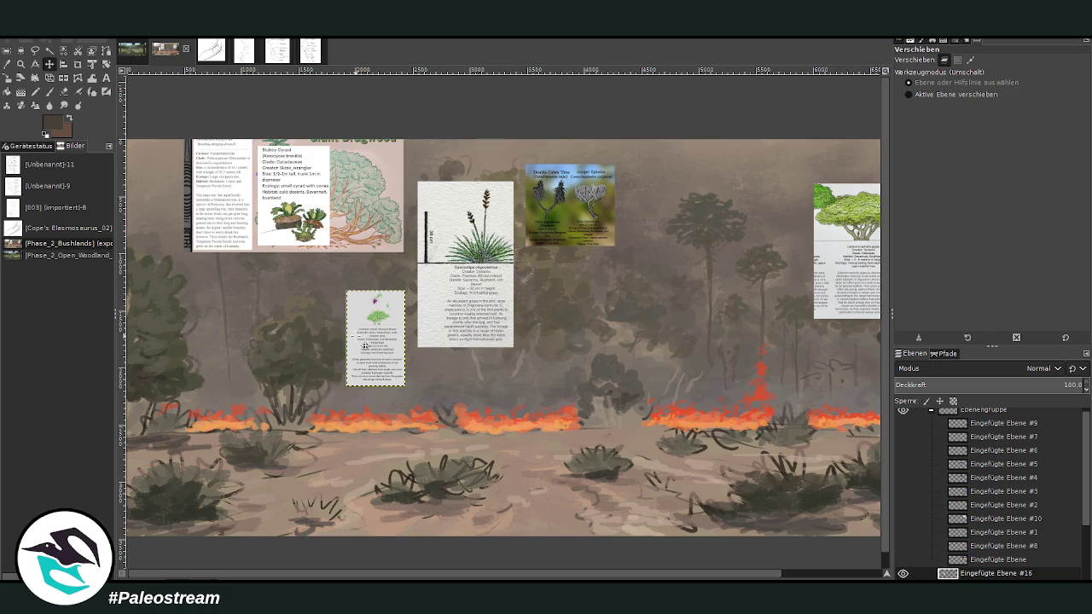
Step: Move the Cyanostipa grass card down toward the fire line
{"action": "key", "text": "z"}
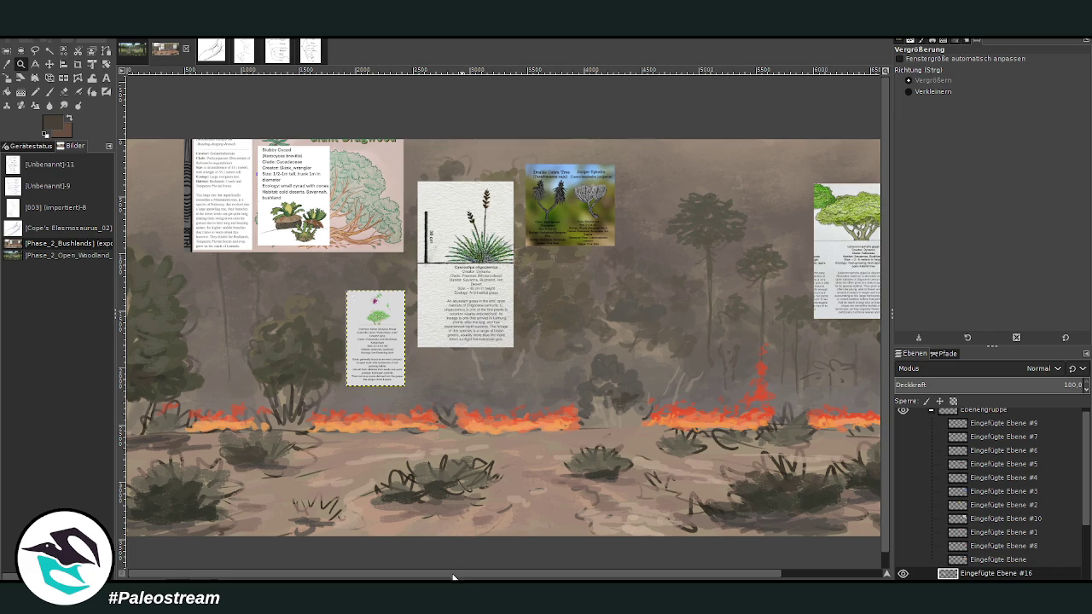
{"action": "left_click_drag", "start_coordinate": [453, 577], "coordinate": [546, 538]}
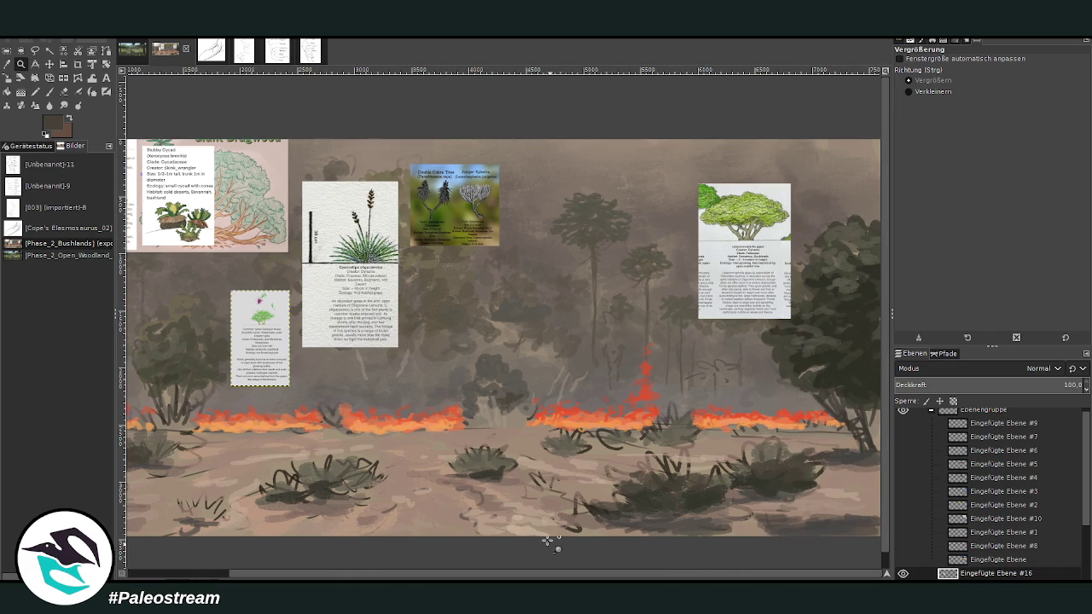
{"action": "left_click", "coordinate": [49, 64]}
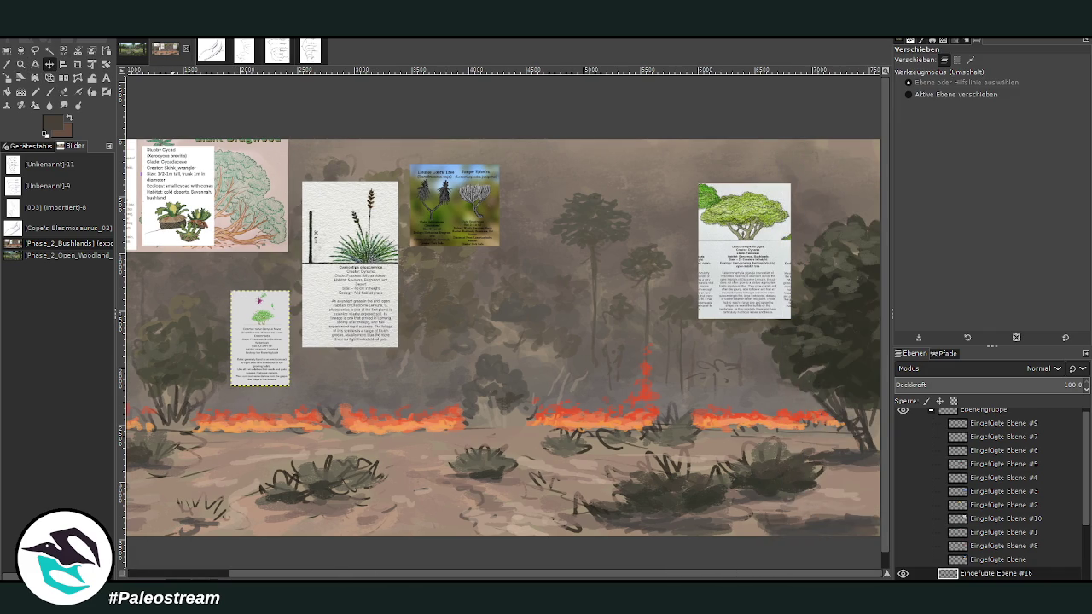
{"action": "mouse_move", "coordinate": [381, 297]}
{"action": "left_mouse_down"}
{"action": "mouse_move", "coordinate": [455, 376]}
{"action": "mouse_move", "coordinate": [513, 414]}
{"action": "left_mouse_up"}
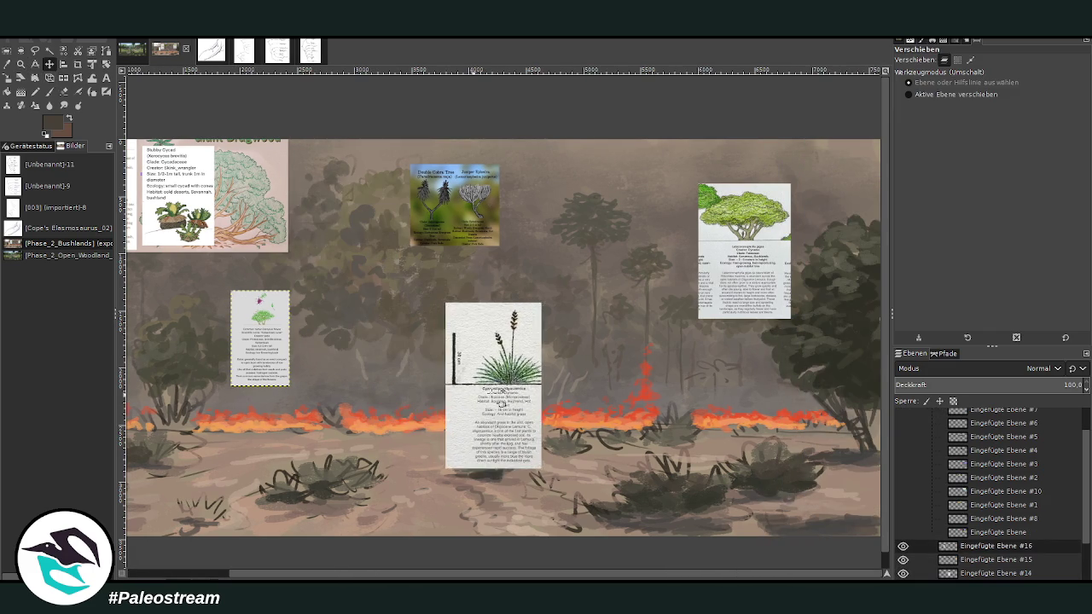
Step: Select the bottom layer and add a new empty layer beneath the stack for painting
{"action": "key", "text": "z"}
{"action": "left_click_drag", "start_coordinate": [427, 276], "coordinate": [588, 503]}
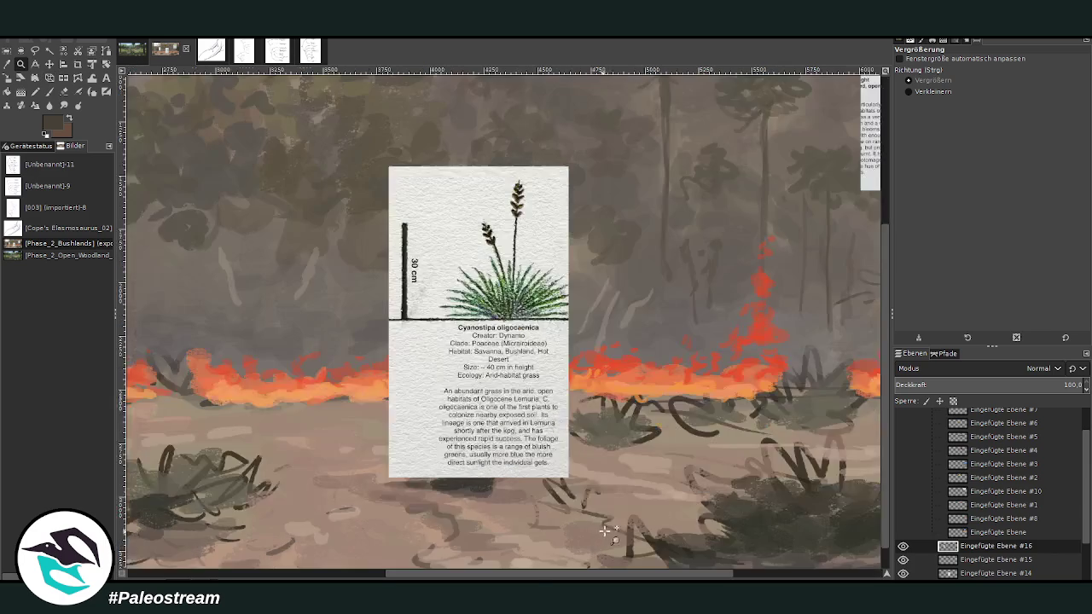
{"action": "scroll", "coordinate": [989, 554], "scroll_direction": "down", "scroll_amount": 2}
{"action": "left_click", "coordinate": [969, 573]}
{"action": "key", "text": "Escape"}
{"action": "key", "text": "ctrl+shift+n"}
Step: Sample a dark colour from the painting to paint with
{"action": "key", "text": "p"}
{"action": "key", "text": "o"}
{"action": "left_click", "coordinate": [764, 512]}
{"action": "key", "text": "p"}
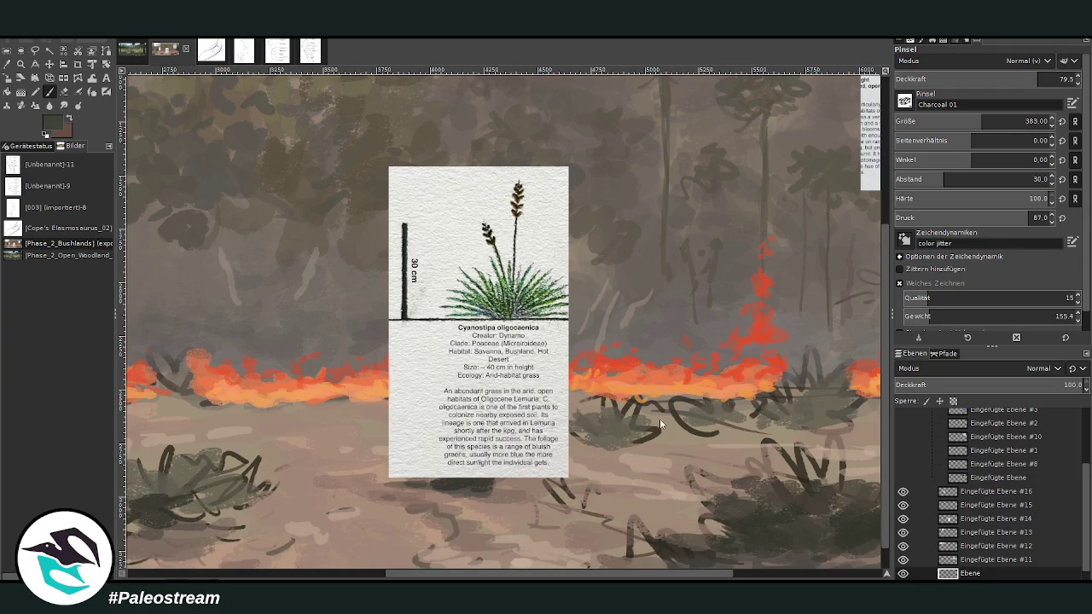
{"action": "left_click", "coordinate": [49, 64]}
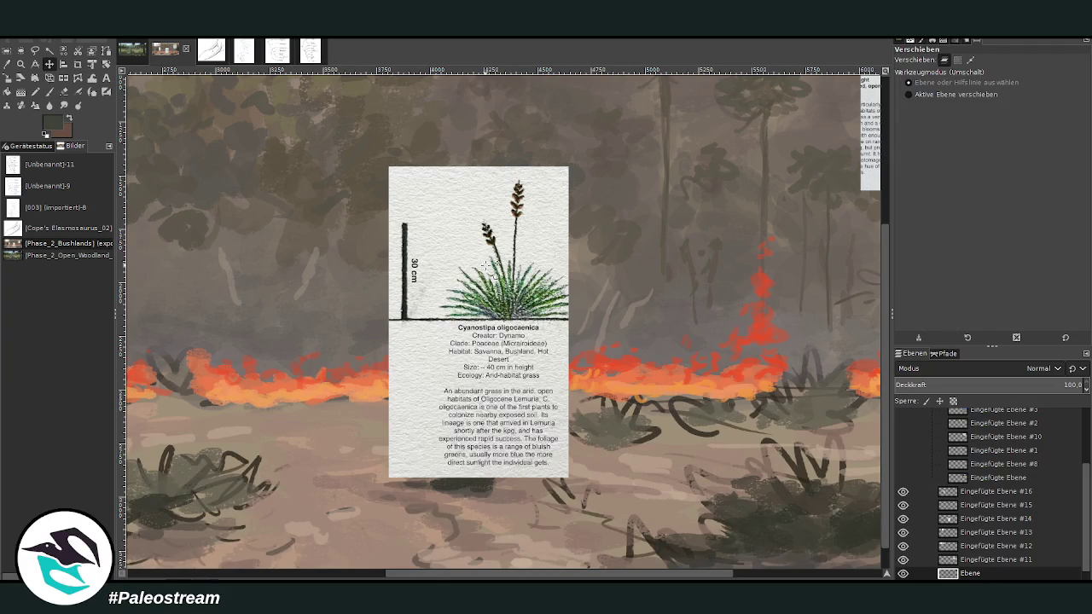
Step: Shift the grass card up-right, set brush size 111, and paint dark grass blades mid-foreground
{"action": "left_click_drag", "start_coordinate": [488, 266], "coordinate": [628, 237]}
{"action": "left_click", "coordinate": [48, 92]}
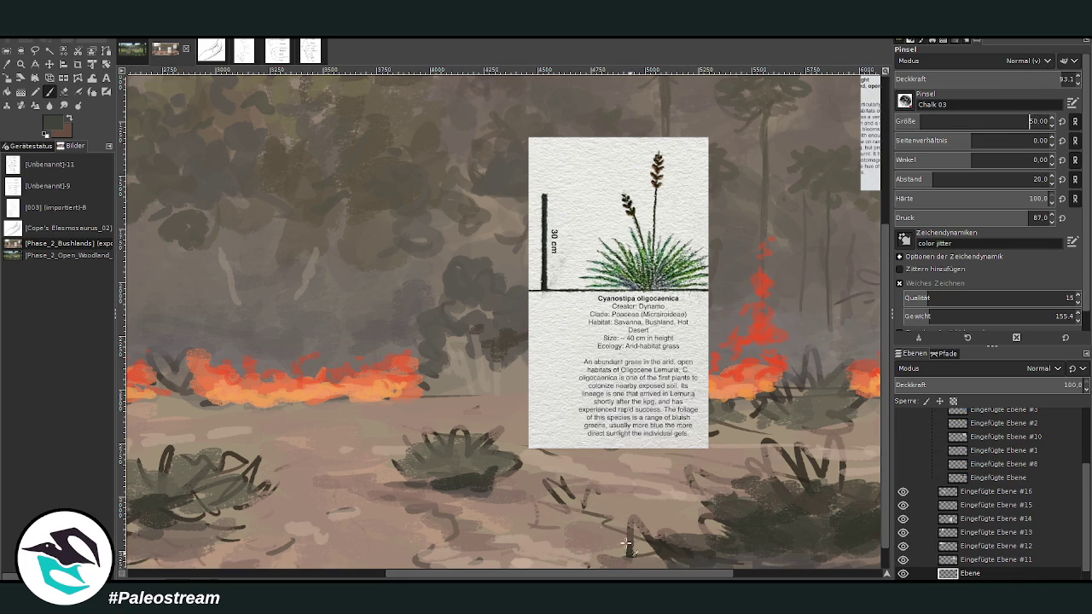
{"action": "left_click", "coordinate": [937, 120]}
{"action": "mouse_move", "coordinate": [616, 540]}
{"action": "left_mouse_down"}
{"action": "mouse_move", "coordinate": [623, 529]}
{"action": "mouse_move", "coordinate": [607, 530]}
{"action": "left_mouse_up"}
{"action": "mouse_move", "coordinate": [645, 565]}
{"action": "left_mouse_down"}
{"action": "mouse_move", "coordinate": [590, 541]}
{"action": "mouse_move", "coordinate": [646, 510]}
{"action": "mouse_move", "coordinate": [684, 524]}
{"action": "mouse_move", "coordinate": [593, 550]}
{"action": "mouse_move", "coordinate": [660, 542]}
{"action": "mouse_move", "coordinate": [621, 551]}
{"action": "mouse_move", "coordinate": [628, 505]}
{"action": "mouse_move", "coordinate": [592, 515]}
{"action": "left_mouse_up"}
{"action": "scroll", "coordinate": [800, 410], "scroll_direction": "down", "scroll_amount": 1}
{"action": "mouse_move", "coordinate": [510, 470]}
{"action": "left_mouse_down"}
{"action": "mouse_move", "coordinate": [535, 442]}
{"action": "mouse_move", "coordinate": [498, 453]}
{"action": "mouse_move", "coordinate": [502, 440]}
{"action": "mouse_move", "coordinate": [522, 449]}
{"action": "left_mouse_up"}
{"action": "mouse_move", "coordinate": [569, 483]}
{"action": "left_mouse_down"}
{"action": "mouse_move", "coordinate": [546, 464]}
{"action": "mouse_move", "coordinate": [570, 474]}
{"action": "mouse_move", "coordinate": [599, 448]}
{"action": "mouse_move", "coordinate": [604, 469]}
{"action": "mouse_move", "coordinate": [530, 468]}
{"action": "mouse_move", "coordinate": [573, 452]}
{"action": "mouse_move", "coordinate": [602, 458]}
{"action": "left_mouse_up"}
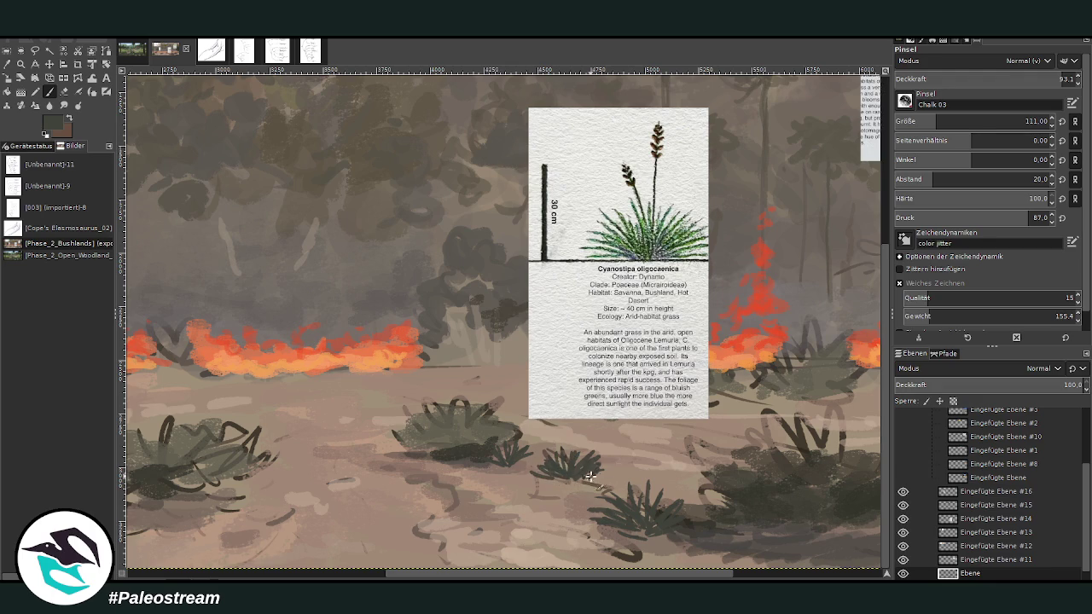
Step: Paint dark grass blades over the left bush and build up tufts on the ground
{"action": "mouse_move", "coordinate": [256, 490]}
{"action": "left_mouse_down"}
{"action": "mouse_move", "coordinate": [274, 467]}
{"action": "mouse_move", "coordinate": [215, 474]}
{"action": "mouse_move", "coordinate": [266, 462]}
{"action": "left_mouse_up"}
{"action": "mouse_move", "coordinate": [229, 510]}
{"action": "left_mouse_down"}
{"action": "mouse_move", "coordinate": [215, 474]}
{"action": "mouse_move", "coordinate": [178, 469]}
{"action": "left_mouse_up"}
{"action": "mouse_move", "coordinate": [266, 469]}
{"action": "left_mouse_down"}
{"action": "mouse_move", "coordinate": [270, 445]}
{"action": "mouse_move", "coordinate": [295, 457]}
{"action": "mouse_move", "coordinate": [280, 445]}
{"action": "left_mouse_up"}
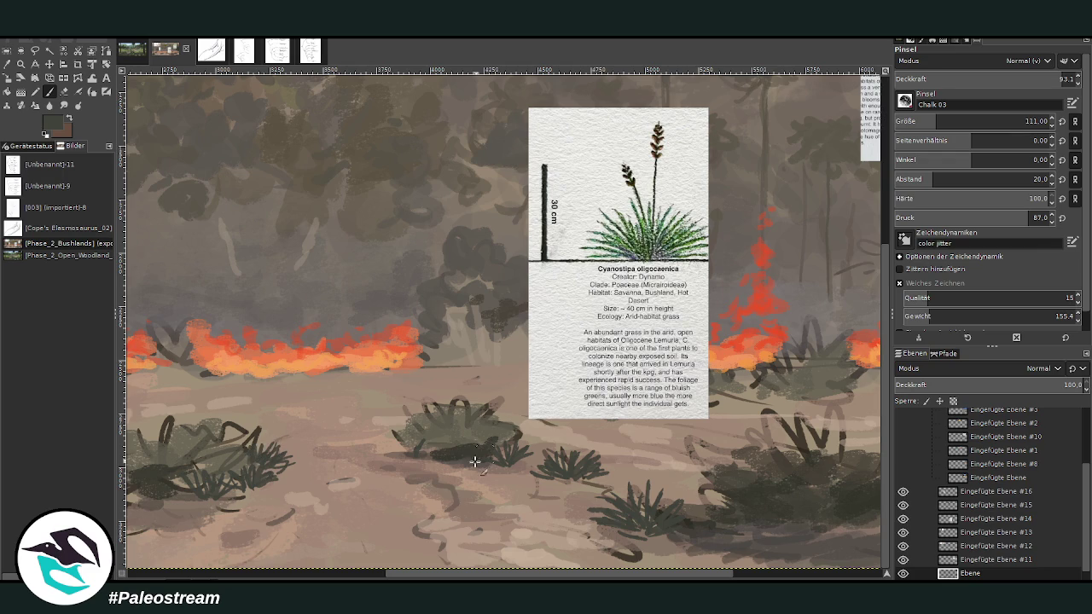
{"action": "left_click_drag", "start_coordinate": [450, 500], "coordinate": [436, 474]}
{"action": "mouse_move", "coordinate": [454, 502]}
{"action": "left_mouse_down"}
{"action": "mouse_move", "coordinate": [443, 477]}
{"action": "mouse_move", "coordinate": [473, 467]}
{"action": "left_mouse_up"}
{"action": "left_click_drag", "start_coordinate": [467, 504], "coordinate": [483, 485]}
{"action": "left_click_drag", "start_coordinate": [455, 512], "coordinate": [426, 488]}
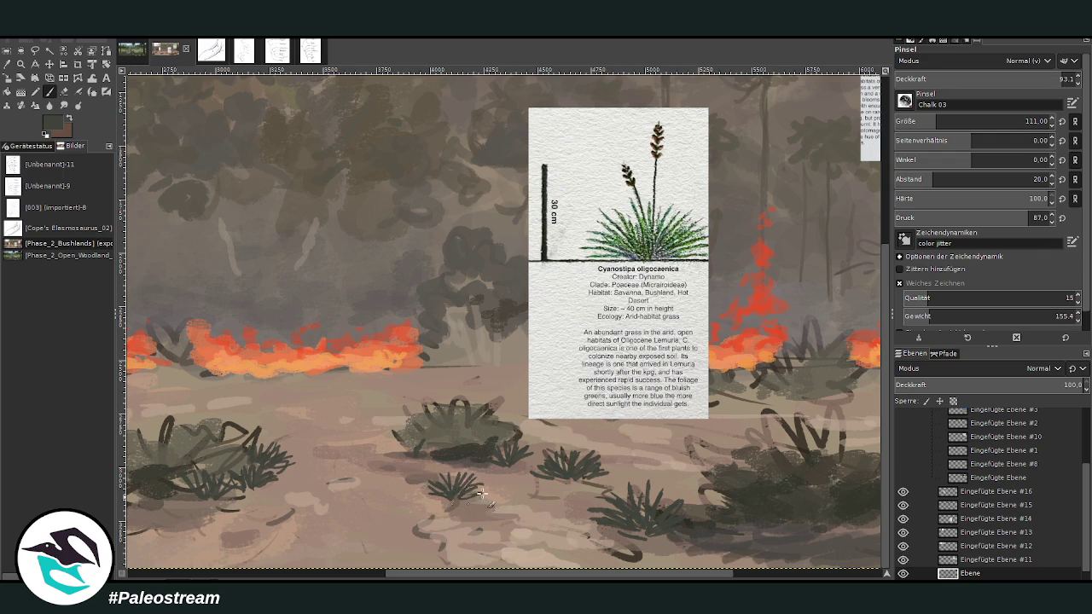
{"action": "left_click_drag", "start_coordinate": [560, 576], "coordinate": [673, 578]}
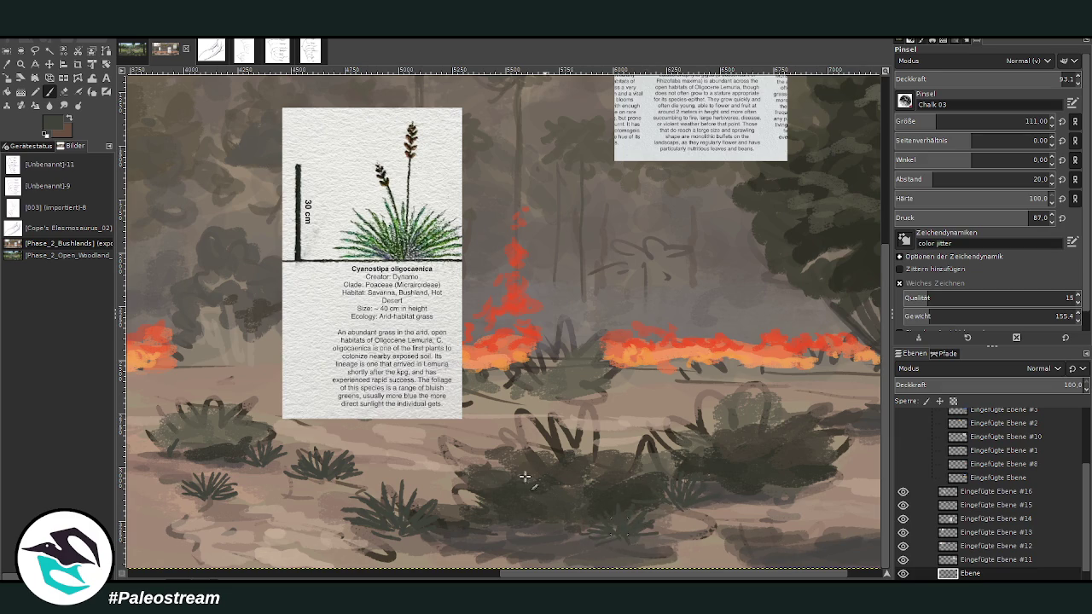
{"action": "mouse_move", "coordinate": [444, 488]}
{"action": "left_mouse_down"}
{"action": "mouse_move", "coordinate": [415, 467]}
{"action": "mouse_move", "coordinate": [456, 457]}
{"action": "mouse_move", "coordinate": [438, 444]}
{"action": "mouse_move", "coordinate": [464, 452]}
{"action": "left_mouse_up"}
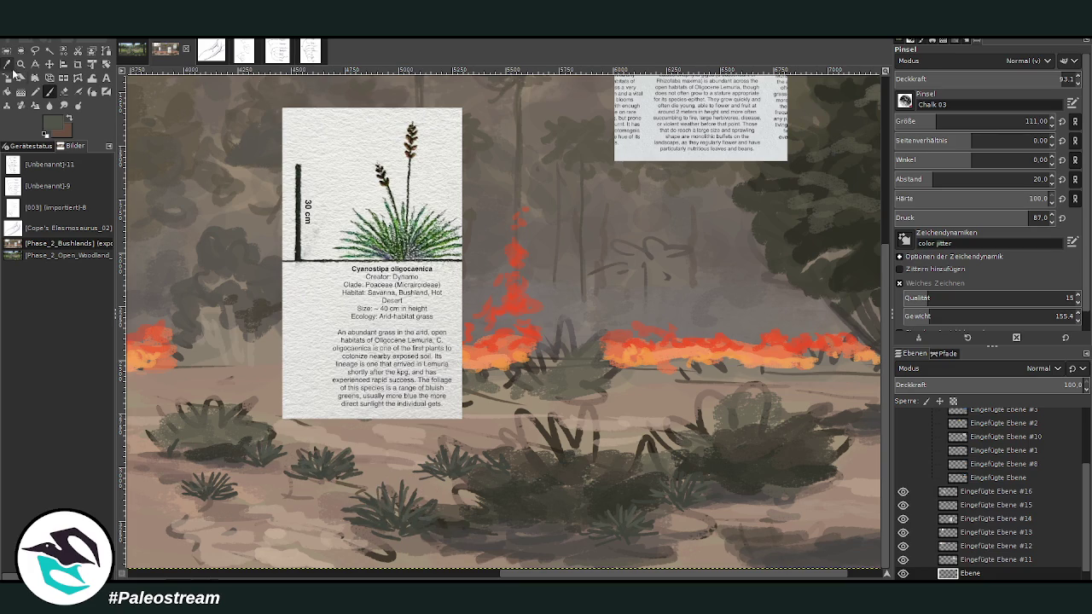
Step: Sample a darker brown, set brush size 40, and paint thin grass stalks above the tufts
{"action": "key", "text": "o"}
{"action": "left_click", "coordinate": [522, 530]}
{"action": "left_click", "coordinate": [49, 91]}
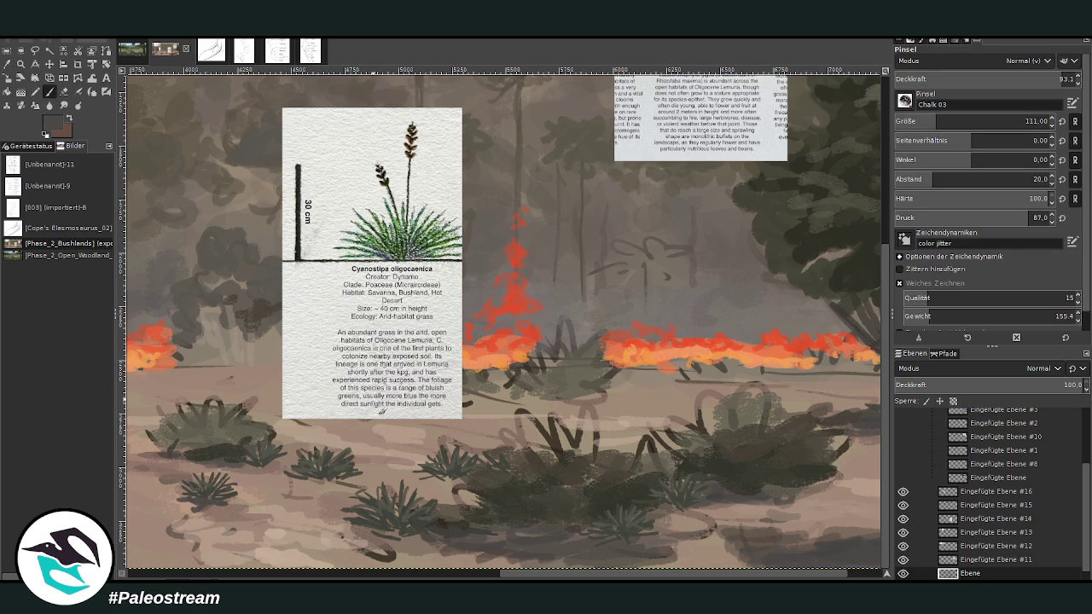
{"action": "left_click_drag", "start_coordinate": [253, 461], "coordinate": [264, 467]}
{"action": "left_click", "coordinate": [1029, 120]}
{"action": "mouse_move", "coordinate": [401, 493]}
{"action": "left_mouse_down"}
{"action": "mouse_move", "coordinate": [394, 419]}
{"action": "mouse_move", "coordinate": [385, 435]}
{"action": "left_mouse_up"}
{"action": "mouse_move", "coordinate": [447, 465]}
{"action": "left_mouse_down"}
{"action": "mouse_move", "coordinate": [444, 419]}
{"action": "mouse_move", "coordinate": [460, 417]}
{"action": "left_mouse_up"}
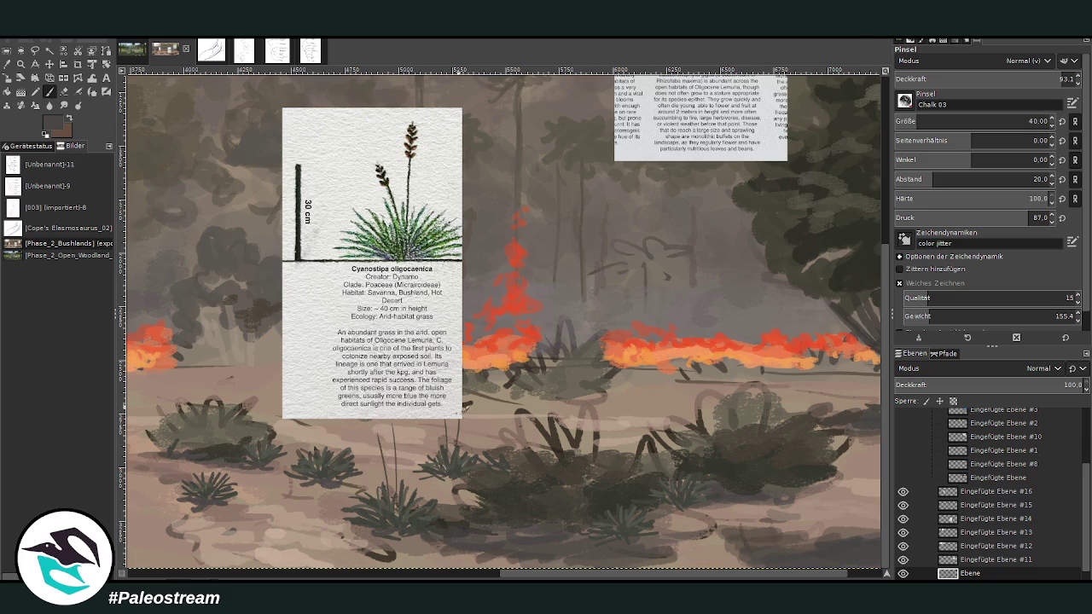
{"action": "left_click_drag", "start_coordinate": [326, 461], "coordinate": [324, 432]}
{"action": "left_click_drag", "start_coordinate": [261, 454], "coordinate": [267, 397]}
{"action": "left_click_drag", "start_coordinate": [629, 372], "coordinate": [629, 360]}
Step: Move the grass card up-right, then add seed heads and curved stalks to the tufts and left bush
{"action": "left_click", "coordinate": [48, 64]}
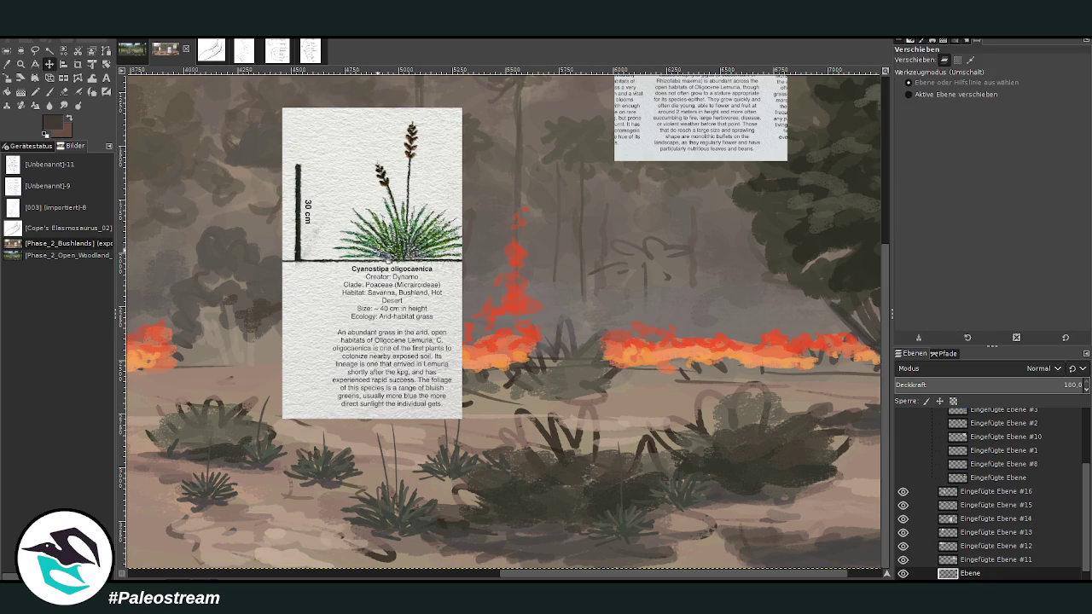
{"action": "left_click_drag", "start_coordinate": [347, 119], "coordinate": [427, 87]}
{"action": "key", "text": "p"}
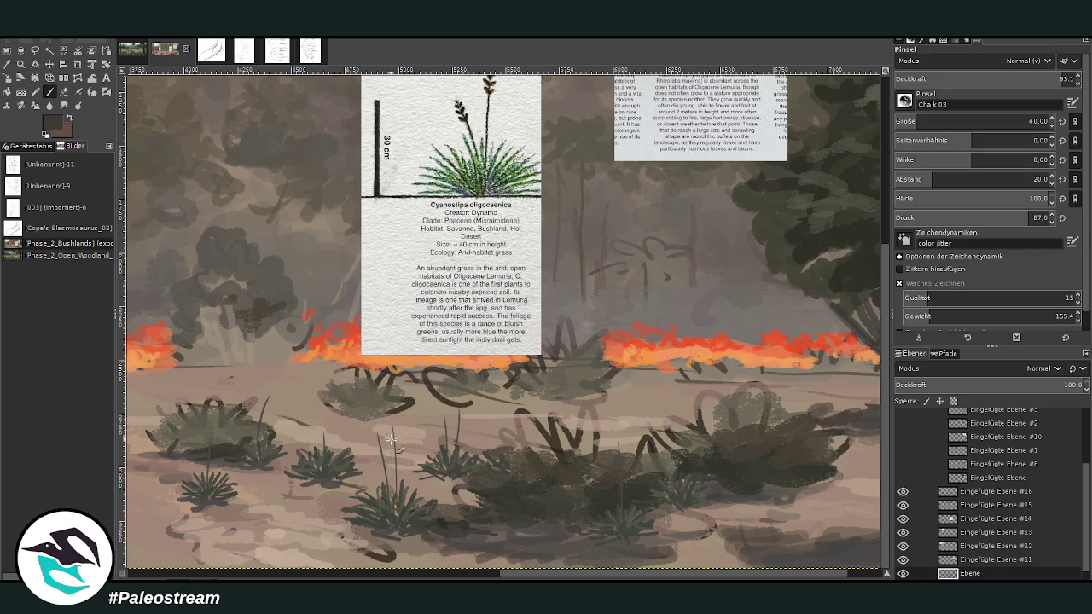
{"action": "left_click_drag", "start_coordinate": [394, 439], "coordinate": [395, 430]}
{"action": "left_click_drag", "start_coordinate": [456, 431], "coordinate": [459, 403]}
{"action": "mouse_move", "coordinate": [384, 447]}
{"action": "left_mouse_down"}
{"action": "mouse_move", "coordinate": [376, 427]}
{"action": "mouse_move", "coordinate": [323, 422]}
{"action": "left_mouse_up"}
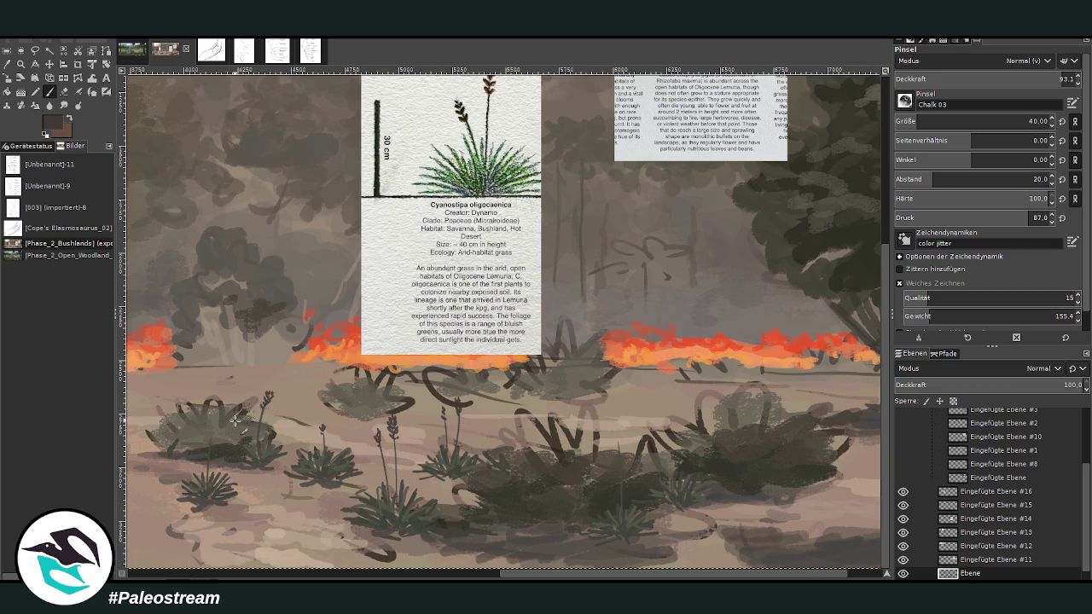
{"action": "left_click_drag", "start_coordinate": [213, 456], "coordinate": [212, 434]}
{"action": "mouse_move", "coordinate": [522, 573]}
{"action": "left_mouse_down"}
{"action": "mouse_move", "coordinate": [337, 573]}
{"action": "mouse_move", "coordinate": [401, 573]}
{"action": "left_mouse_up"}
{"action": "mouse_move", "coordinate": [285, 453]}
{"action": "left_mouse_down"}
{"action": "mouse_move", "coordinate": [304, 413]}
{"action": "mouse_move", "coordinate": [314, 405]}
{"action": "mouse_move", "coordinate": [321, 415]}
{"action": "mouse_move", "coordinate": [288, 425]}
{"action": "left_mouse_up"}
{"action": "mouse_move", "coordinate": [248, 468]}
{"action": "left_mouse_down"}
{"action": "mouse_move", "coordinate": [260, 417]}
{"action": "mouse_move", "coordinate": [269, 442]}
{"action": "mouse_move", "coordinate": [241, 428]}
{"action": "left_mouse_up"}
{"action": "left_click_drag", "start_coordinate": [283, 486], "coordinate": [270, 466]}
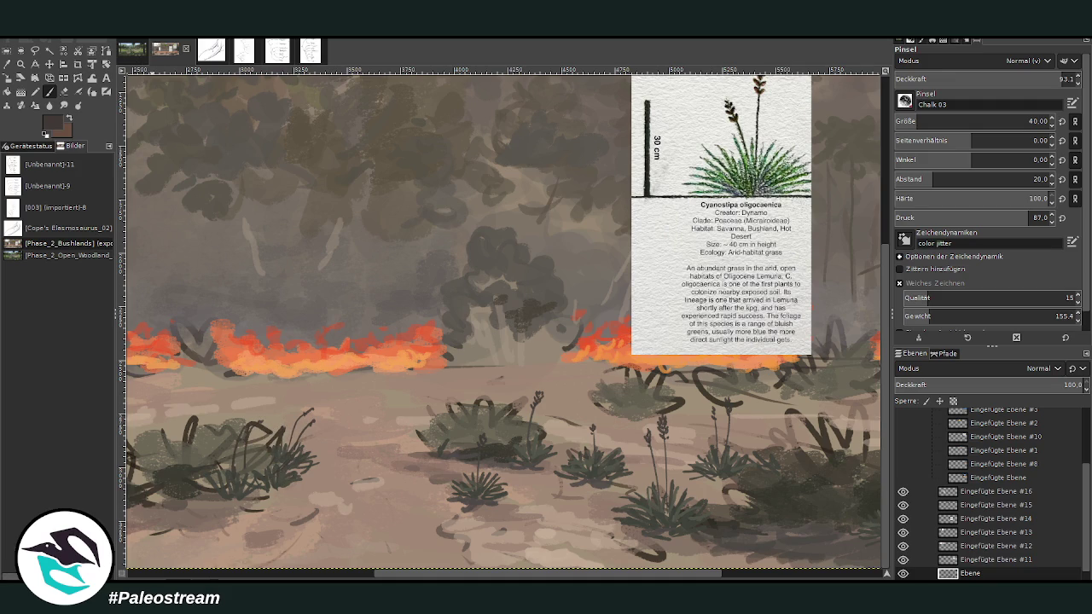
Step: Sample a lighter grey and paint small grass tufts along the fire line at brush sizes 18-55
{"action": "left_click", "coordinate": [50, 92]}
{"action": "left_click", "coordinate": [601, 186], "text": "ctrl"}
{"action": "left_click", "coordinate": [913, 121]}
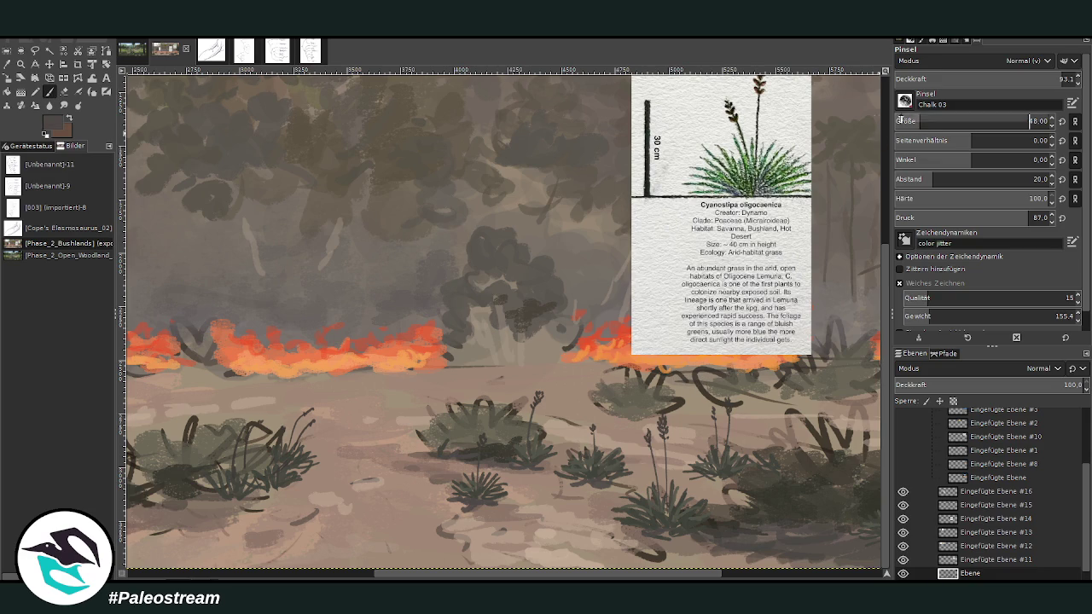
{"action": "type", "text": "18"}
{"action": "key", "text": "Return"}
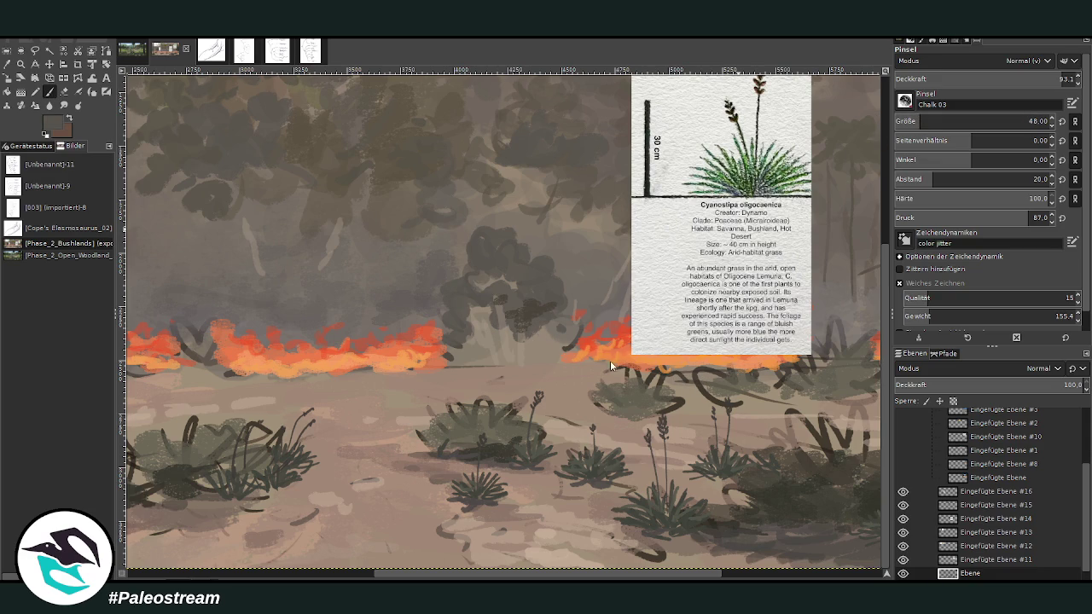
{"action": "left_click", "coordinate": [550, 322], "text": "ctrl"}
{"action": "left_click", "coordinate": [928, 122]}
{"action": "left_click_drag", "start_coordinate": [339, 378], "coordinate": [369, 376]}
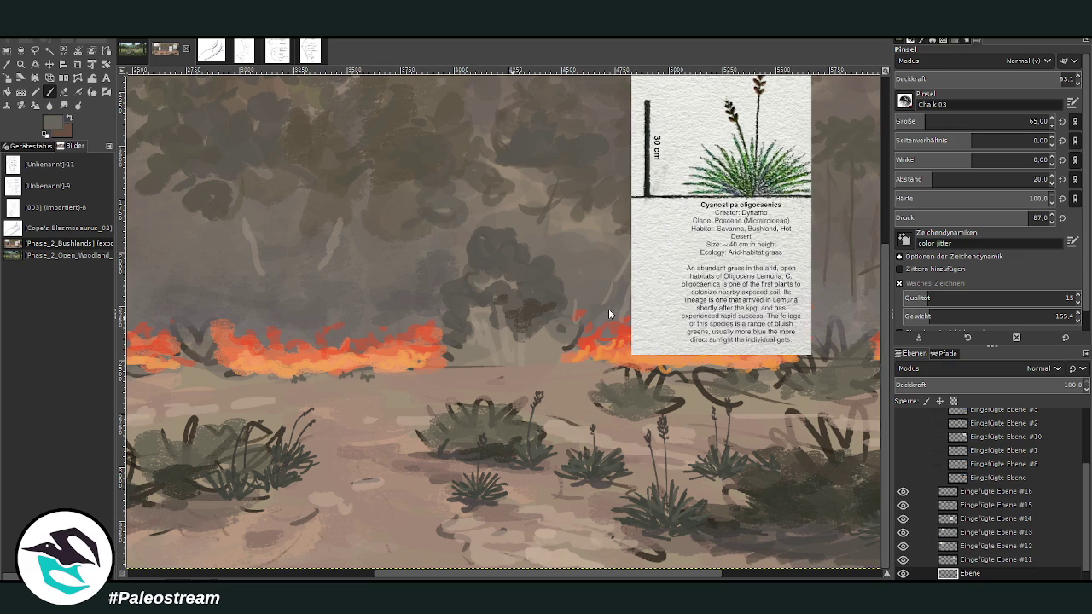
{"action": "left_click_drag", "start_coordinate": [430, 371], "coordinate": [405, 376]}
{"action": "left_click_drag", "start_coordinate": [231, 378], "coordinate": [201, 375]}
{"action": "mouse_move", "coordinate": [496, 382]}
{"action": "left_mouse_down"}
{"action": "mouse_move", "coordinate": [500, 365]}
{"action": "mouse_move", "coordinate": [583, 363]}
{"action": "mouse_move", "coordinate": [534, 363]}
{"action": "left_mouse_up"}
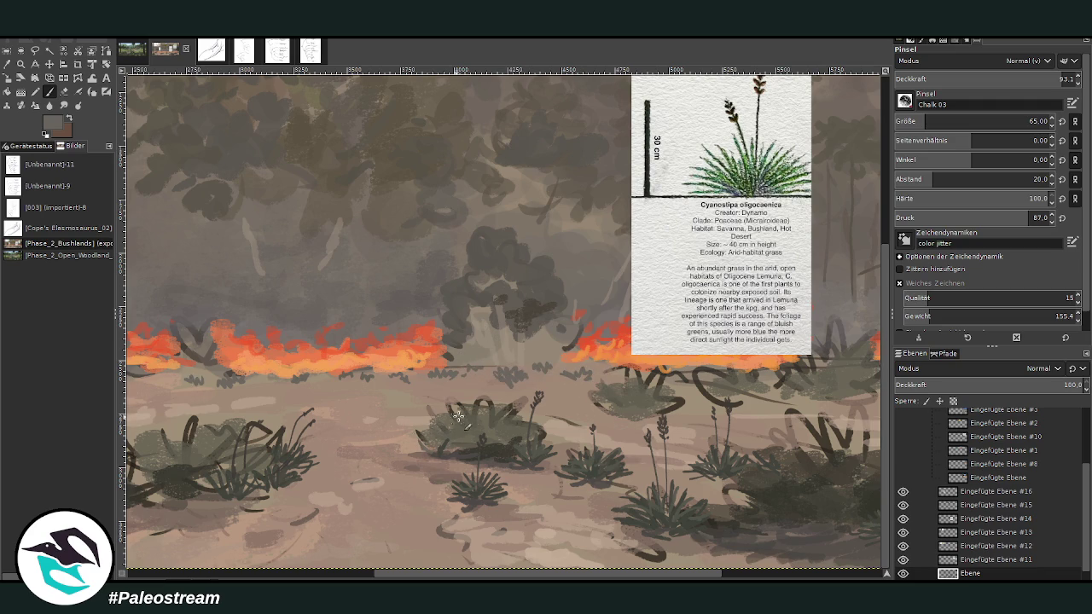
Step: Pan left and paint dark brown grass blades on the bushes and near the left tree trunk
{"action": "left_click_drag", "start_coordinate": [543, 577], "coordinate": [298, 577]}
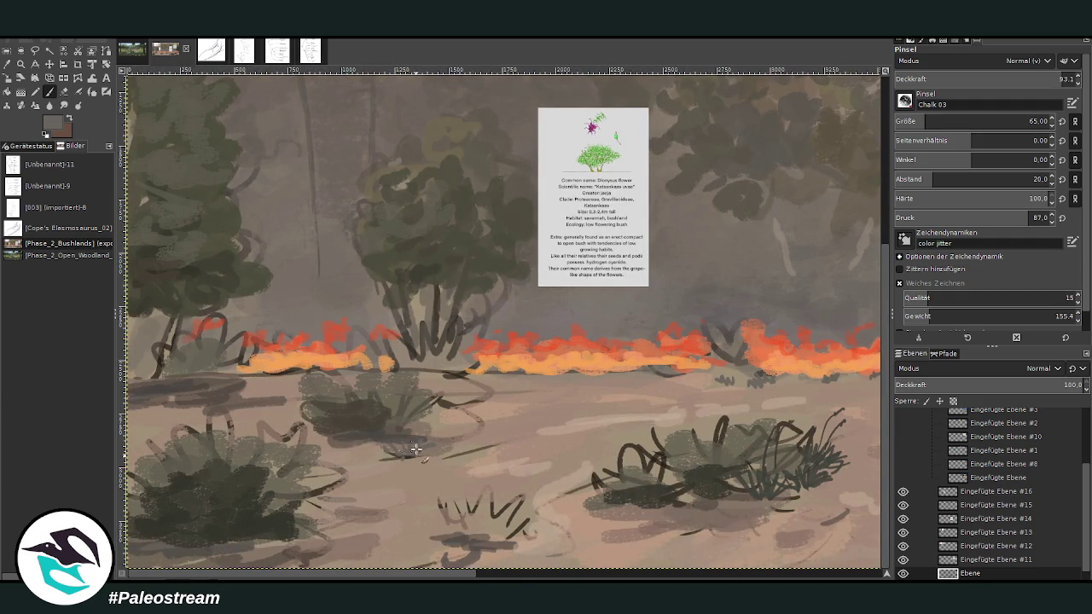
{"action": "left_click", "coordinate": [855, 372], "text": "ctrl"}
{"action": "mouse_move", "coordinate": [452, 436]}
{"action": "left_mouse_down"}
{"action": "mouse_move", "coordinate": [445, 418]}
{"action": "mouse_move", "coordinate": [417, 414]}
{"action": "left_mouse_up"}
{"action": "mouse_move", "coordinate": [589, 478]}
{"action": "left_mouse_down"}
{"action": "mouse_move", "coordinate": [574, 450]}
{"action": "mouse_move", "coordinate": [607, 441]}
{"action": "mouse_move", "coordinate": [612, 460]}
{"action": "left_mouse_up"}
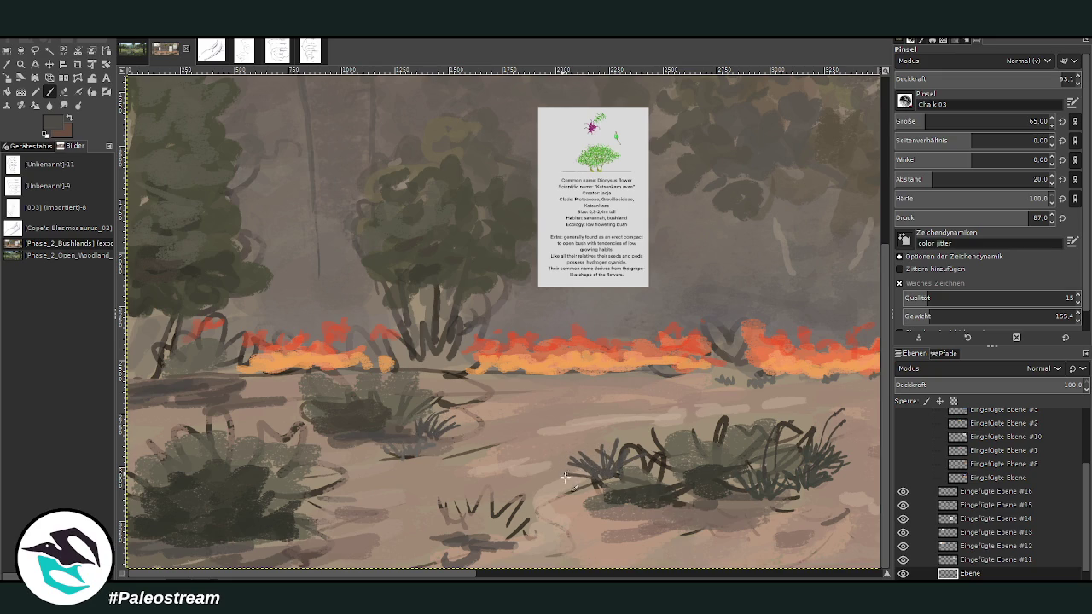
{"action": "left_click_drag", "start_coordinate": [175, 323], "coordinate": [159, 361]}
{"action": "scroll", "coordinate": [485, 471], "scroll_direction": "right", "scroll_amount": 5}
{"action": "scroll", "coordinate": [623, 360], "scroll_direction": "right", "scroll_amount": 5}
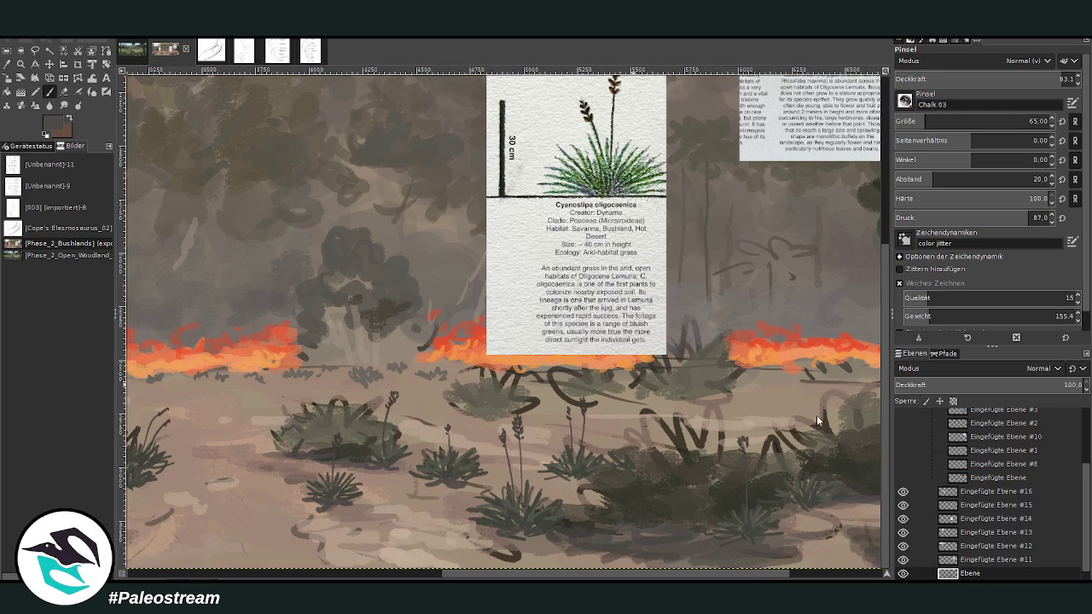
{"action": "key", "text": "minus"}
{"action": "key", "text": "minus"}
{"action": "key", "text": "minus"}
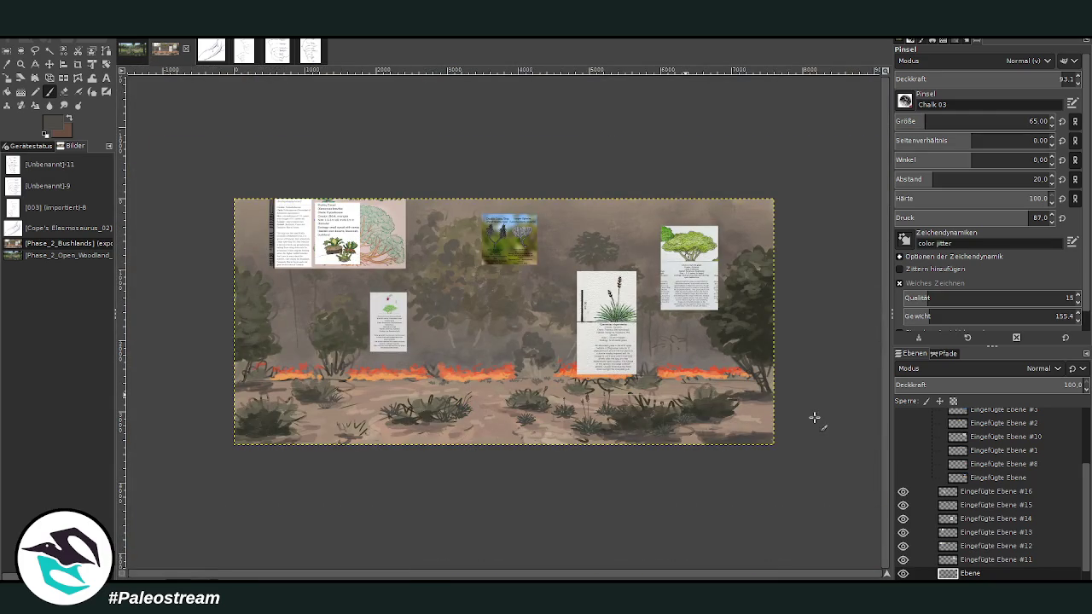
Step: Zoom into the painting's centre and paste the Black Hole Daisy card as a new layer
{"action": "left_click", "coordinate": [21, 64]}
{"action": "left_click_drag", "start_coordinate": [381, 170], "coordinate": [739, 455]}
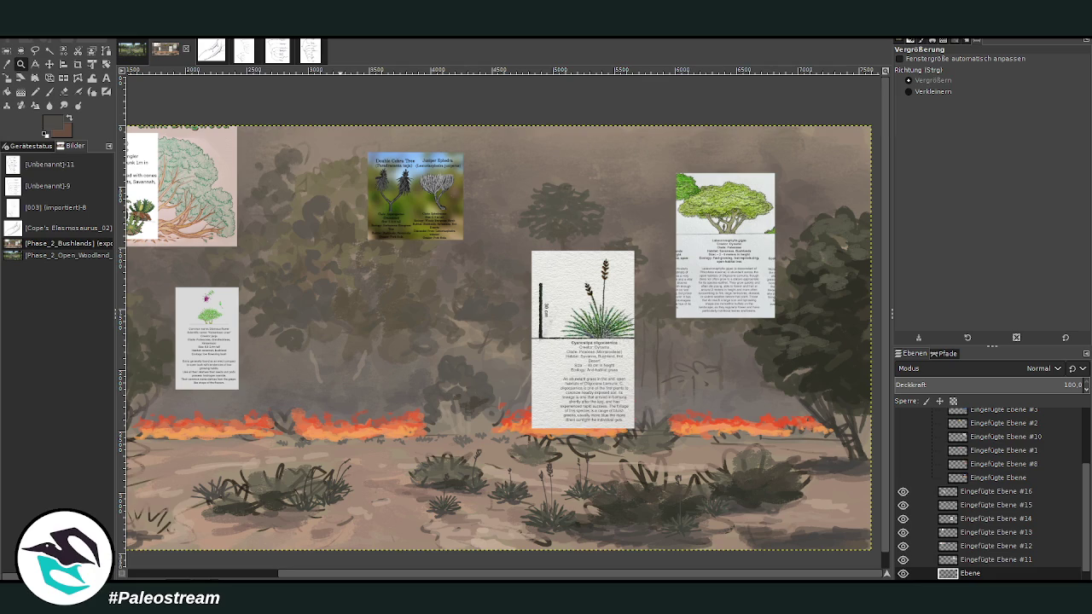
{"action": "key", "text": "m"}
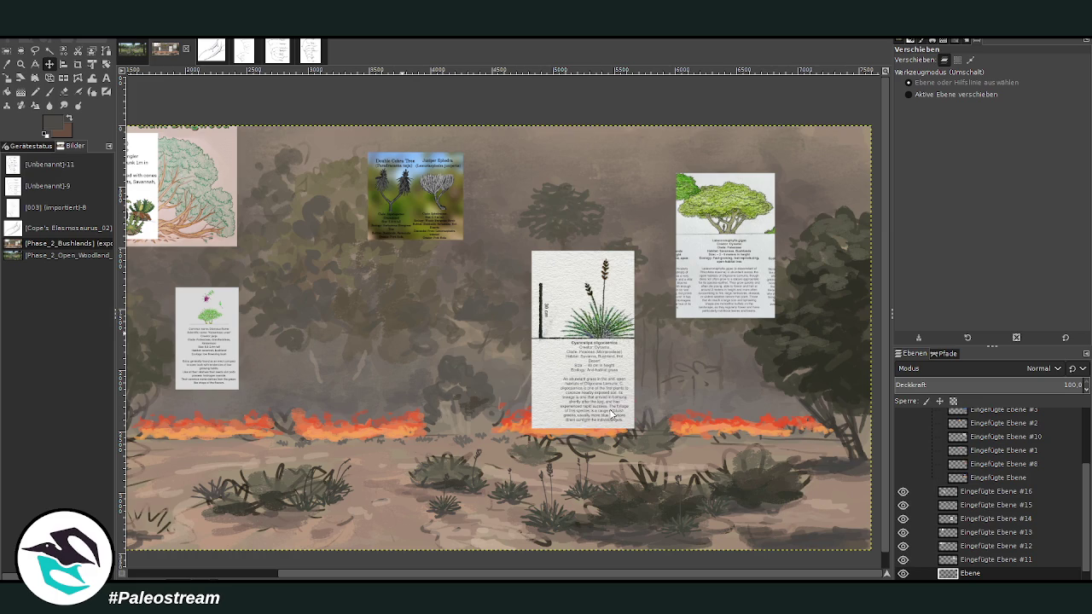
{"action": "key", "text": "ctrl+v"}
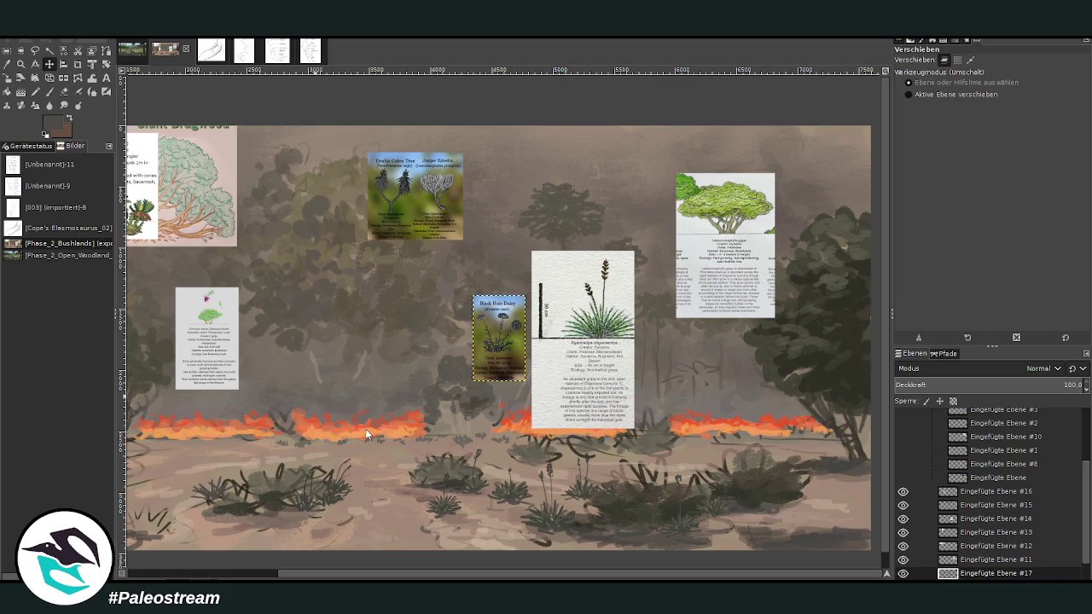
Step: Paste the three-plant reference sheet as a new layer and raise it above the other layers
{"action": "key", "text": "ctrl+v"}
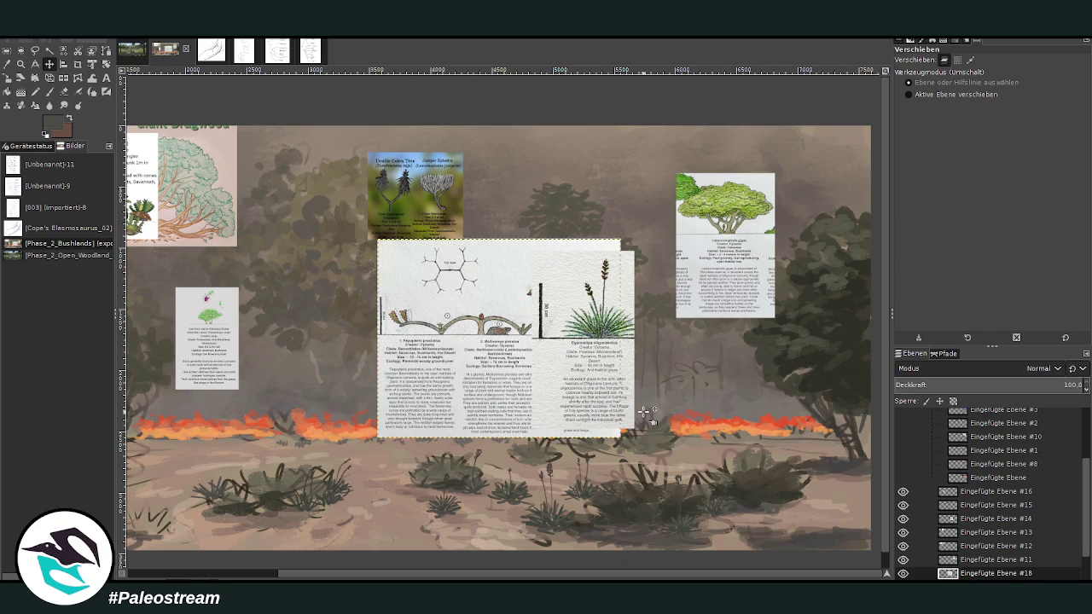
{"action": "key", "text": "ctrl+z"}
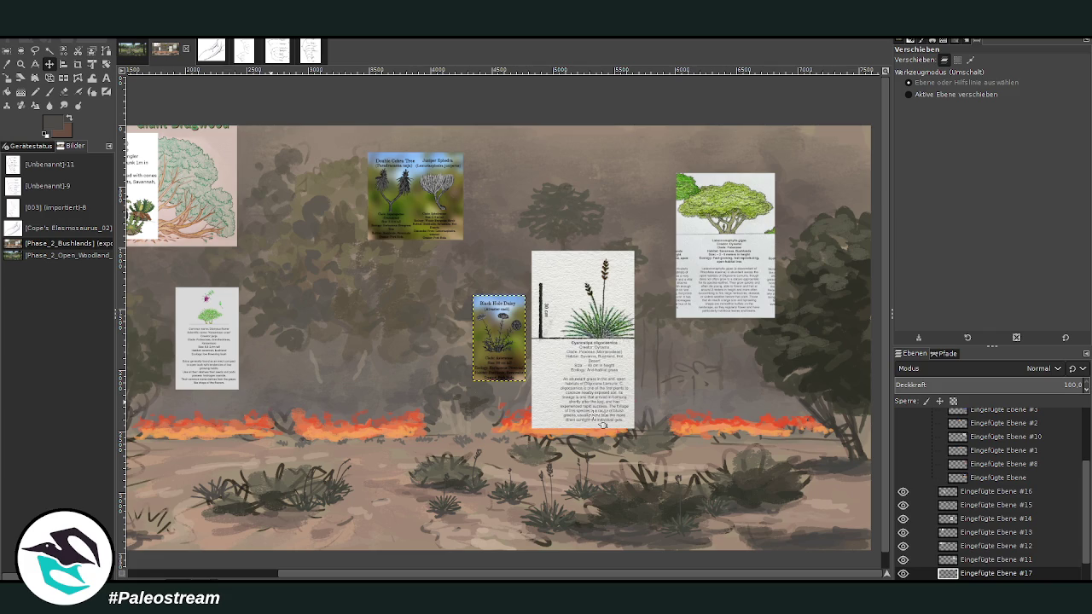
{"action": "key", "text": "ctrl+v"}
{"action": "left_click_drag", "start_coordinate": [983, 573], "coordinate": [978, 491]}
{"action": "key", "text": "z"}
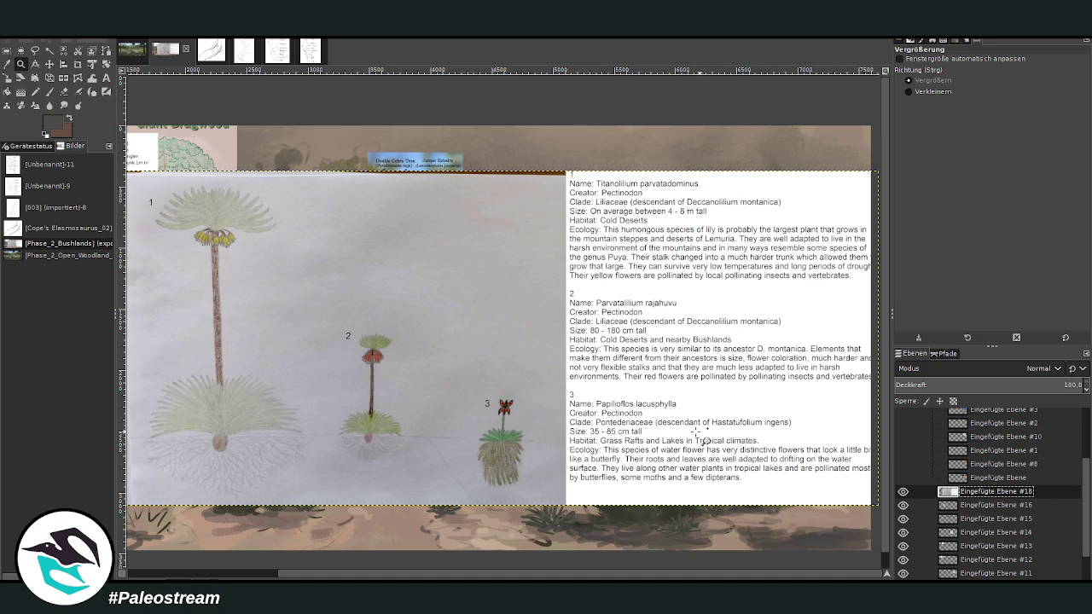
Step: Crop the pasted sheet down to just plant 2
{"action": "left_click_drag", "start_coordinate": [317, 307], "coordinate": [439, 473]}
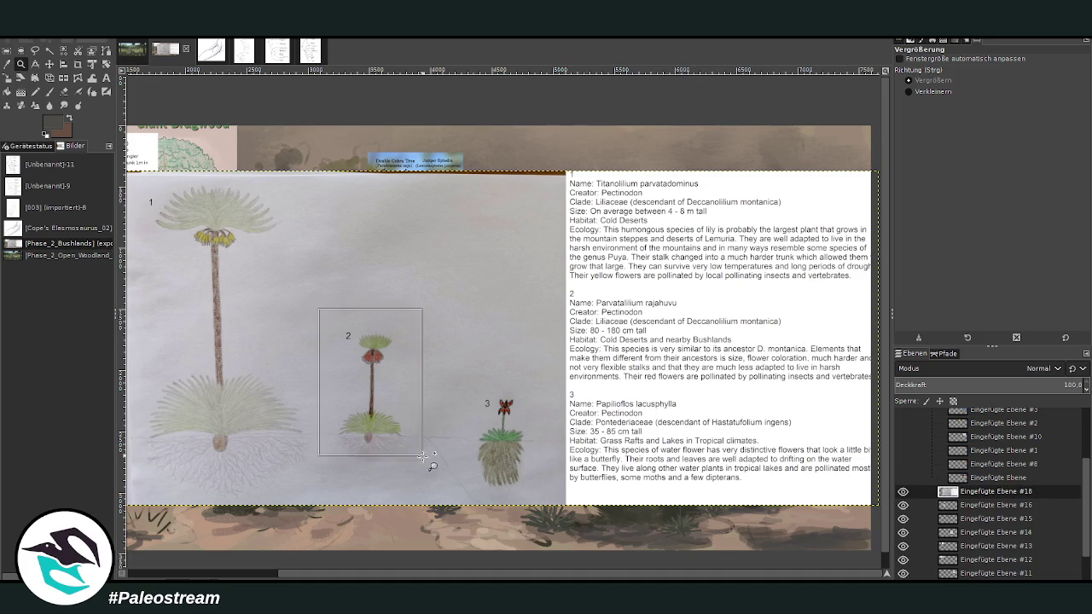
{"action": "left_click", "coordinate": [908, 92]}
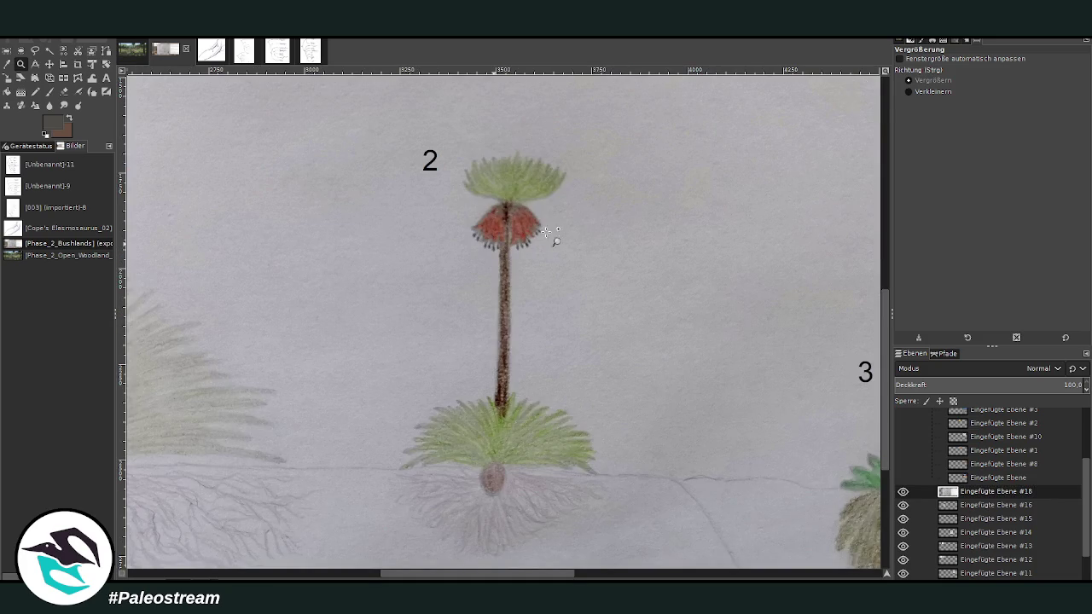
{"action": "left_click", "coordinate": [249, 278]}
{"action": "left_click", "coordinate": [249, 278]}
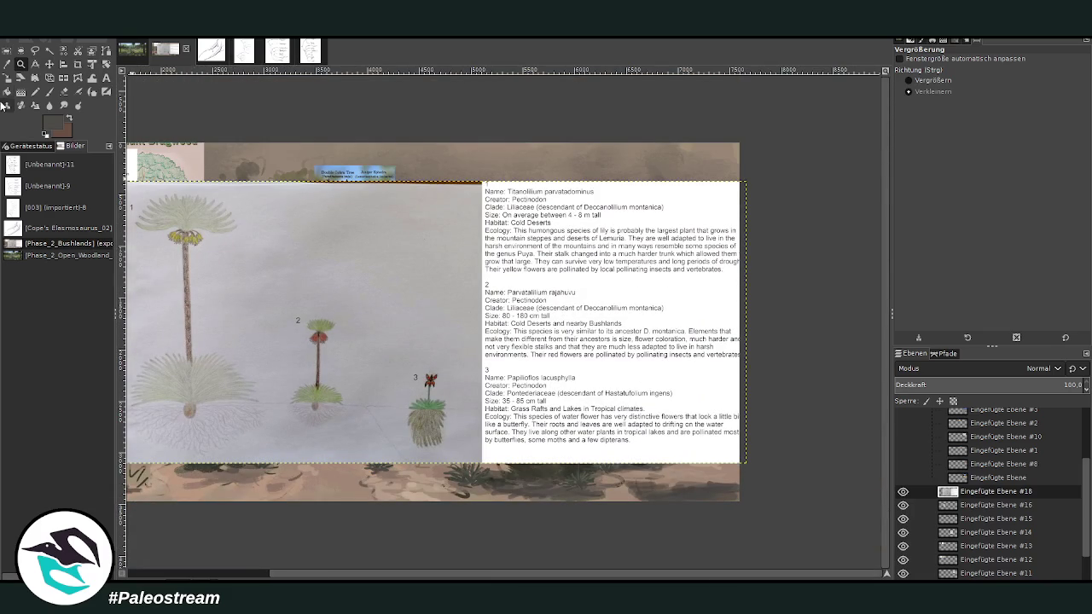
{"action": "left_click", "coordinate": [78, 64]}
{"action": "left_click_drag", "start_coordinate": [277, 298], "coordinate": [362, 439]}
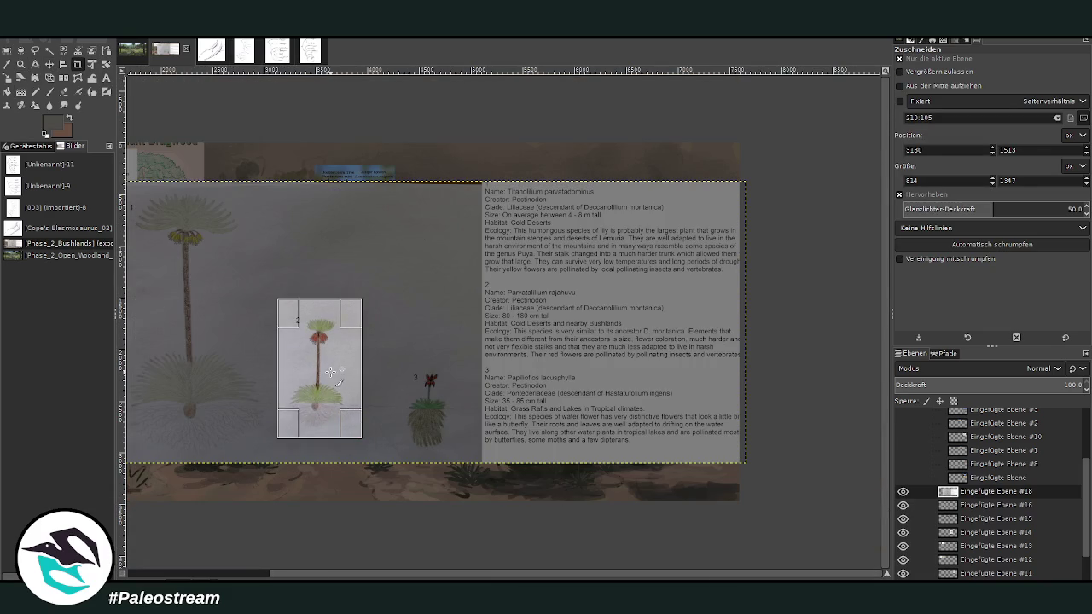
{"action": "double_click", "coordinate": [330, 372]}
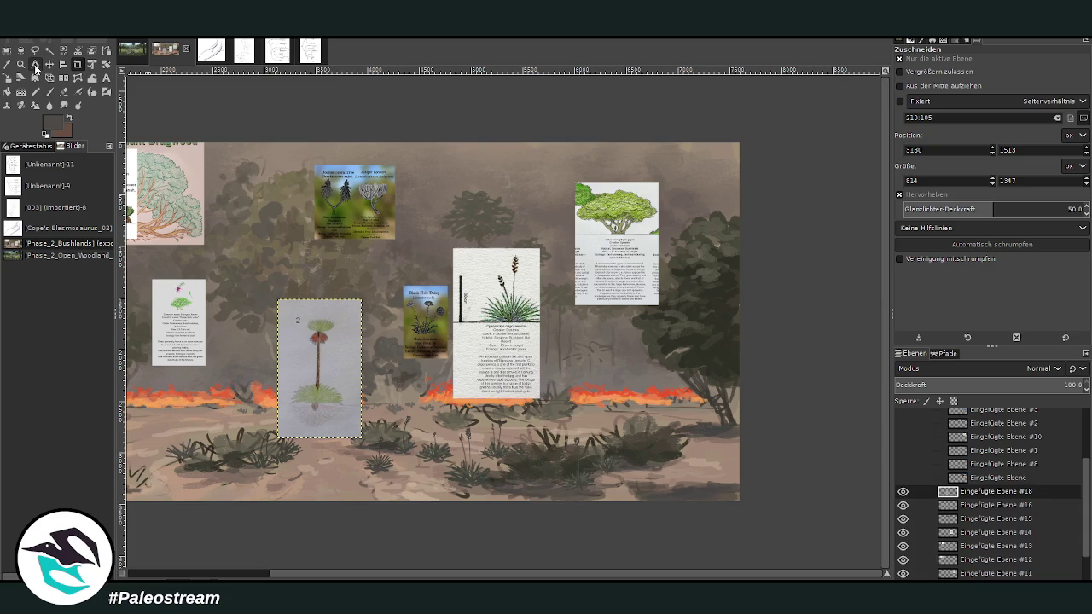
Step: Move the plant 2 card up-left above the fire line and select the Ebene painting layer
{"action": "left_click", "coordinate": [49, 64]}
{"action": "left_click_drag", "start_coordinate": [325, 380], "coordinate": [310, 330]}
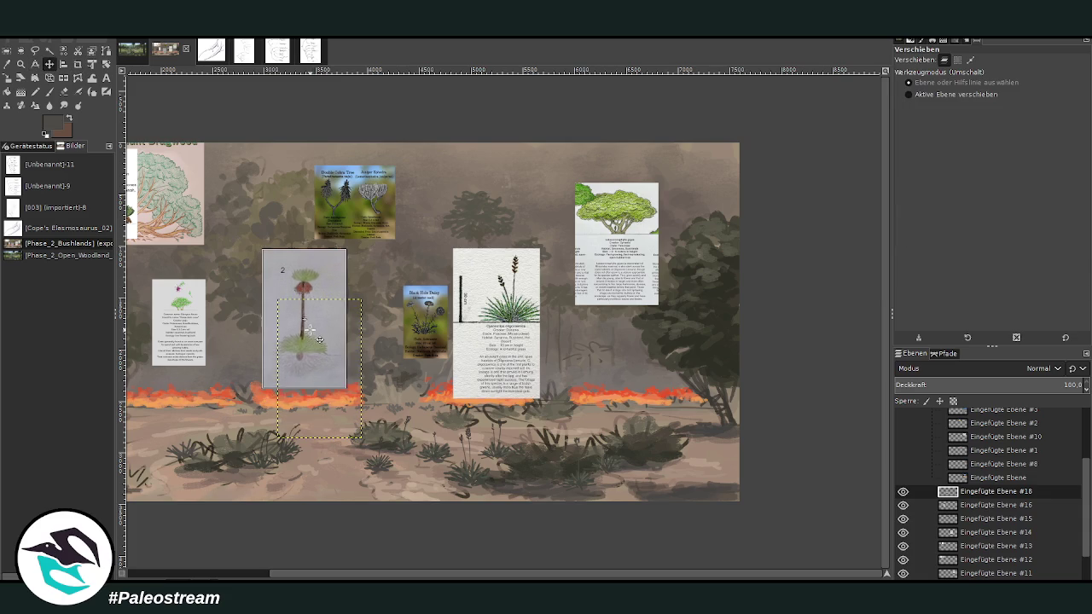
{"action": "left_click", "coordinate": [20, 64]}
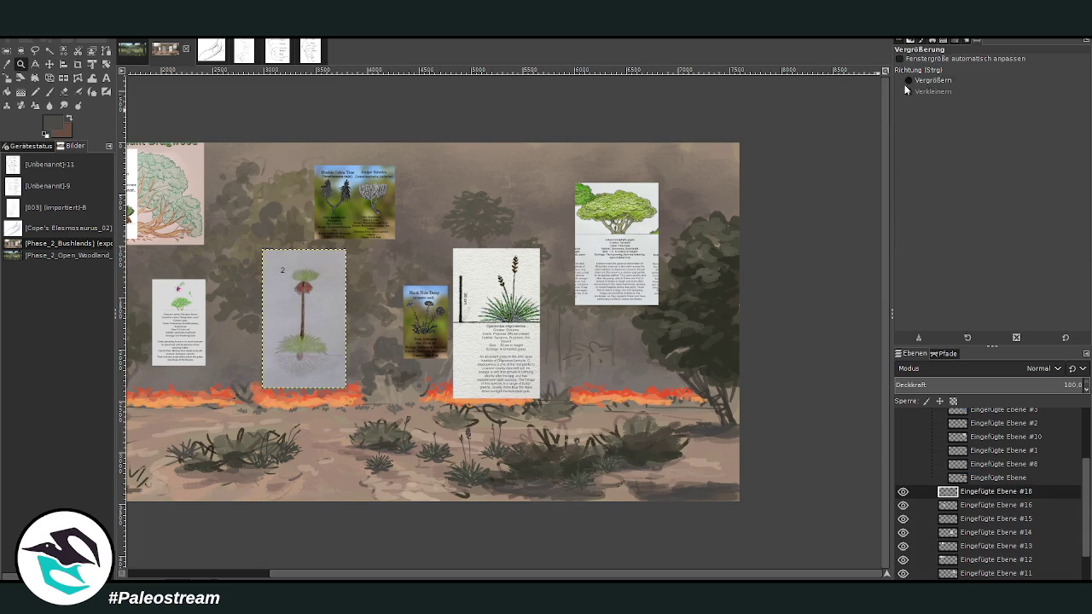
{"action": "left_click_drag", "start_coordinate": [233, 230], "coordinate": [501, 495]}
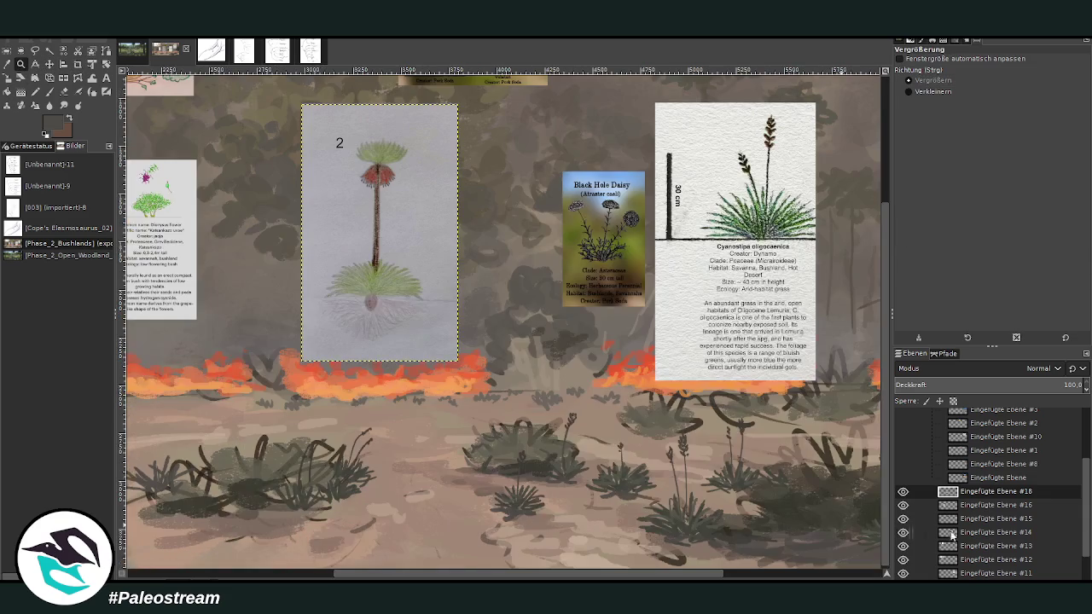
{"action": "scroll", "coordinate": [952, 534], "scroll_direction": "down", "scroll_amount": 3}
{"action": "left_click", "coordinate": [968, 560]}
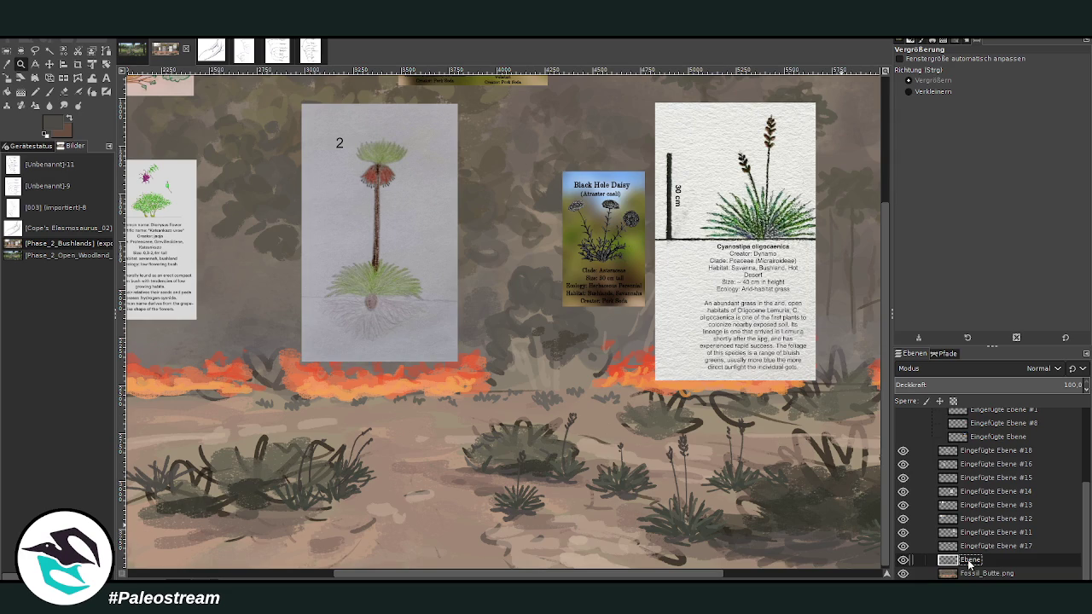
Step: Set the brush to size 82 and repaint the central bush in dark green and olive-grey
{"action": "left_click", "coordinate": [49, 91]}
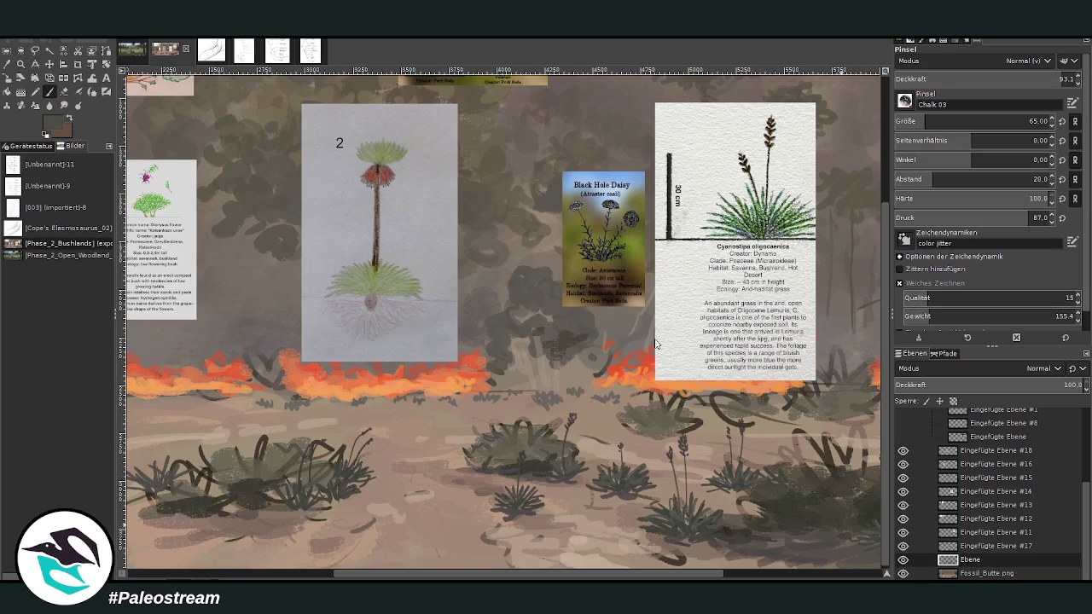
{"action": "key", "text": "z"}
{"action": "left_click", "coordinate": [49, 91]}
{"action": "left_click_drag", "start_coordinate": [924, 122], "coordinate": [1028, 122]}
{"action": "mouse_move", "coordinate": [444, 461]}
{"action": "left_mouse_down"}
{"action": "mouse_move", "coordinate": [482, 440]}
{"action": "mouse_move", "coordinate": [484, 459]}
{"action": "mouse_move", "coordinate": [515, 456]}
{"action": "mouse_move", "coordinate": [435, 465]}
{"action": "mouse_move", "coordinate": [476, 439]}
{"action": "mouse_move", "coordinate": [547, 429]}
{"action": "mouse_move", "coordinate": [580, 443]}
{"action": "mouse_move", "coordinate": [533, 422]}
{"action": "mouse_move", "coordinate": [493, 426]}
{"action": "mouse_move", "coordinate": [553, 413]}
{"action": "mouse_move", "coordinate": [550, 445]}
{"action": "mouse_move", "coordinate": [511, 444]}
{"action": "mouse_move", "coordinate": [547, 444]}
{"action": "left_mouse_up"}
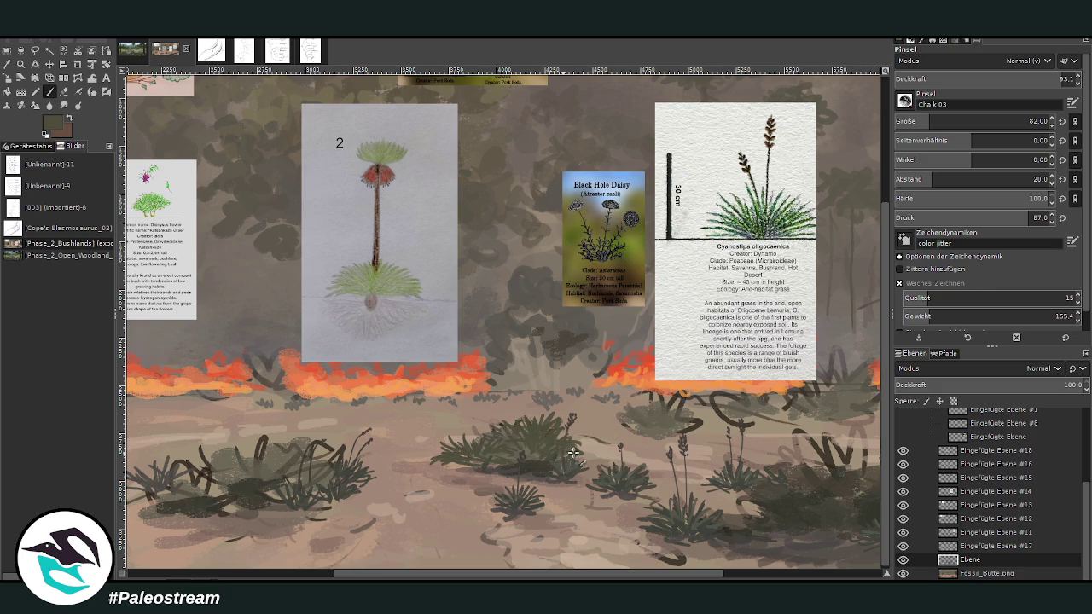
{"action": "left_click", "coordinate": [663, 337], "text": "ctrl"}
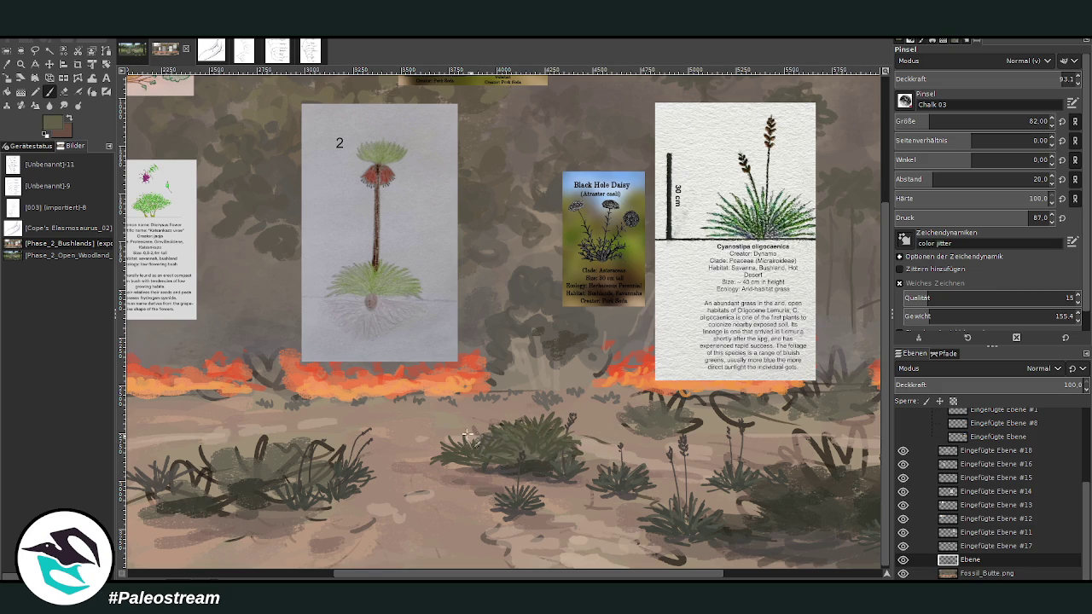
{"action": "left_click_drag", "start_coordinate": [460, 439], "coordinate": [465, 465]}
Step: At 72.2 opacity, paint two thin dark brown stems rising from the bush, one with a reddish tip
{"action": "left_click", "coordinate": [661, 347], "text": "ctrl"}
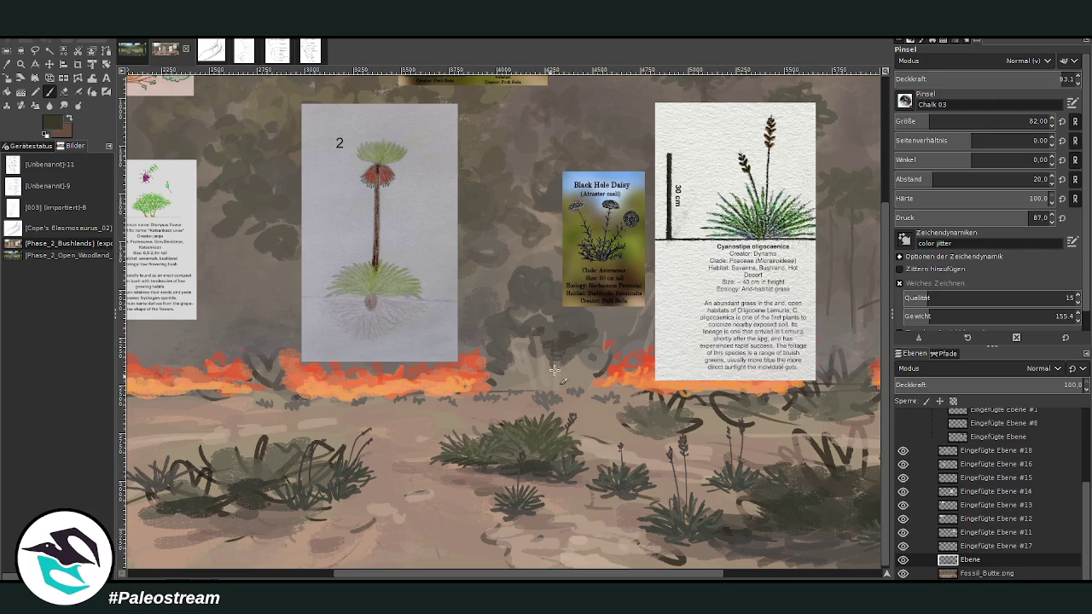
{"action": "left_click", "coordinate": [1027, 79]}
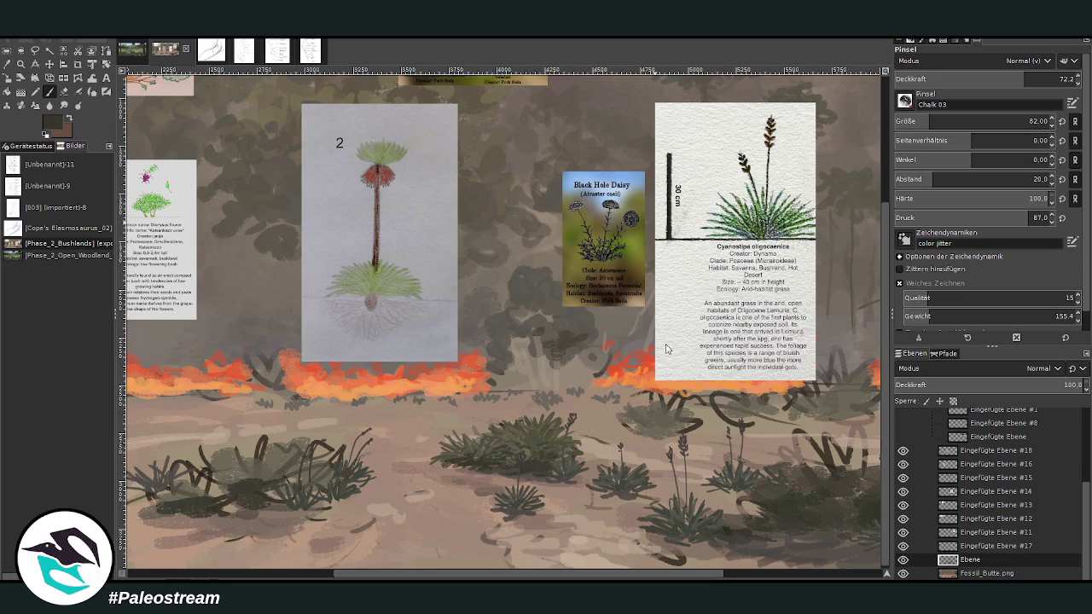
{"action": "left_click_drag", "start_coordinate": [530, 427], "coordinate": [531, 356]}
{"action": "left_click_drag", "start_coordinate": [530, 422], "coordinate": [530, 341]}
{"action": "left_click_drag", "start_coordinate": [483, 433], "coordinate": [483, 367]}
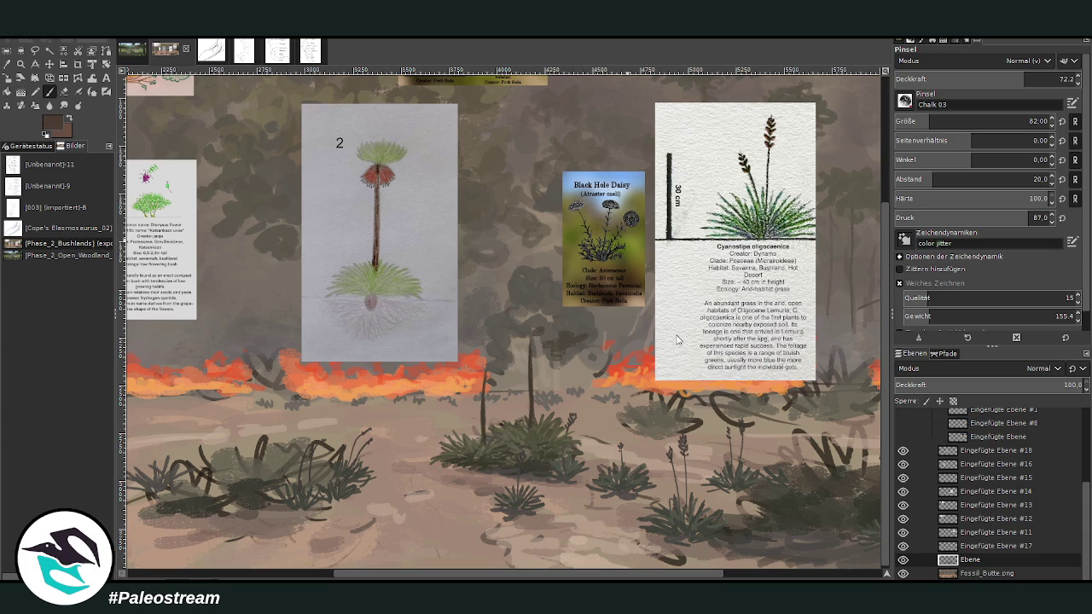
{"action": "left_click_drag", "start_coordinate": [485, 370], "coordinate": [487, 385]}
{"action": "mouse_move", "coordinate": [529, 339]}
{"action": "left_mouse_down"}
{"action": "mouse_move", "coordinate": [532, 357]}
{"action": "mouse_move", "coordinate": [480, 361]}
{"action": "left_mouse_up"}
Step: Paint olive and grey-green leafy tufts atop both stems at 87.1 opacity
{"action": "left_click", "coordinate": [743, 359], "text": "ctrl"}
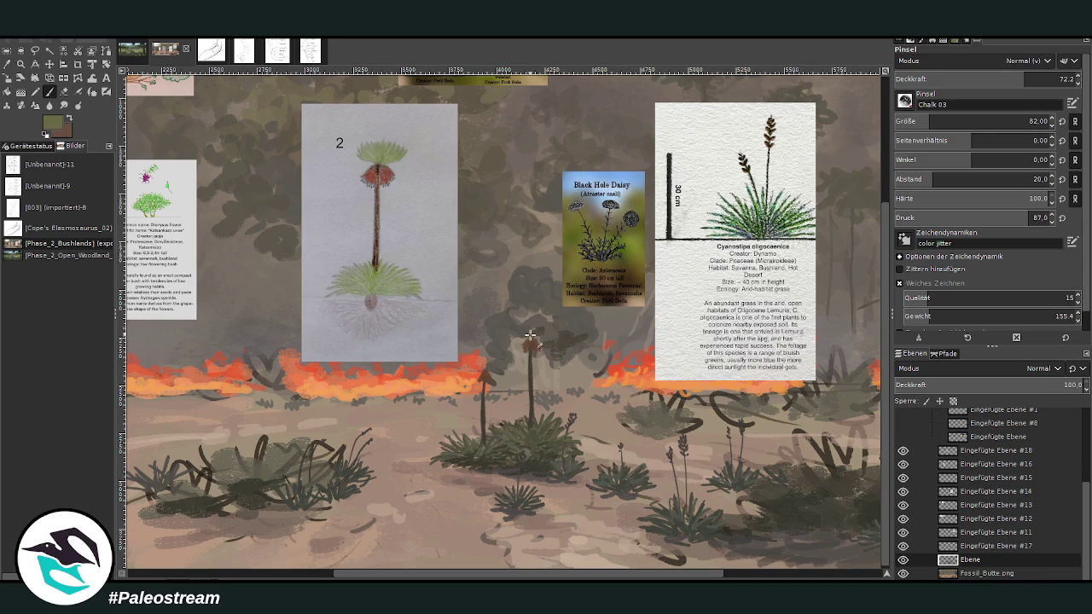
{"action": "left_click_drag", "start_coordinate": [521, 331], "coordinate": [539, 344]}
{"action": "key", "text": "greater"}
{"action": "key", "text": "greater"}
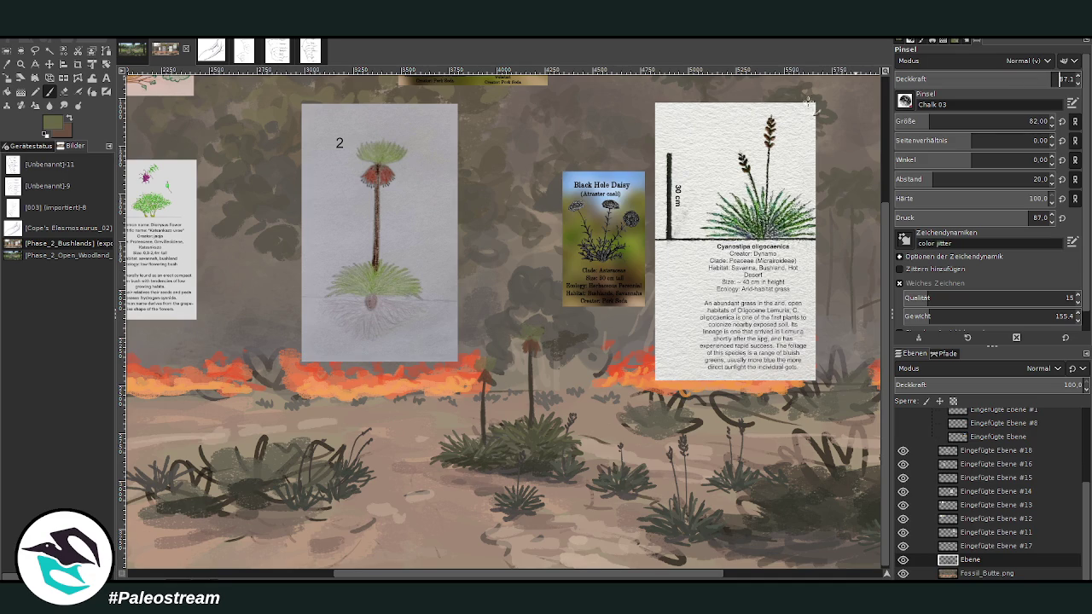
{"action": "left_click_drag", "start_coordinate": [483, 369], "coordinate": [488, 358]}
{"action": "left_click", "coordinate": [660, 320], "text": "ctrl"}
{"action": "left_click_drag", "start_coordinate": [522, 328], "coordinate": [526, 330]}
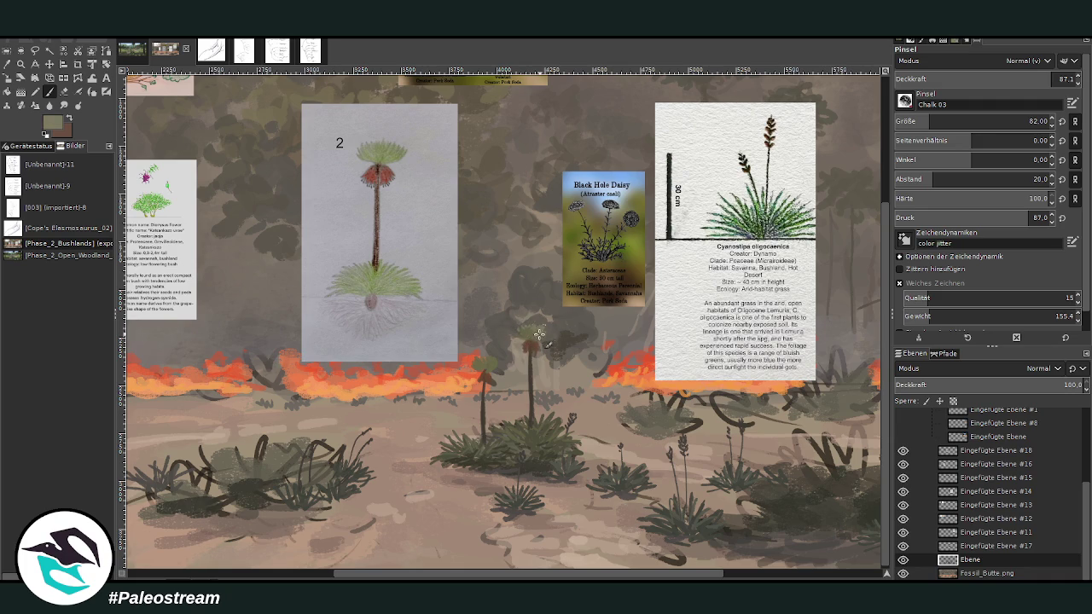
{"action": "left_click", "coordinate": [482, 360]}
{"action": "left_click", "coordinate": [649, 286], "text": "ctrl"}
{"action": "left_click_drag", "start_coordinate": [478, 362], "coordinate": [493, 360]}
{"action": "scroll", "coordinate": [481, 407], "scroll_direction": "right", "scroll_amount": 3}
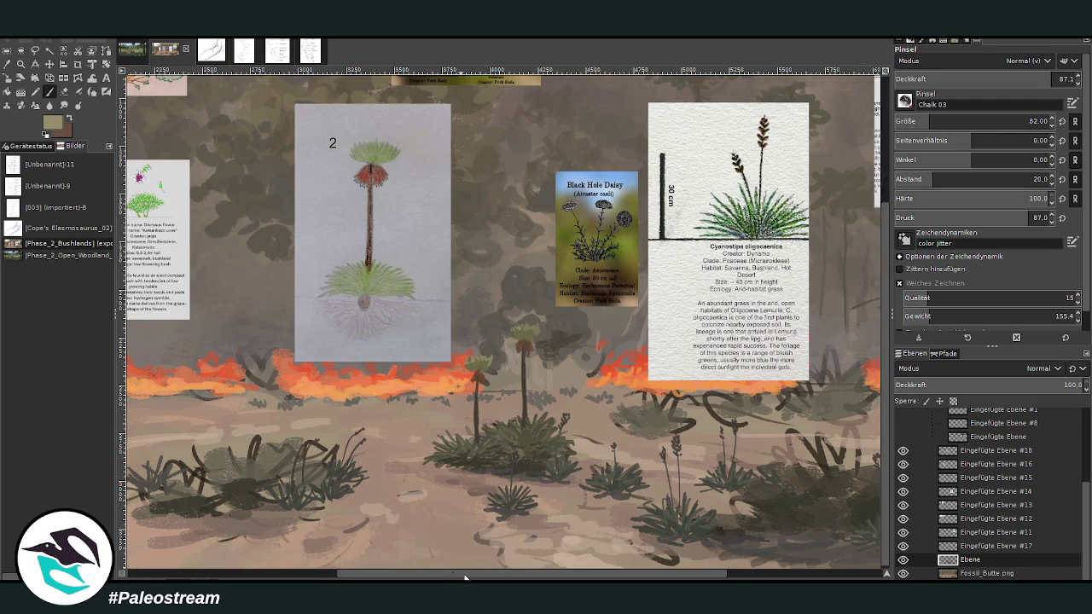
Step: Darken a stem base and add brown flower dabs below the crowns at brush size 50
{"action": "left_click_drag", "start_coordinate": [336, 245], "coordinate": [343, 259]}
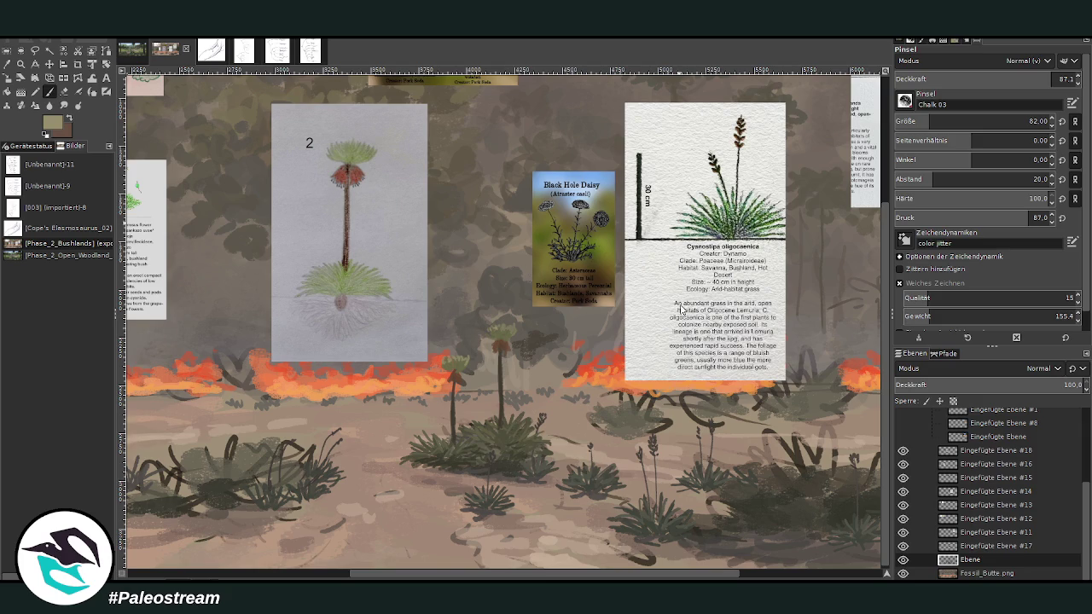
{"action": "left_click", "coordinate": [918, 121]}
{"action": "left_click", "coordinate": [793, 379], "text": "ctrl"}
{"action": "left_click", "coordinate": [689, 322], "text": "ctrl"}
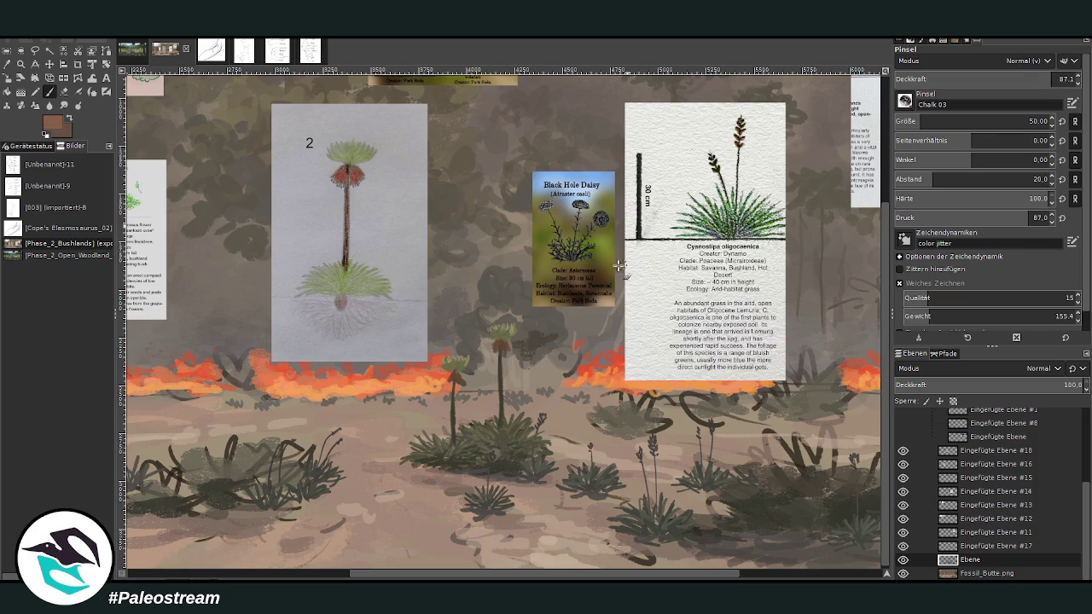
{"action": "left_click", "coordinate": [502, 347]}
{"action": "left_click_drag", "start_coordinate": [523, 575], "coordinate": [477, 570]}
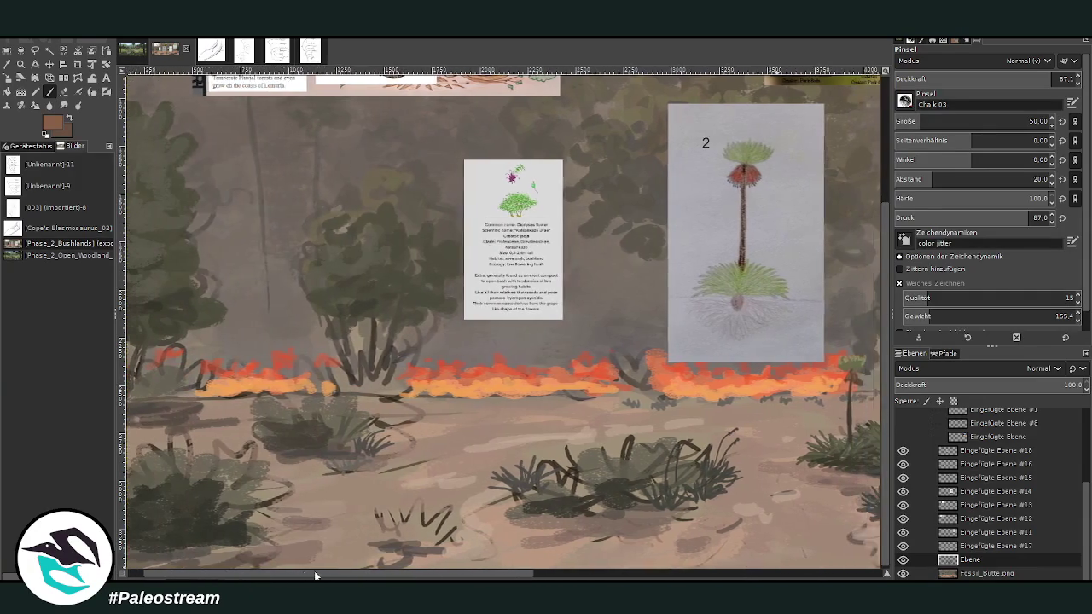
Step: Paint thin dark grass blades near the left fire line at size ~89, then nudge the plant 2 card right
{"action": "key", "text": "o"}
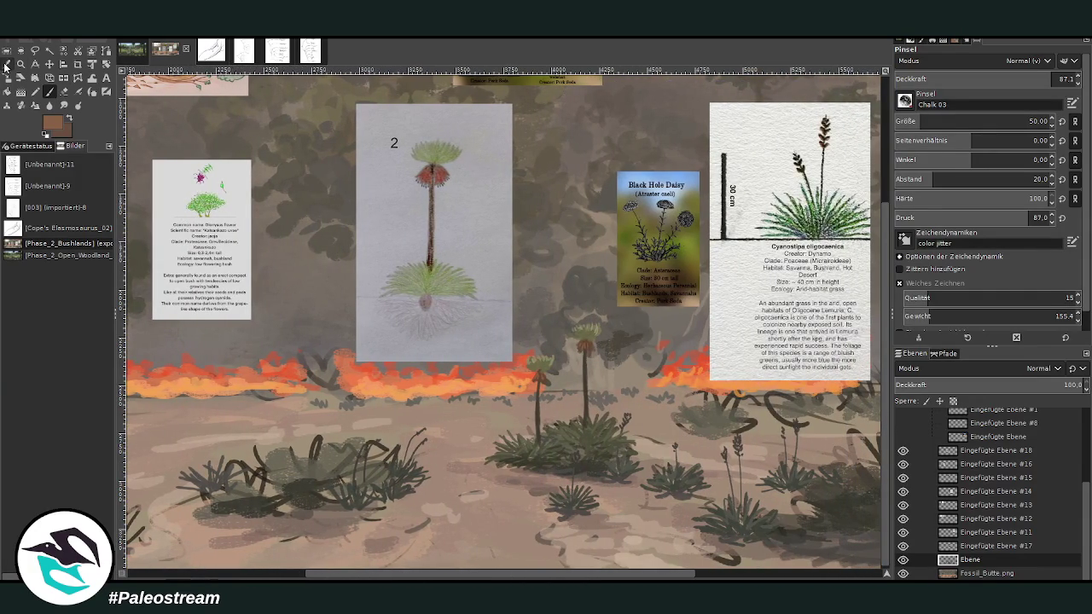
{"action": "left_click", "coordinate": [49, 91]}
{"action": "key", "text": "bracketright"}
{"action": "key", "text": "bracketright"}
{"action": "key", "text": "bracketright"}
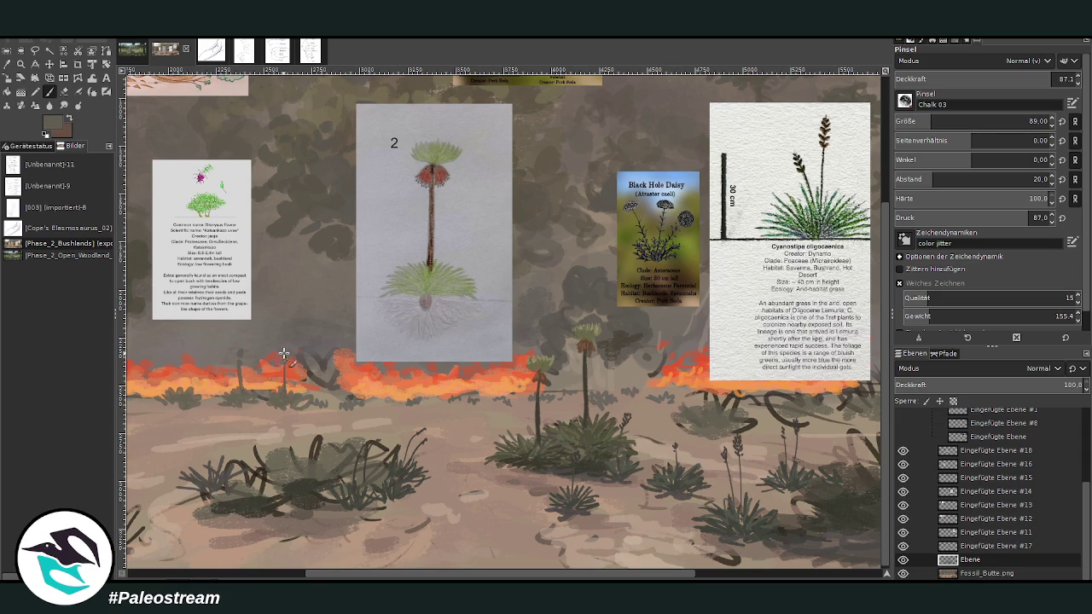
{"action": "mouse_move", "coordinate": [183, 374]}
{"action": "left_mouse_down"}
{"action": "mouse_move", "coordinate": [184, 344]}
{"action": "mouse_move", "coordinate": [232, 373]}
{"action": "left_mouse_up"}
{"action": "left_click", "coordinate": [649, 337], "text": "ctrl"}
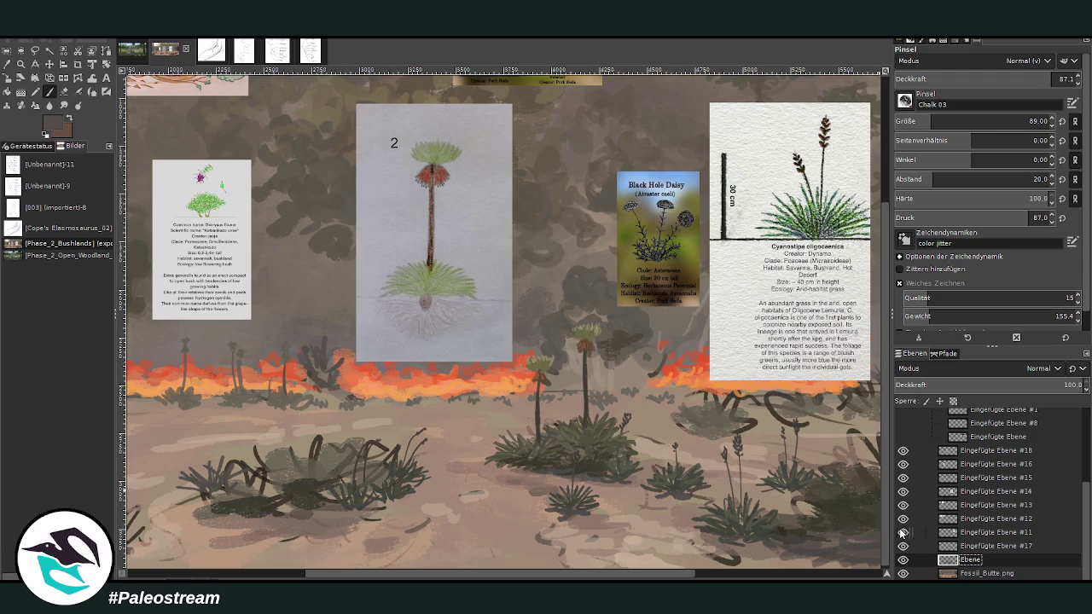
{"action": "key", "text": "m"}
{"action": "left_click_drag", "start_coordinate": [421, 230], "coordinate": [430, 230]}
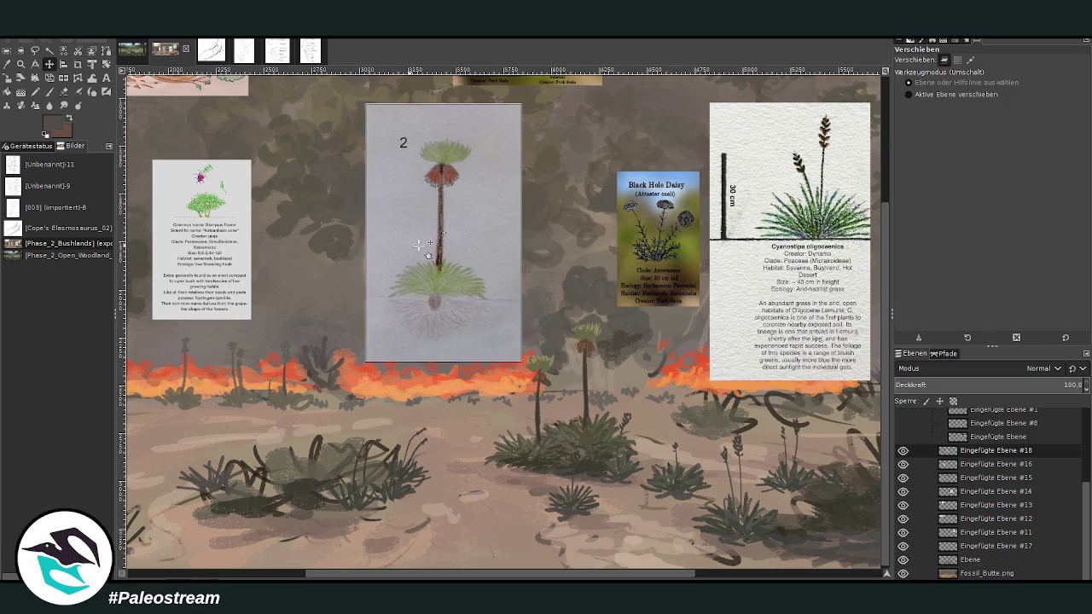
Step: Hide the plant 2 and Cyanostipa cards by tucking them into the hidden layer group
{"action": "left_click_drag", "start_coordinate": [989, 450], "coordinate": [978, 437]}
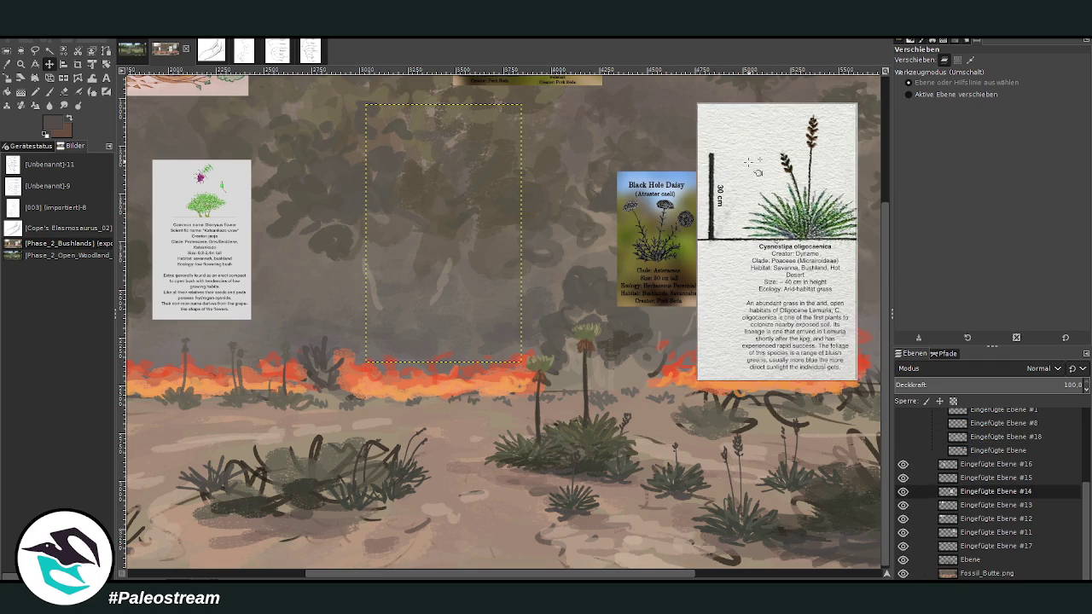
{"action": "left_click", "coordinate": [903, 492]}
{"action": "left_click_drag", "start_coordinate": [972, 491], "coordinate": [977, 439]}
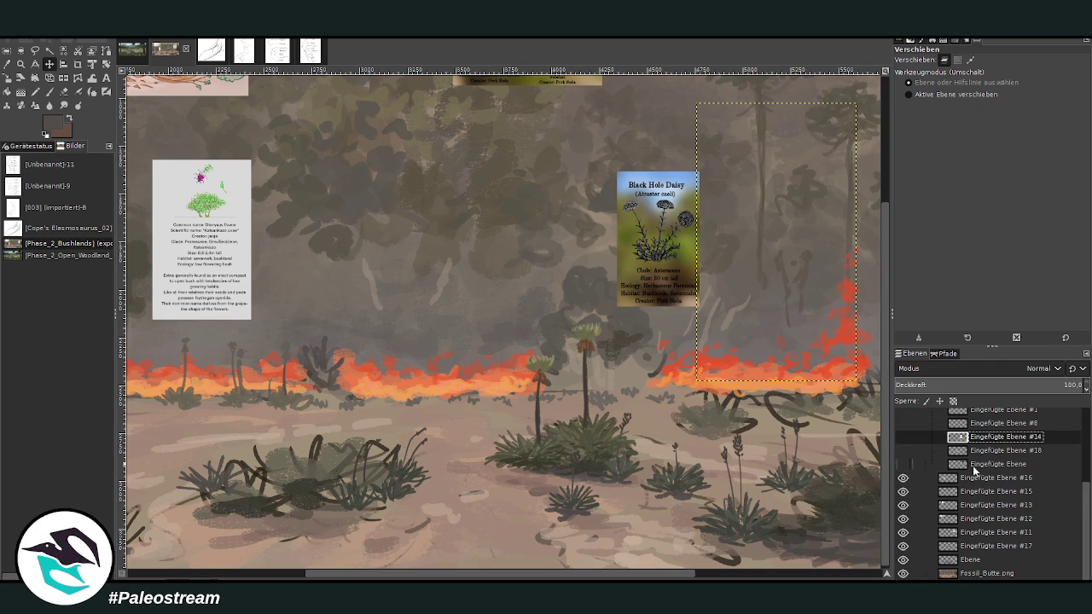
Step: On the Ebene layer, paint the shrub by the left fire line taller and bushier
{"action": "left_click", "coordinate": [964, 558]}
{"action": "key", "text": "p"}
{"action": "left_click_drag", "start_coordinate": [350, 345], "coordinate": [333, 386]}
{"action": "mouse_move", "coordinate": [348, 372]}
{"action": "left_mouse_down"}
{"action": "mouse_move", "coordinate": [301, 332]}
{"action": "mouse_move", "coordinate": [359, 345]}
{"action": "mouse_move", "coordinate": [317, 338]}
{"action": "mouse_move", "coordinate": [298, 341]}
{"action": "mouse_move", "coordinate": [299, 352]}
{"action": "mouse_move", "coordinate": [360, 353]}
{"action": "mouse_move", "coordinate": [350, 324]}
{"action": "mouse_move", "coordinate": [343, 337]}
{"action": "mouse_move", "coordinate": [365, 358]}
{"action": "left_mouse_up"}
{"action": "left_click_drag", "start_coordinate": [929, 121], "coordinate": [934, 121]}
{"action": "left_click_drag", "start_coordinate": [1056, 78], "coordinate": [1020, 78]}
{"action": "mouse_move", "coordinate": [354, 345]}
{"action": "left_mouse_down"}
{"action": "mouse_move", "coordinate": [336, 333]}
{"action": "mouse_move", "coordinate": [285, 332]}
{"action": "mouse_move", "coordinate": [335, 324]}
{"action": "mouse_move", "coordinate": [354, 337]}
{"action": "mouse_move", "coordinate": [305, 317]}
{"action": "mouse_move", "coordinate": [376, 345]}
{"action": "mouse_move", "coordinate": [363, 366]}
{"action": "mouse_move", "coordinate": [309, 345]}
{"action": "mouse_move", "coordinate": [302, 362]}
{"action": "mouse_move", "coordinate": [351, 354]}
{"action": "mouse_move", "coordinate": [375, 329]}
{"action": "mouse_move", "coordinate": [361, 317]}
{"action": "mouse_move", "coordinate": [315, 327]}
{"action": "left_mouse_up"}
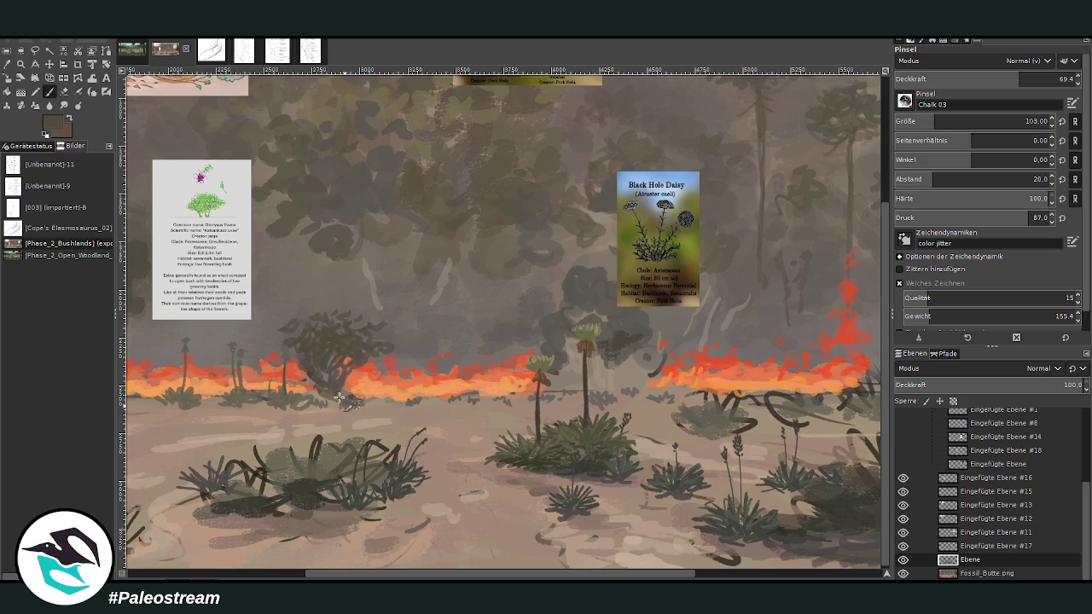
Step: Zoom out and move the Giant Dragwood card to the middle of the canvas
{"action": "scroll", "coordinate": [265, 385], "scroll_direction": "down", "scroll_amount": 1}
{"action": "scroll", "coordinate": [265, 384], "scroll_direction": "down", "scroll_amount": 1}
{"action": "key", "text": "m"}
{"action": "mouse_move", "coordinate": [247, 192]}
{"action": "left_mouse_down"}
{"action": "mouse_move", "coordinate": [524, 393]}
{"action": "mouse_move", "coordinate": [582, 421]}
{"action": "left_mouse_up"}
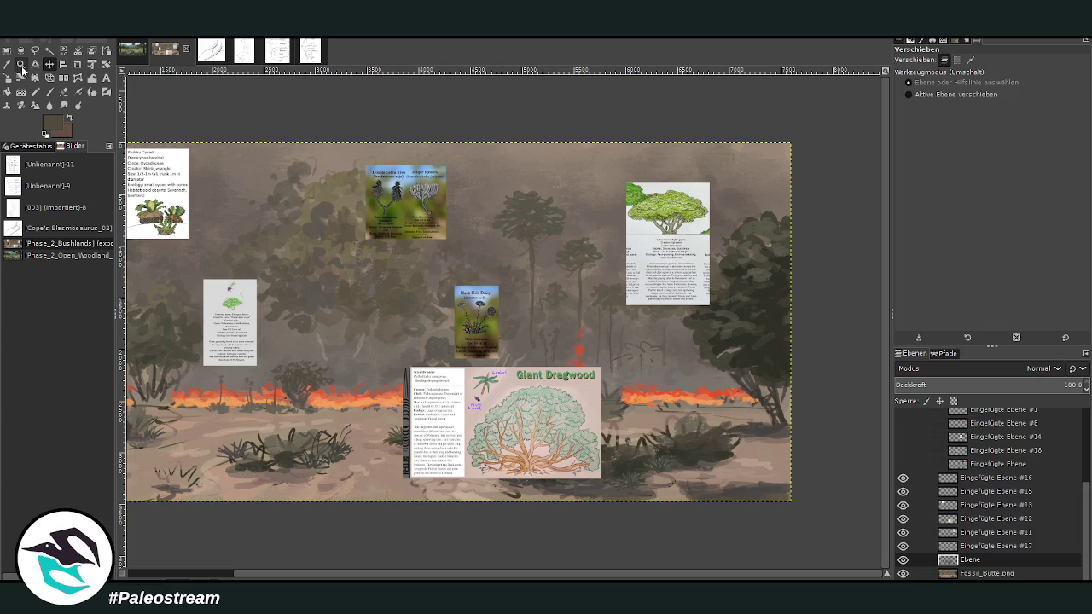
Step: Zoom in on the upper-left painting and draw a thin dark line along a tree trunk
{"action": "left_click", "coordinate": [21, 65]}
{"action": "left_click_drag", "start_coordinate": [209, 145], "coordinate": [559, 466]}
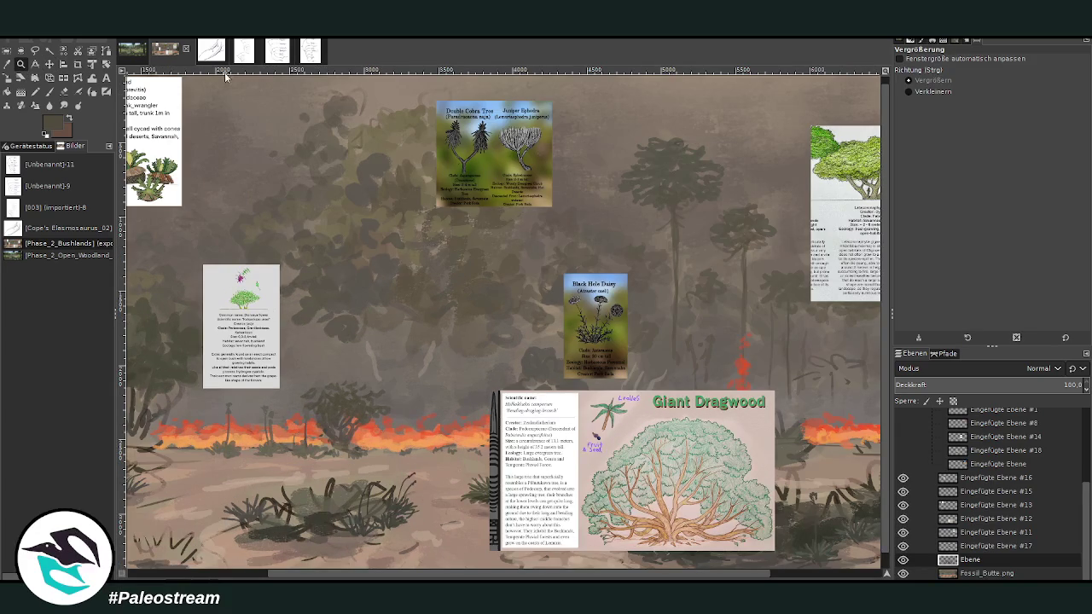
{"action": "key", "text": "o"}
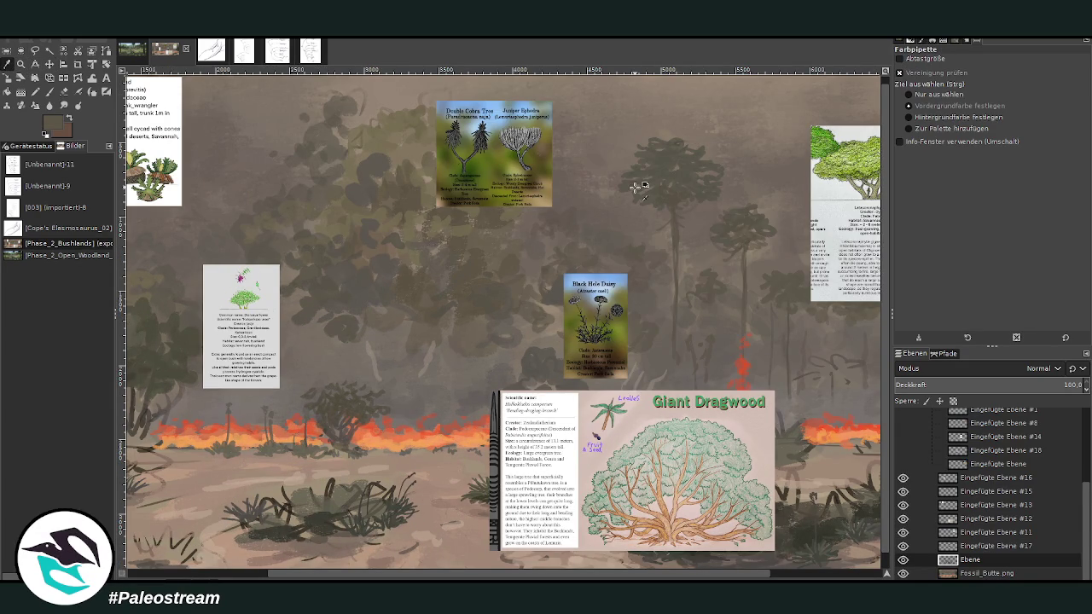
{"action": "key", "text": "p"}
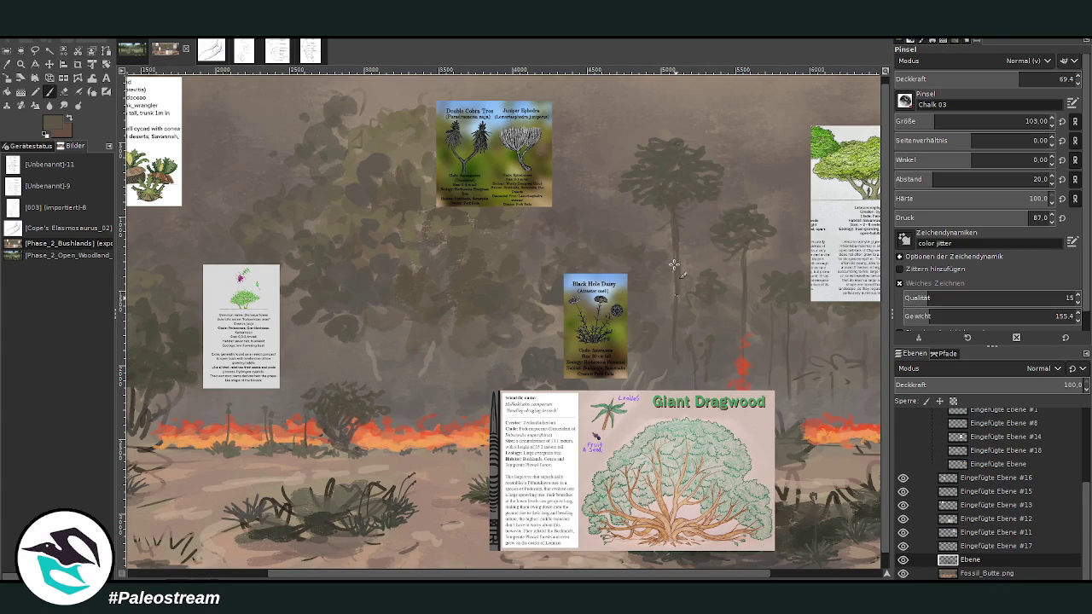
{"action": "left_click_drag", "start_coordinate": [676, 292], "coordinate": [677, 265]}
Step: Paint soft grey-brown marks on the smoky background, brush 85–119 at 36.6 opacity
{"action": "key", "text": "z"}
{"action": "left_click_drag", "start_coordinate": [198, 101], "coordinate": [680, 535]}
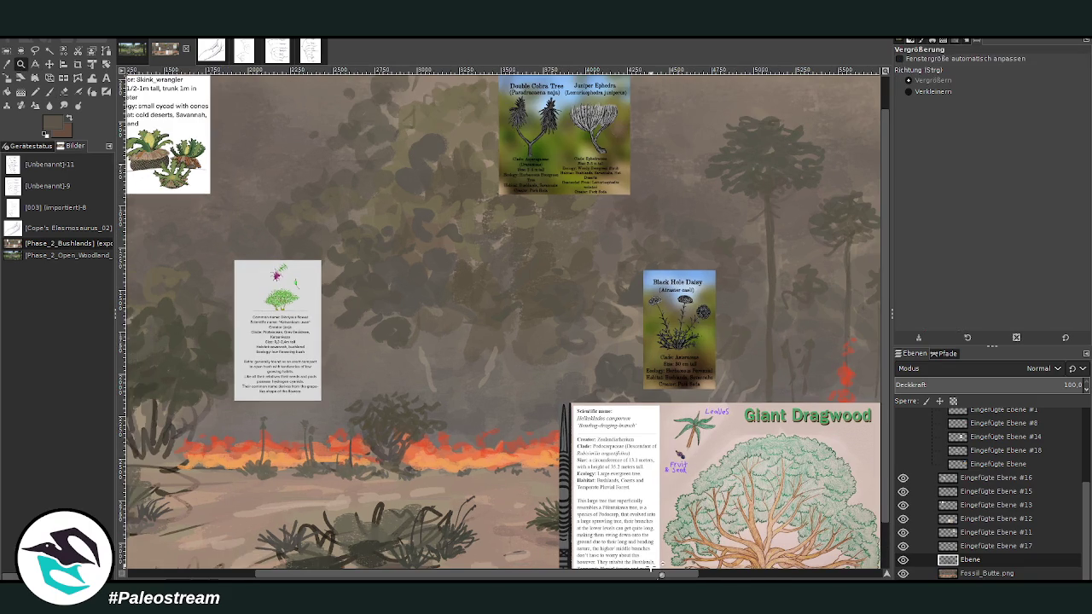
{"action": "left_click", "coordinate": [49, 91]}
{"action": "left_click_drag", "start_coordinate": [920, 122], "coordinate": [860, 67]}
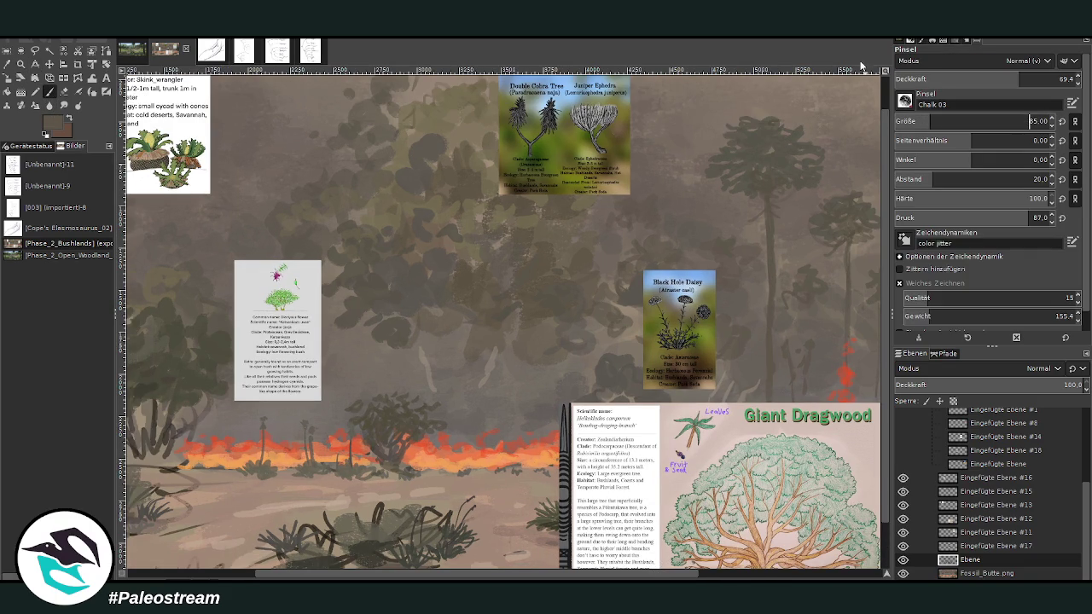
{"action": "left_click", "coordinate": [662, 317], "text": "ctrl"}
{"action": "left_click_drag", "start_coordinate": [463, 395], "coordinate": [459, 408]}
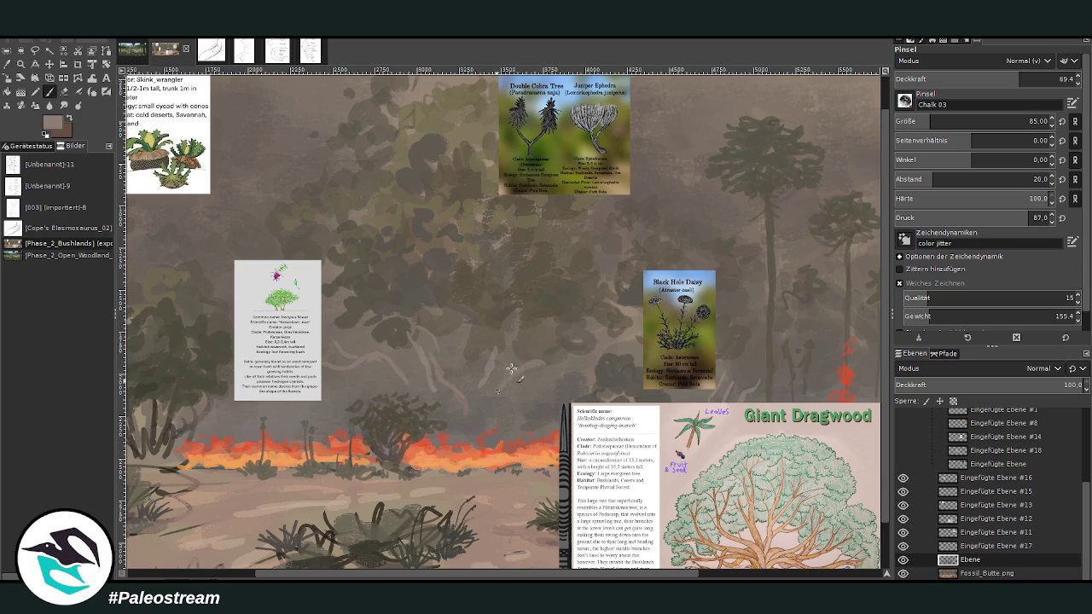
{"action": "key", "text": "bracketright"}
{"action": "key", "text": "bracketright"}
{"action": "key", "text": "bracketright"}
{"action": "key", "text": "less"}
{"action": "key", "text": "less"}
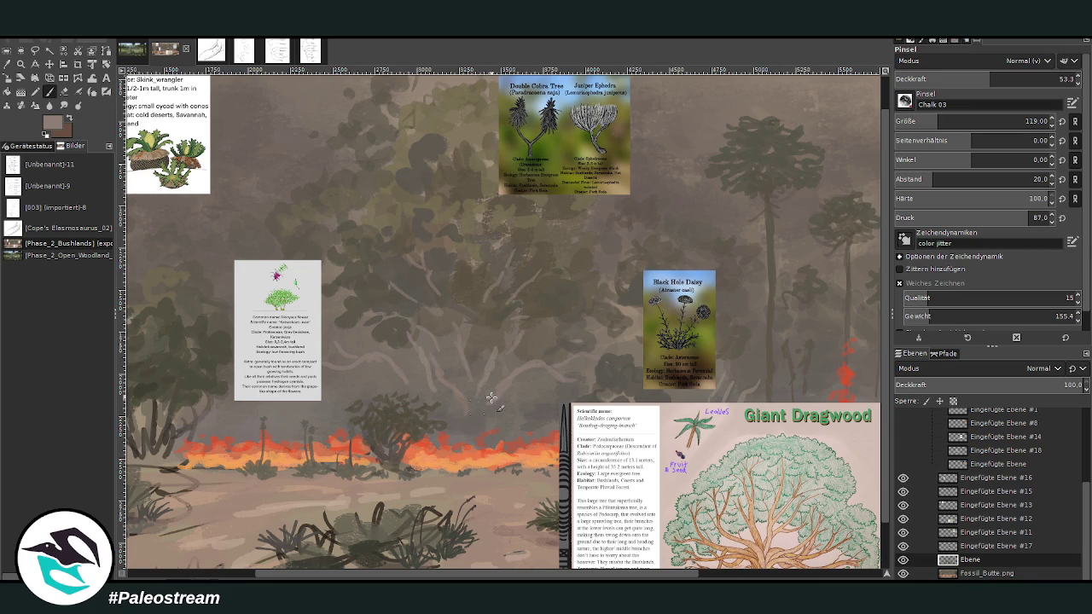
{"action": "left_click", "coordinate": [960, 78]}
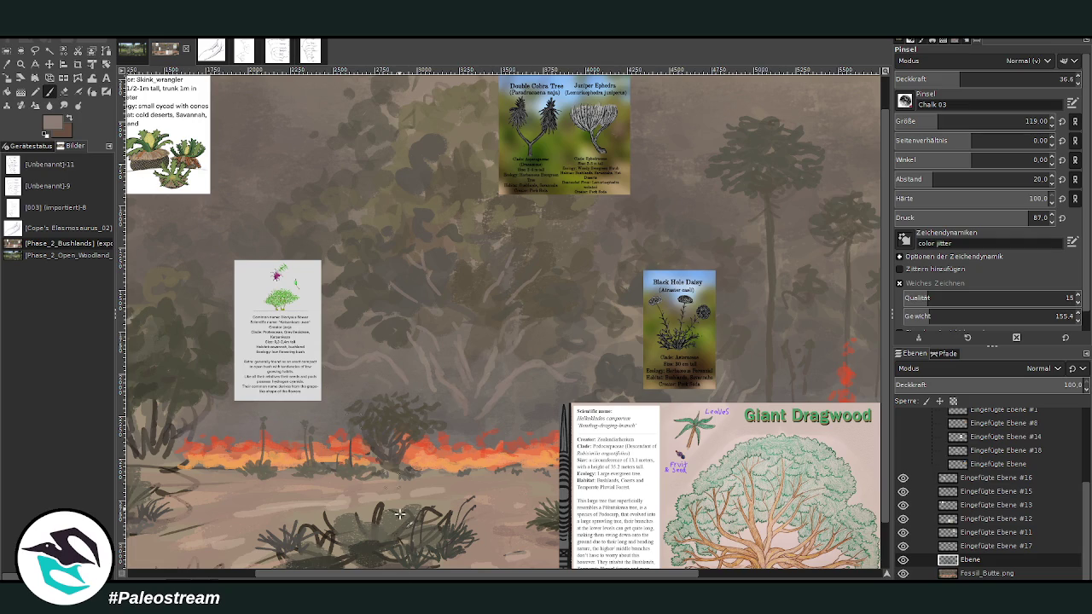
{"action": "left_click_drag", "start_coordinate": [400, 577], "coordinate": [298, 577]}
Step: Shift the flower card further left, then paint a thin pale branch at size 41
{"action": "key", "text": "m"}
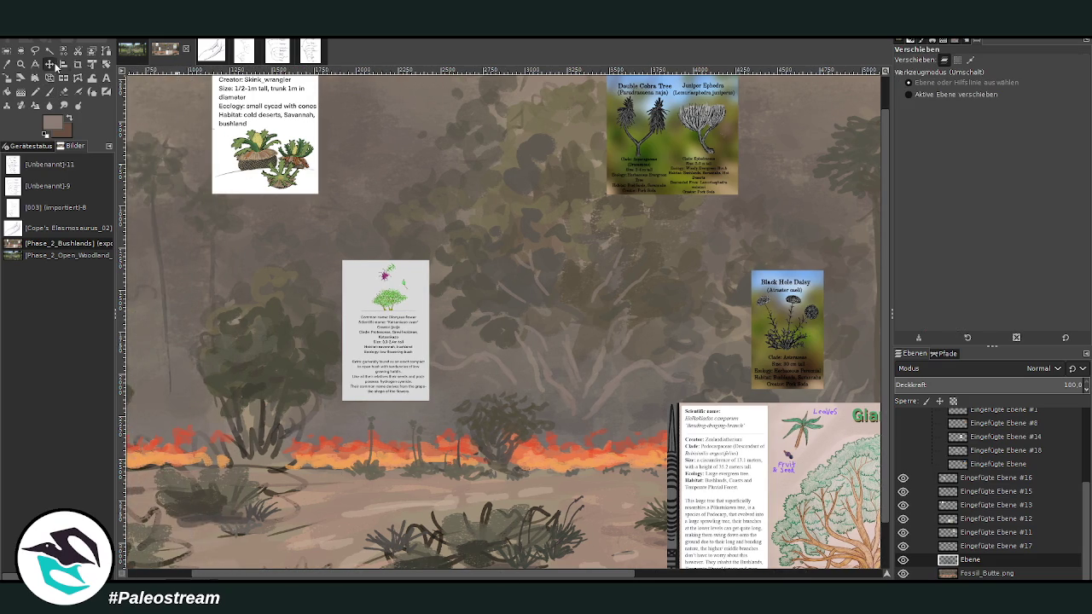
{"action": "mouse_move", "coordinate": [365, 285]}
{"action": "left_mouse_down"}
{"action": "mouse_move", "coordinate": [204, 277]}
{"action": "mouse_move", "coordinate": [156, 256]}
{"action": "left_mouse_up"}
{"action": "key", "text": "p"}
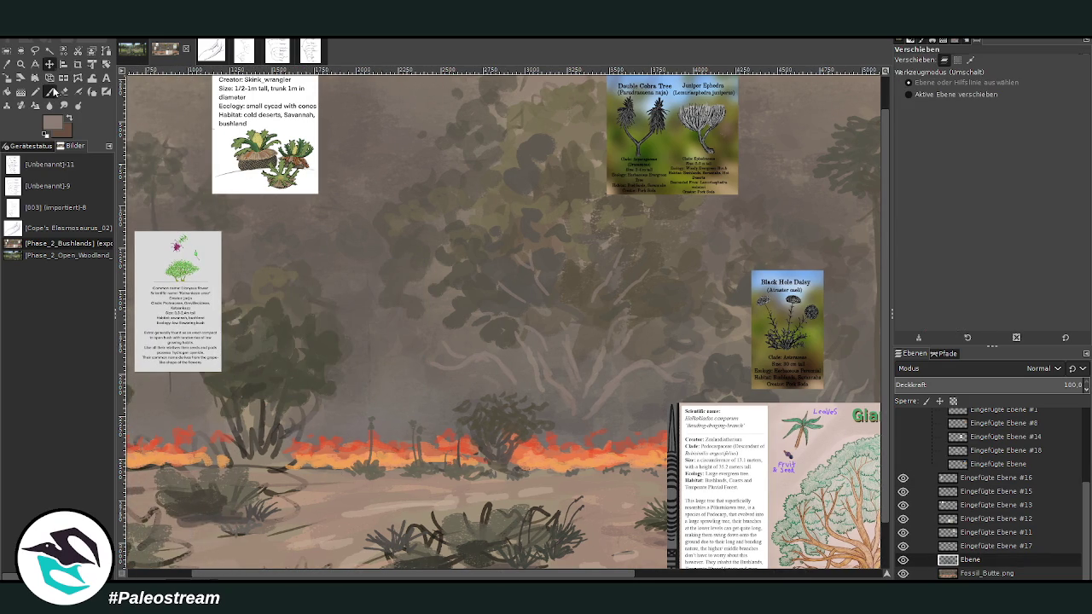
{"action": "left_click", "coordinate": [992, 79]}
{"action": "left_click", "coordinate": [1030, 121]}
{"action": "type", "text": "41.00"}
{"action": "left_click", "coordinate": [651, 249], "text": "ctrl"}
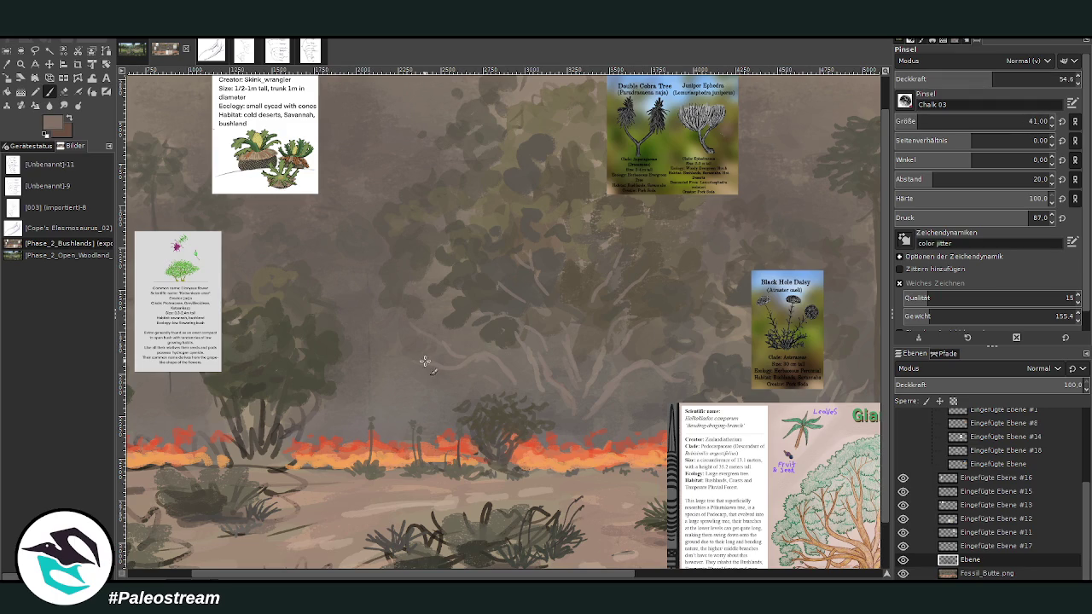
{"action": "left_click", "coordinate": [662, 305], "text": "ctrl"}
{"action": "left_click_drag", "start_coordinate": [405, 354], "coordinate": [382, 327]}
Step: Paint more pale spreading branches with the brush at size 63–85 and about 46 opacity
{"action": "left_click_drag", "start_coordinate": [930, 121], "coordinate": [946, 121]}
{"action": "left_click_drag", "start_coordinate": [992, 79], "coordinate": [977, 79]}
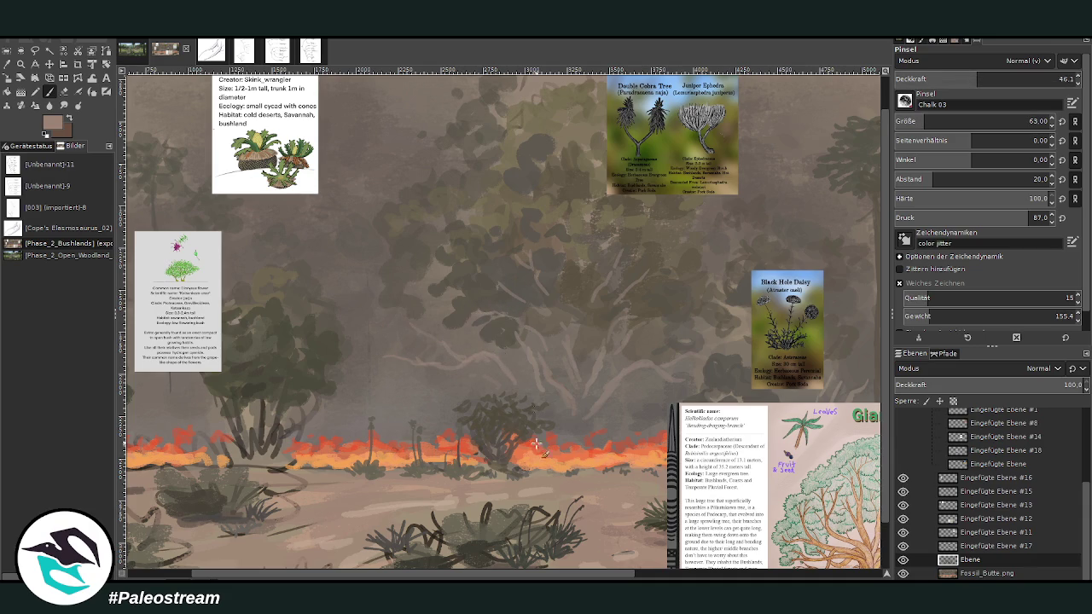
{"action": "left_click_drag", "start_coordinate": [471, 573], "coordinate": [581, 573]}
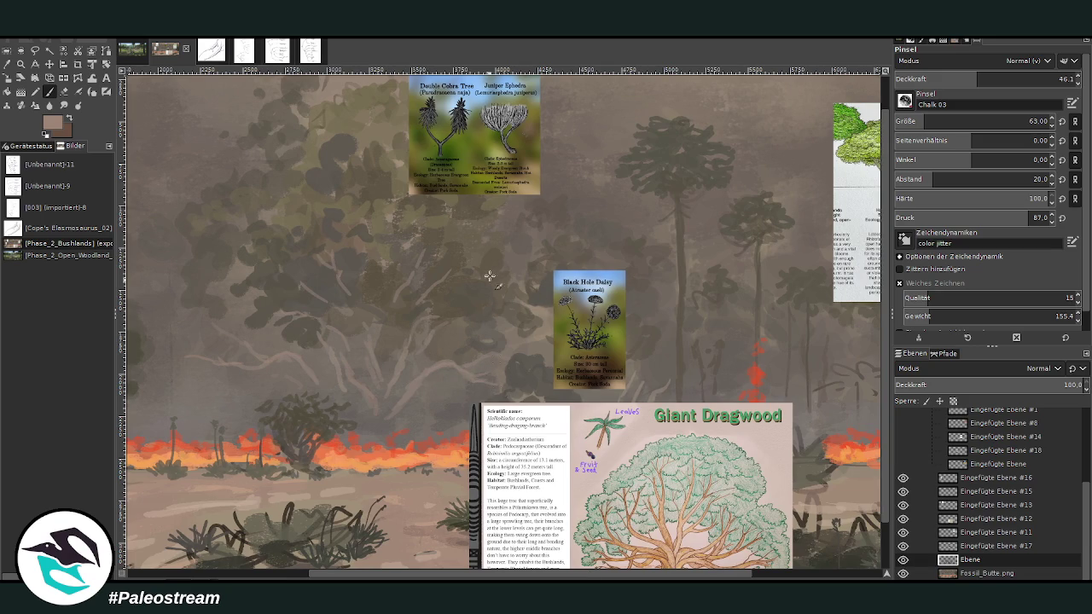
{"action": "left_click", "coordinate": [975, 78]}
{"action": "left_click", "coordinate": [975, 78]}
{"action": "left_click", "coordinate": [929, 121]}
{"action": "left_click", "coordinate": [963, 78]}
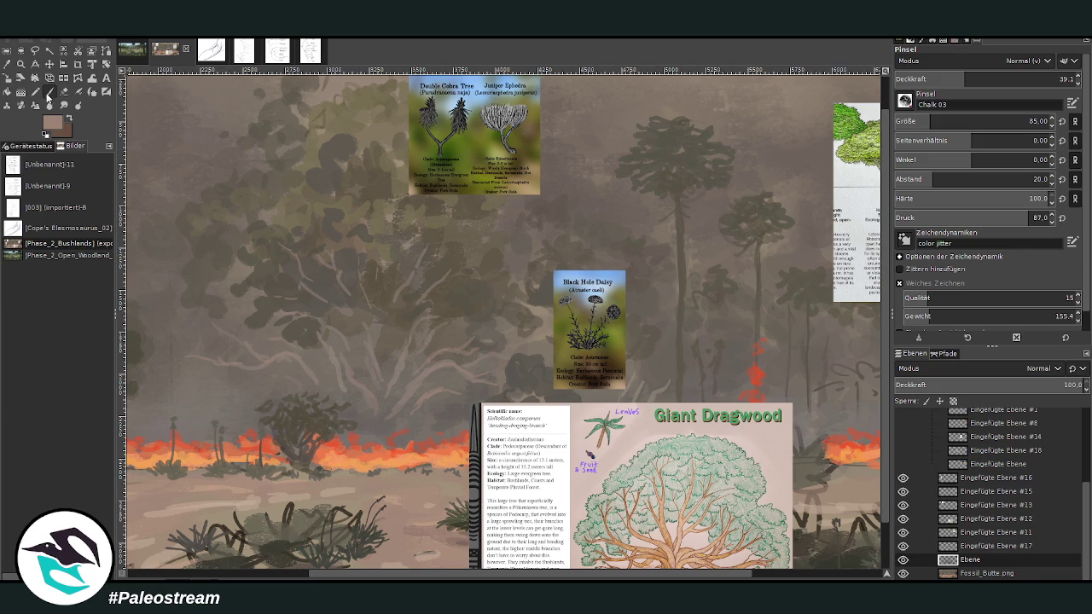
{"action": "scroll", "coordinate": [451, 550], "scroll_direction": "left", "scroll_amount": 5}
{"action": "scroll", "coordinate": [451, 550], "scroll_direction": "left", "scroll_amount": 1}
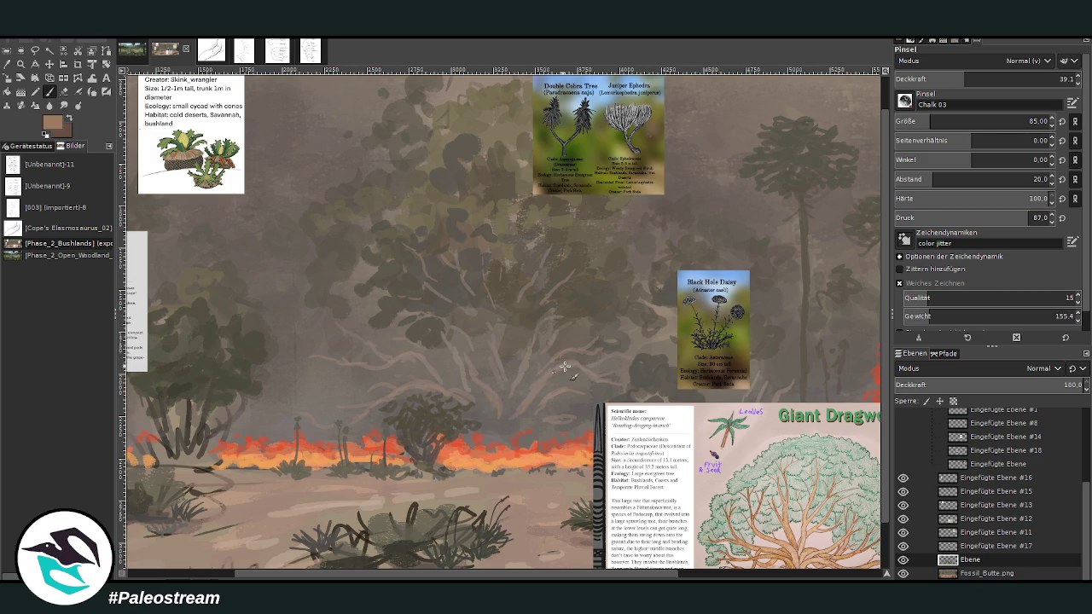
Step: Sample darker and lighter greys for trunk detail, raising opacity to 70.7, then zoom out
{"action": "left_click_drag", "start_coordinate": [964, 79], "coordinate": [999, 79]}
{"action": "left_click_drag", "start_coordinate": [938, 121], "coordinate": [1030, 122]}
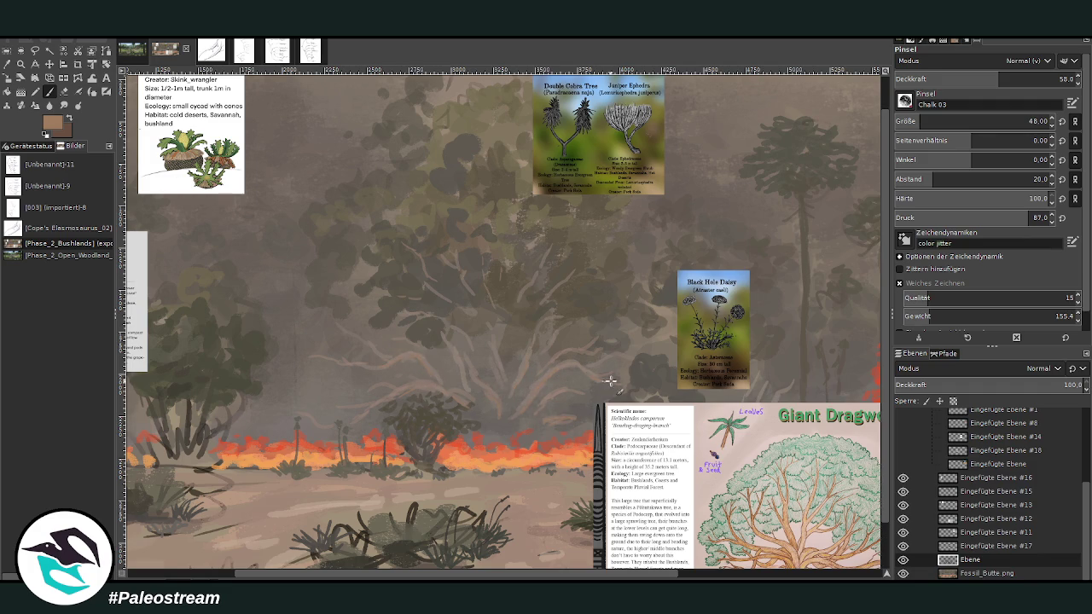
{"action": "left_click", "coordinate": [641, 242], "text": "ctrl"}
{"action": "key", "text": "bracketright"}
{"action": "key", "text": "bracketright"}
{"action": "key", "text": "bracketright"}
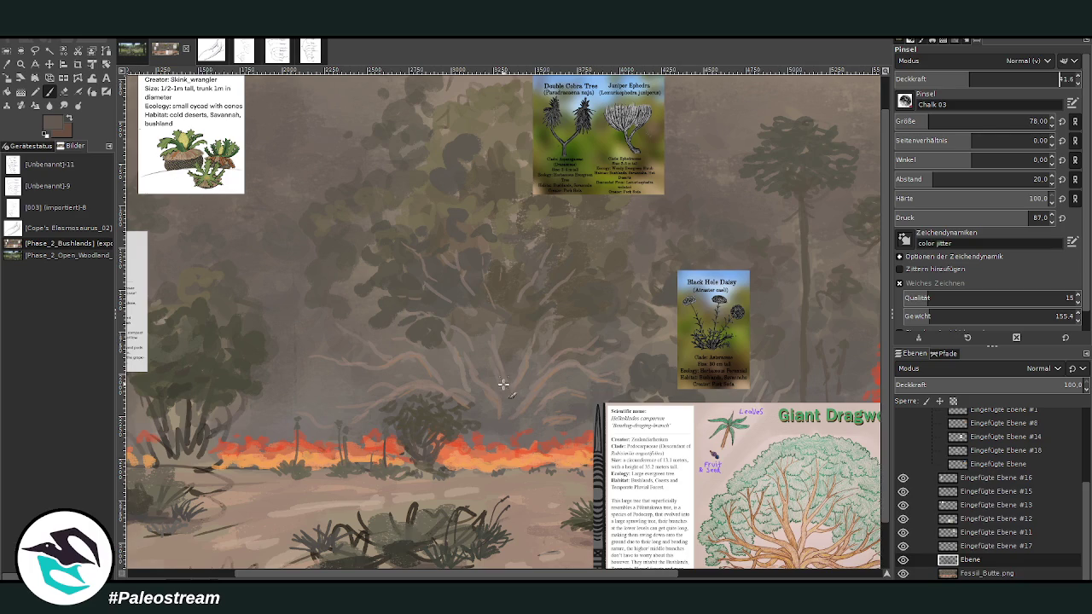
{"action": "left_click", "coordinate": [637, 232], "text": "ctrl"}
{"action": "left_click", "coordinate": [624, 230], "text": "ctrl"}
{"action": "left_click", "coordinate": [973, 79]}
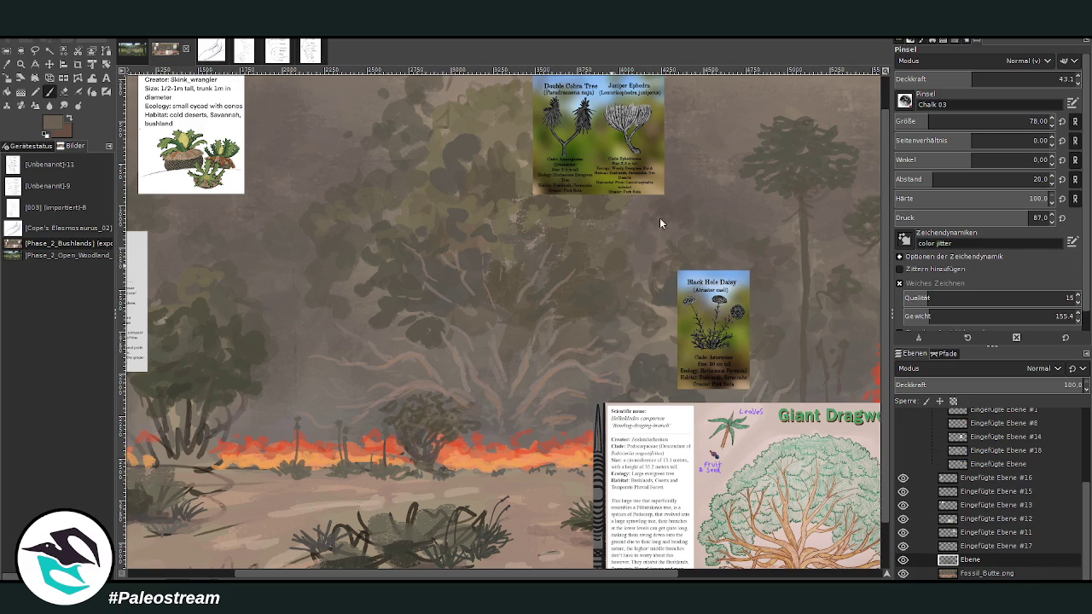
{"action": "left_click_drag", "start_coordinate": [972, 79], "coordinate": [1003, 79]}
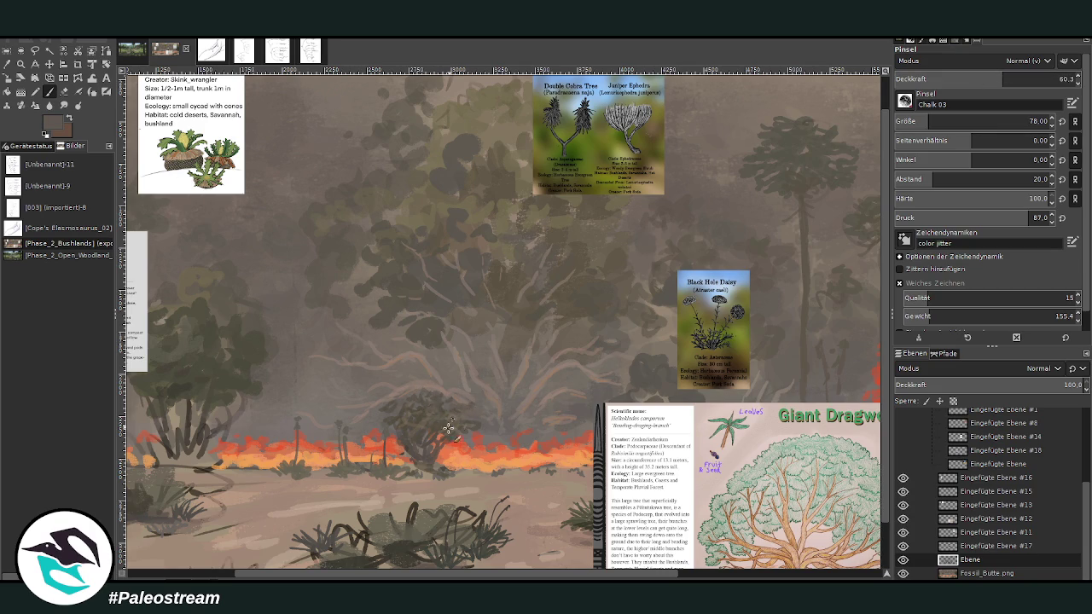
{"action": "left_click", "coordinate": [1021, 79]}
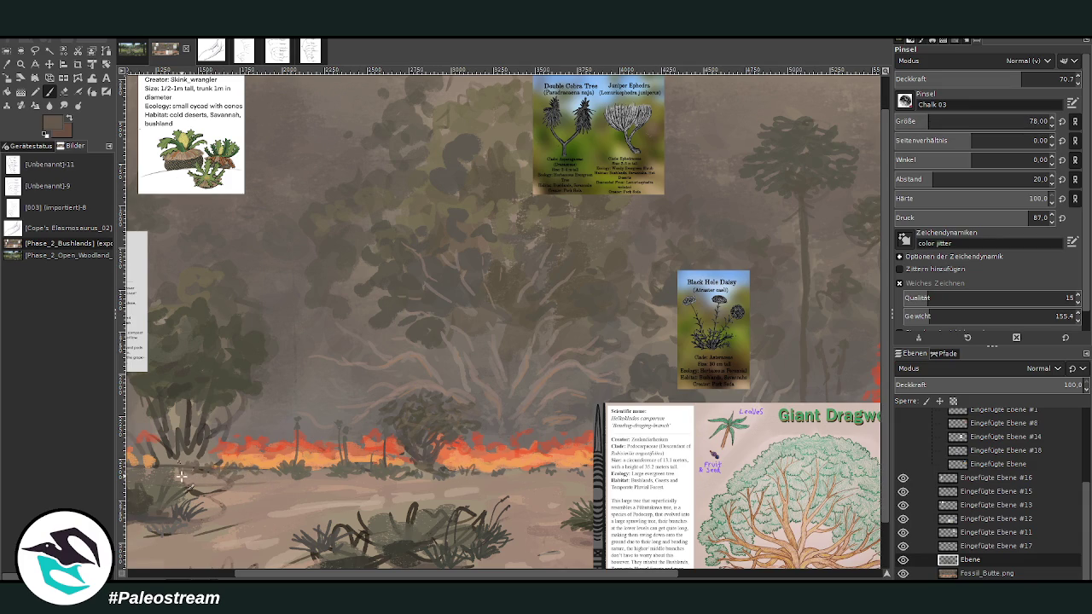
{"action": "key", "text": "minus"}
{"action": "key", "text": "minus"}
{"action": "key", "text": "minus"}
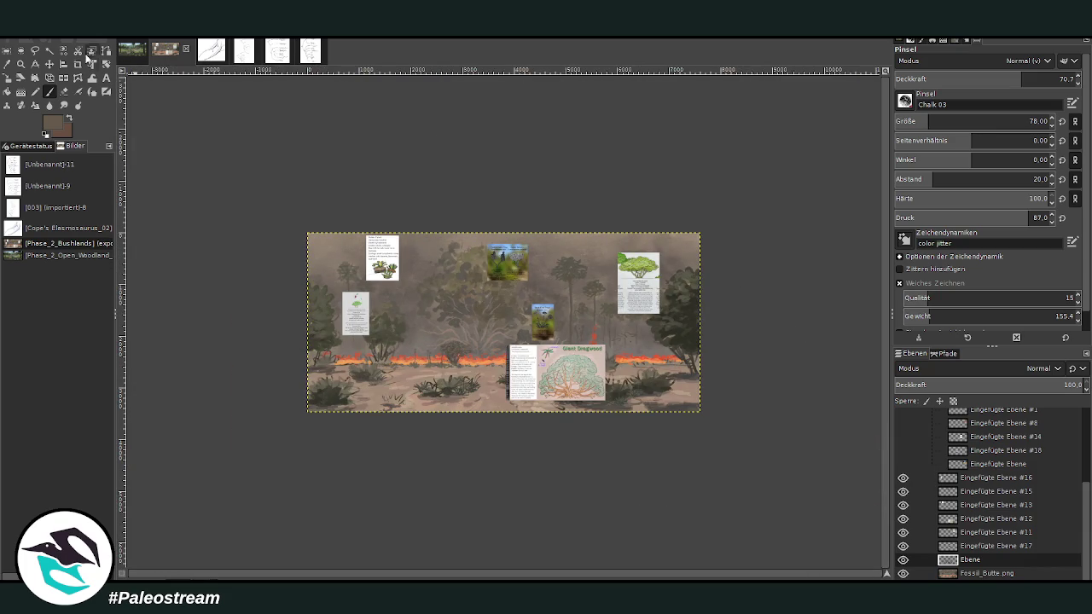
Step: Zoom in and drag the Latacoronaphylla gigas card into the painting's lower right corner
{"action": "left_click", "coordinate": [22, 64]}
{"action": "left_click_drag", "start_coordinate": [335, 195], "coordinate": [658, 399]}
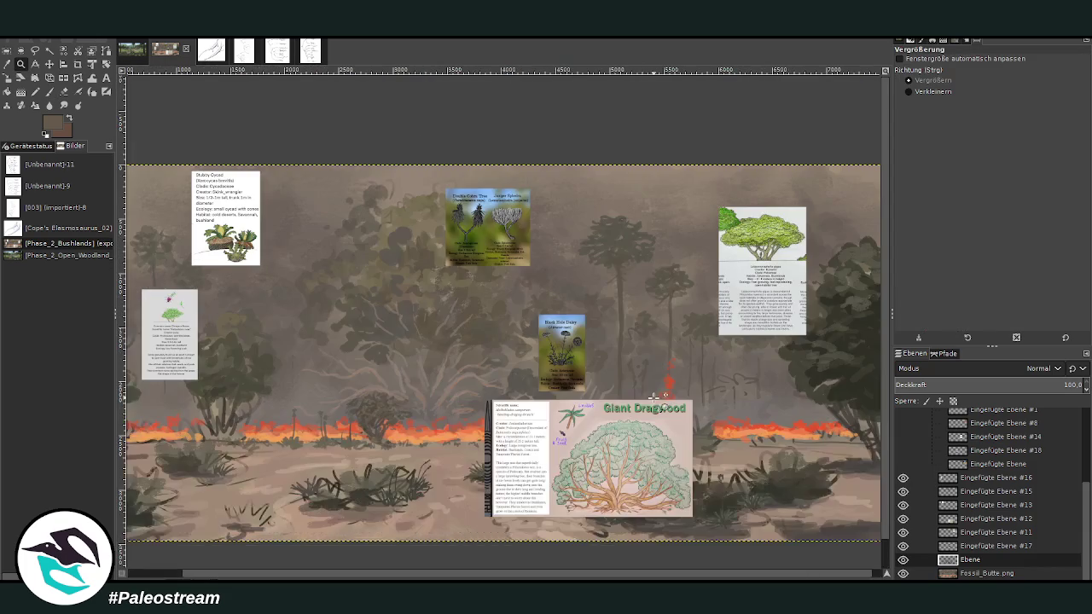
{"action": "scroll", "coordinate": [503, 350], "scroll_direction": "right", "scroll_amount": 1}
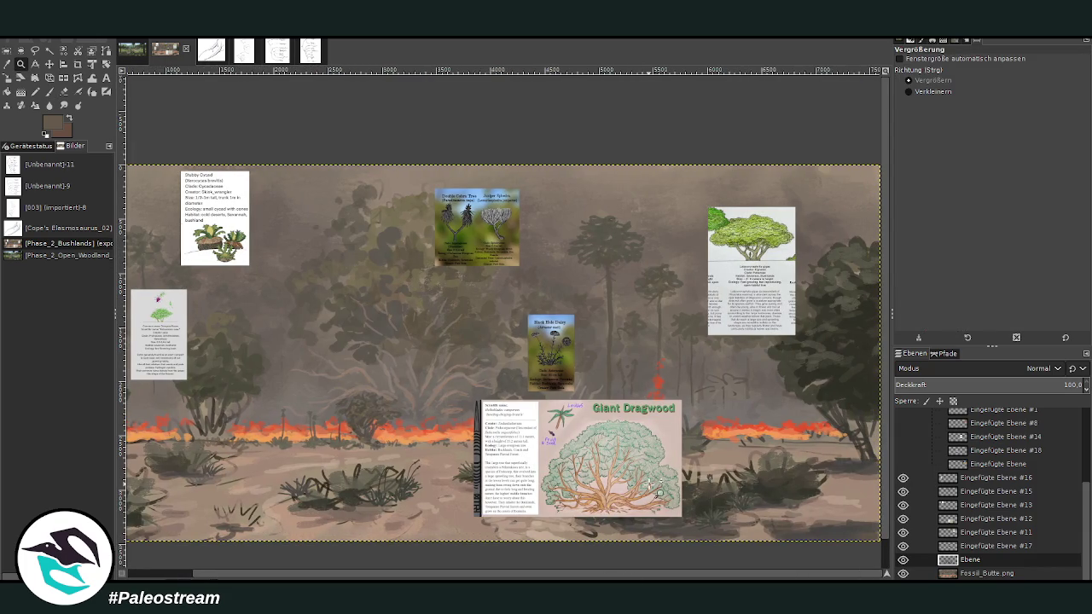
{"action": "left_click", "coordinate": [48, 64]}
{"action": "left_click_drag", "start_coordinate": [745, 316], "coordinate": [845, 542]}
{"action": "left_click_drag", "start_coordinate": [887, 575], "coordinate": [887, 569]}
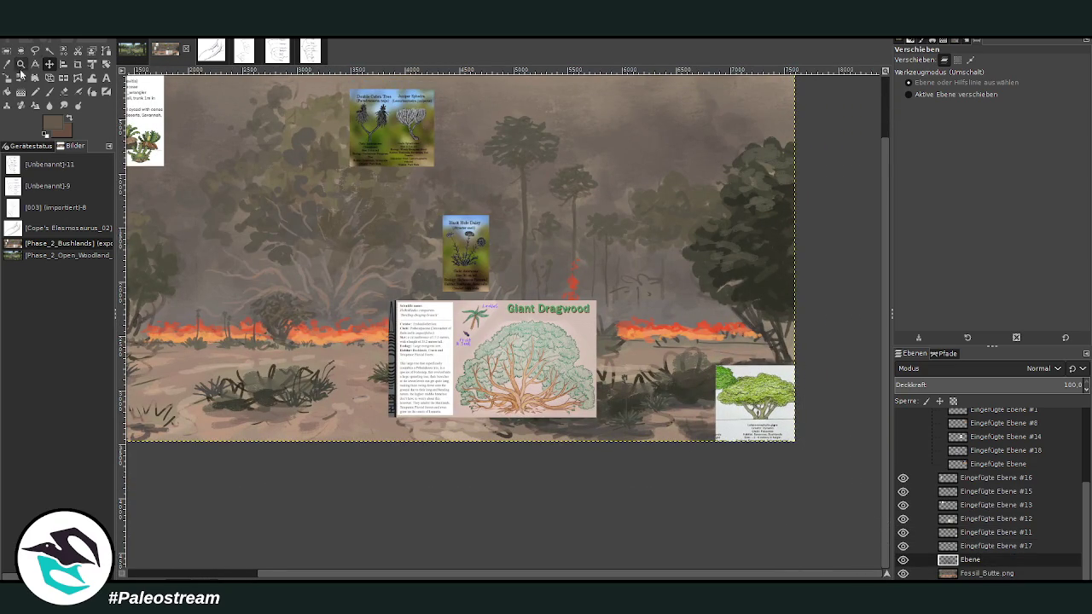
{"action": "left_click", "coordinate": [20, 64]}
{"action": "left_click_drag", "start_coordinate": [686, 337], "coordinate": [742, 388]}
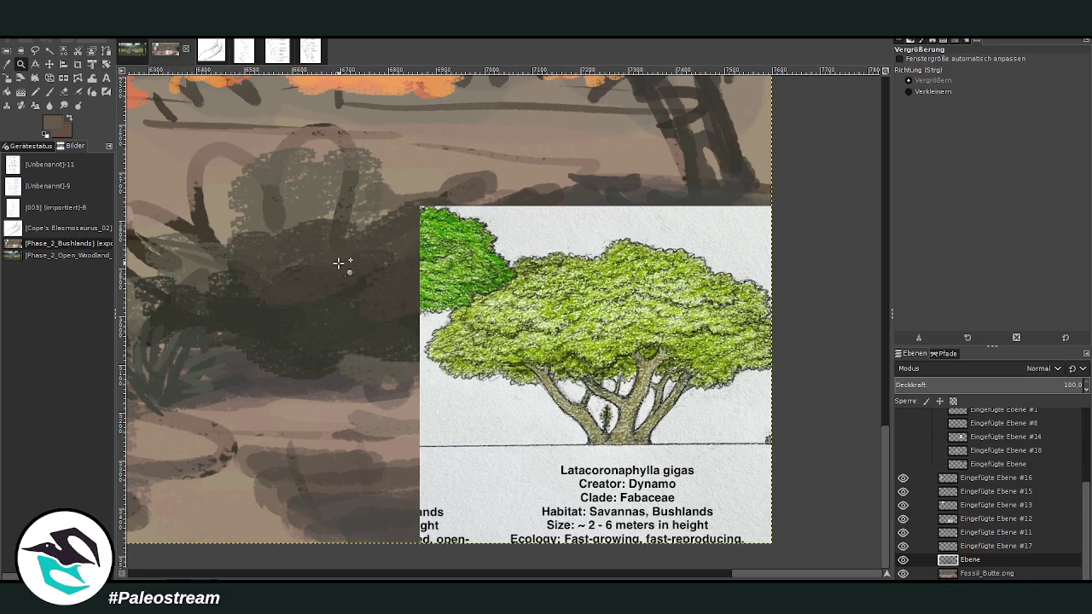
{"action": "left_click", "coordinate": [338, 264], "text": "ctrl"}
{"action": "left_click", "coordinate": [338, 263], "text": "ctrl"}
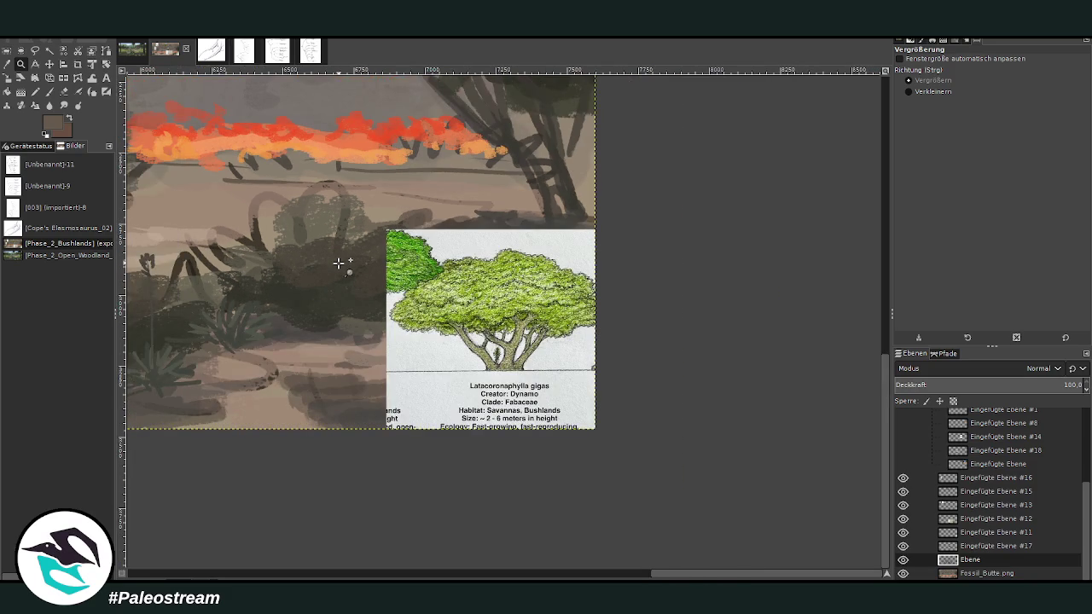
{"action": "left_click_drag", "start_coordinate": [885, 381], "coordinate": [886, 339]}
Step: Sample a dark tree colour and set the brush to size 154 at 84.5 opacity
{"action": "key", "text": "o"}
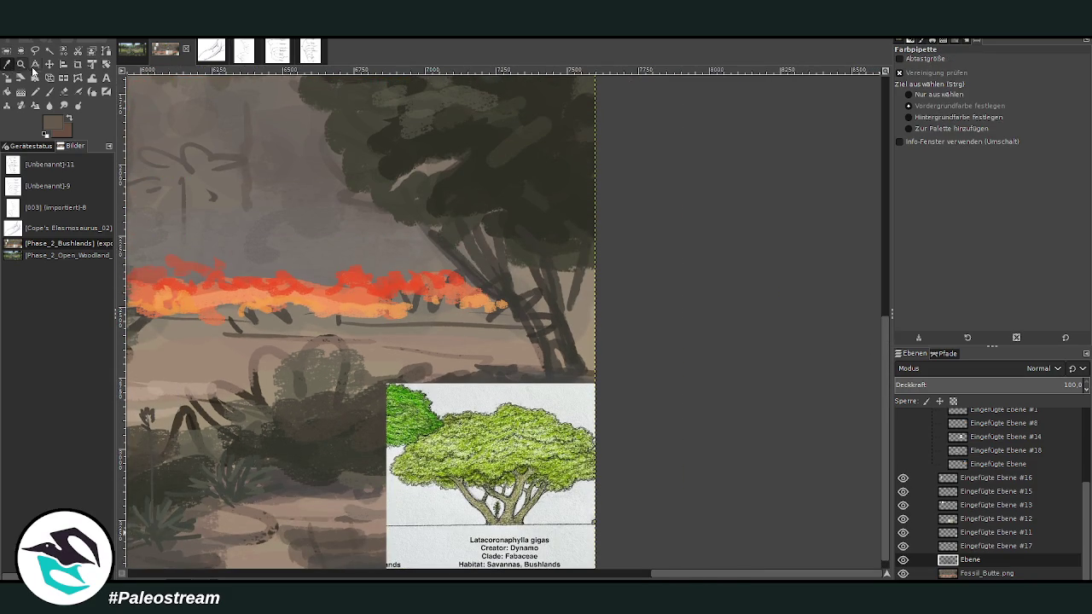
{"action": "left_click", "coordinate": [494, 260]}
{"action": "left_click", "coordinate": [487, 232]}
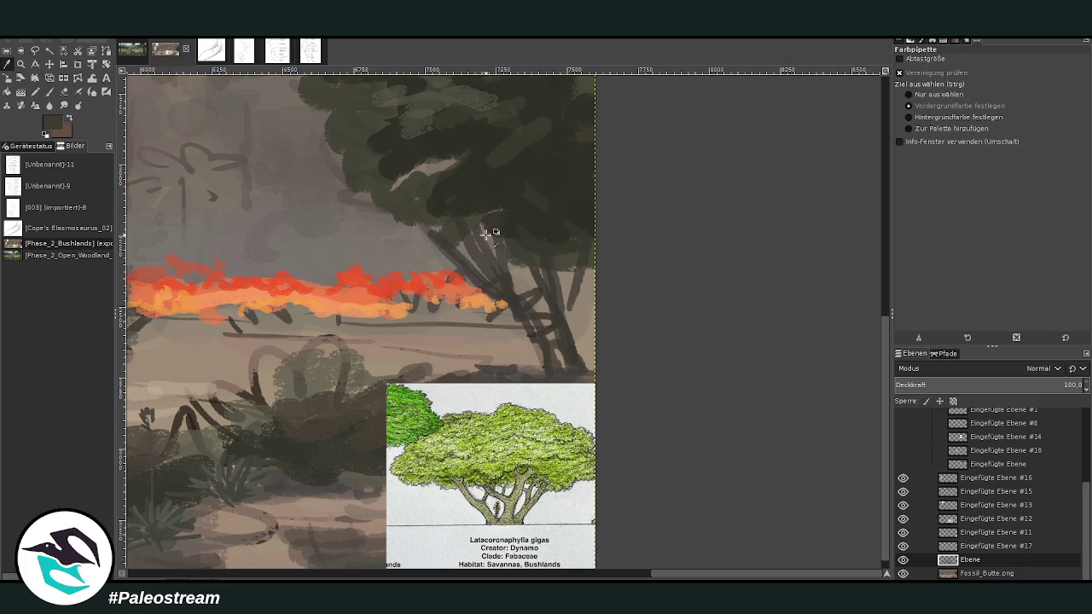
{"action": "left_click", "coordinate": [51, 92]}
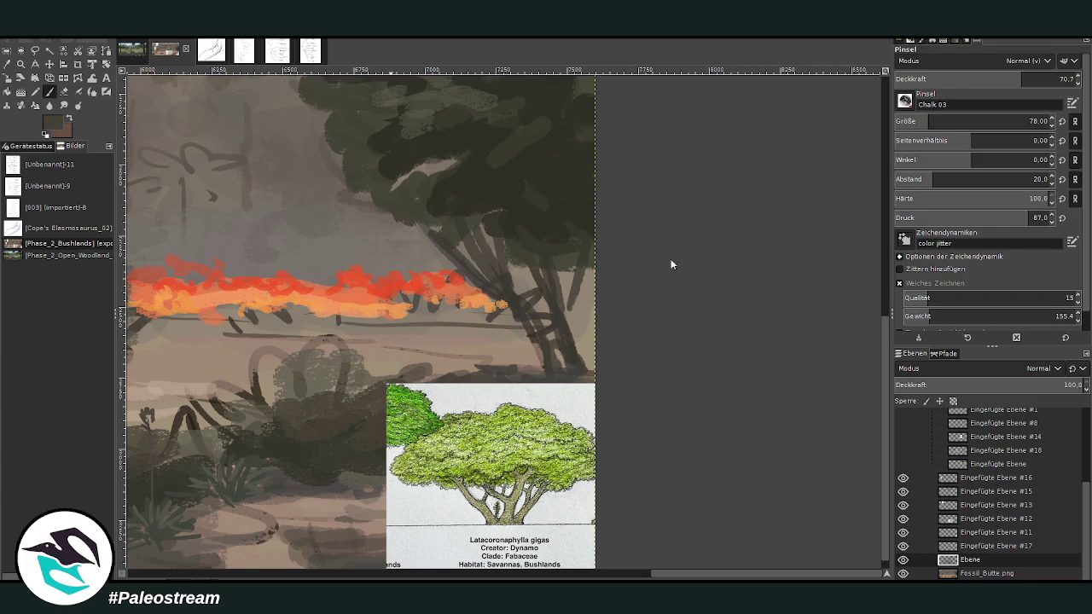
{"action": "left_click", "coordinate": [945, 121]}
{"action": "left_click", "coordinate": [1058, 78]}
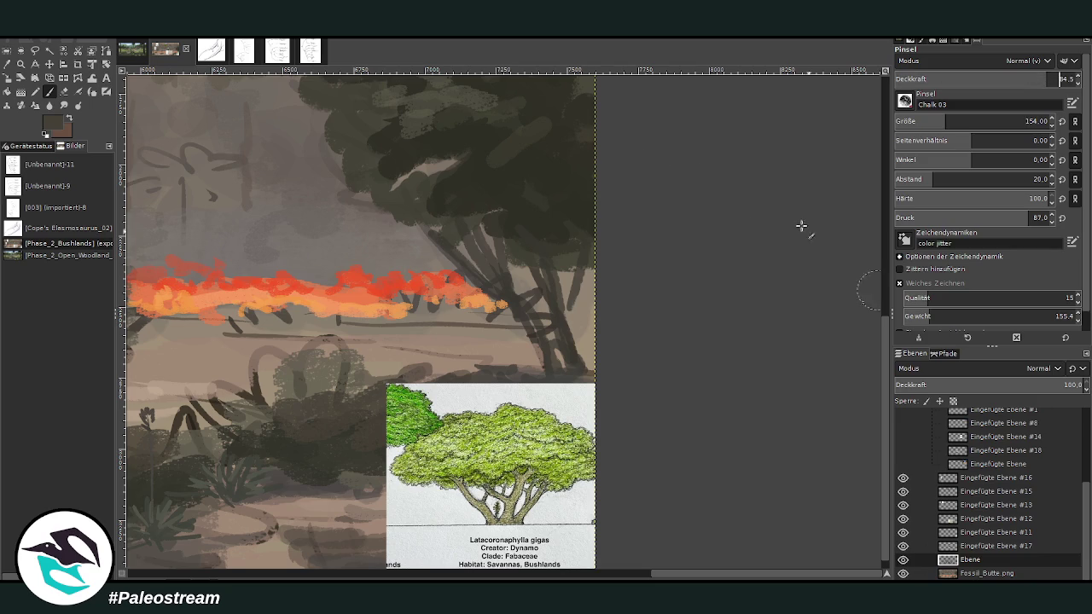
{"action": "key", "text": "Return"}
Step: Paint dark branches around the trunk, up into the canopy, and curving left
{"action": "mouse_move", "coordinate": [498, 291]}
{"action": "left_mouse_down"}
{"action": "mouse_move", "coordinate": [455, 283]}
{"action": "mouse_move", "coordinate": [414, 218]}
{"action": "left_mouse_up"}
{"action": "left_click_drag", "start_coordinate": [517, 231], "coordinate": [512, 294]}
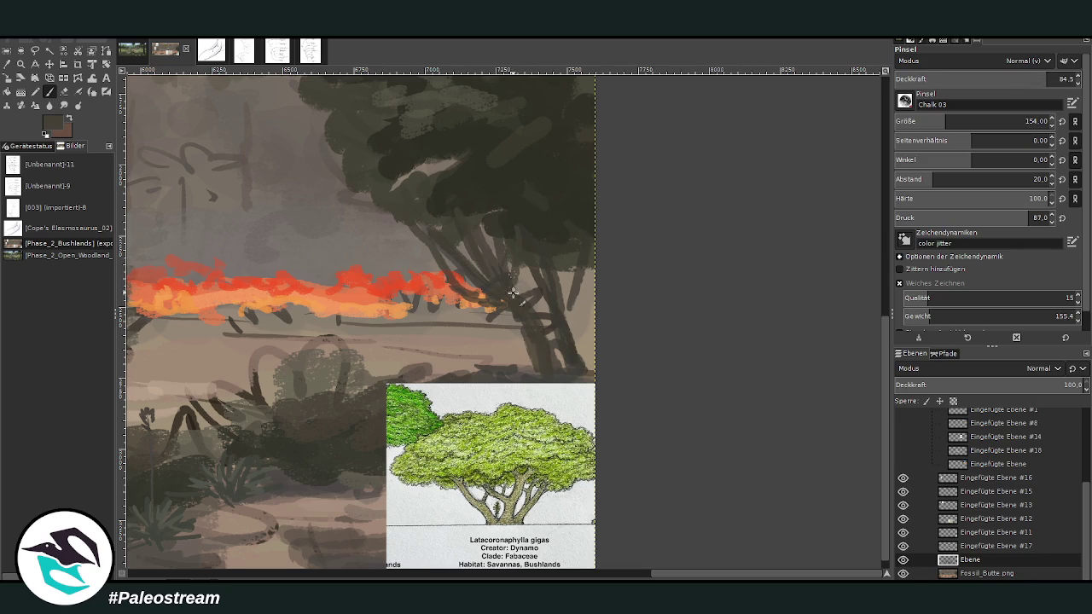
{"action": "left_click_drag", "start_coordinate": [556, 325], "coordinate": [569, 338]}
{"action": "mouse_move", "coordinate": [576, 290]}
{"action": "left_mouse_down"}
{"action": "mouse_move", "coordinate": [585, 231]}
{"action": "mouse_move", "coordinate": [569, 350]}
{"action": "left_mouse_up"}
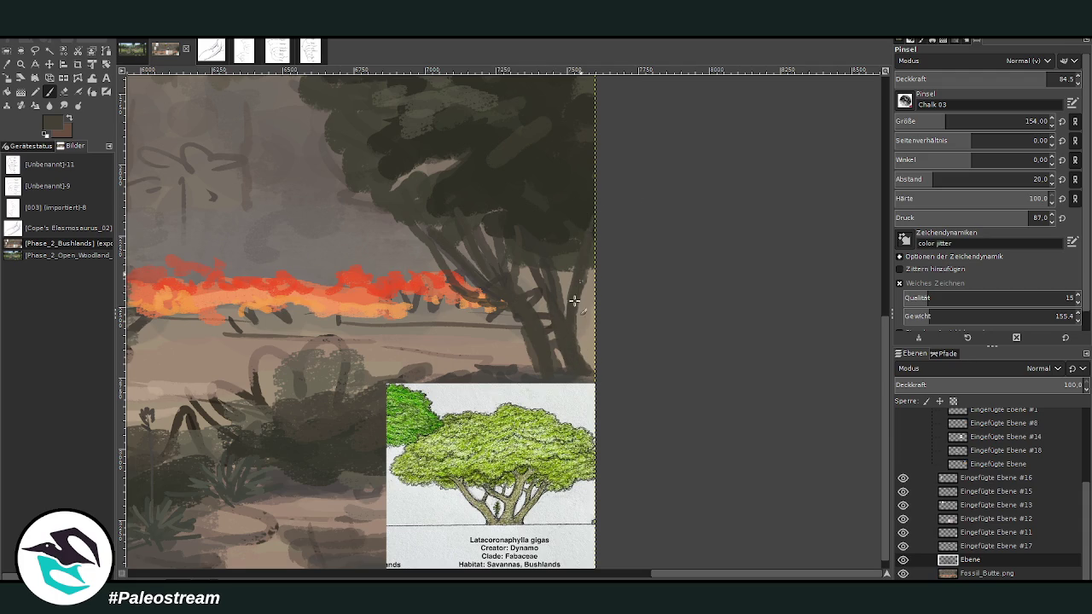
{"action": "left_click_drag", "start_coordinate": [545, 218], "coordinate": [525, 147]}
{"action": "left_click_drag", "start_coordinate": [563, 205], "coordinate": [597, 155]}
{"action": "mouse_move", "coordinate": [479, 185]}
{"action": "left_mouse_down"}
{"action": "mouse_move", "coordinate": [357, 223]}
{"action": "mouse_move", "coordinate": [309, 205]}
{"action": "left_mouse_up"}
{"action": "mouse_move", "coordinate": [394, 195]}
{"action": "left_mouse_down"}
{"action": "mouse_move", "coordinate": [418, 207]}
{"action": "mouse_move", "coordinate": [419, 151]}
{"action": "mouse_move", "coordinate": [440, 131]}
{"action": "left_mouse_up"}
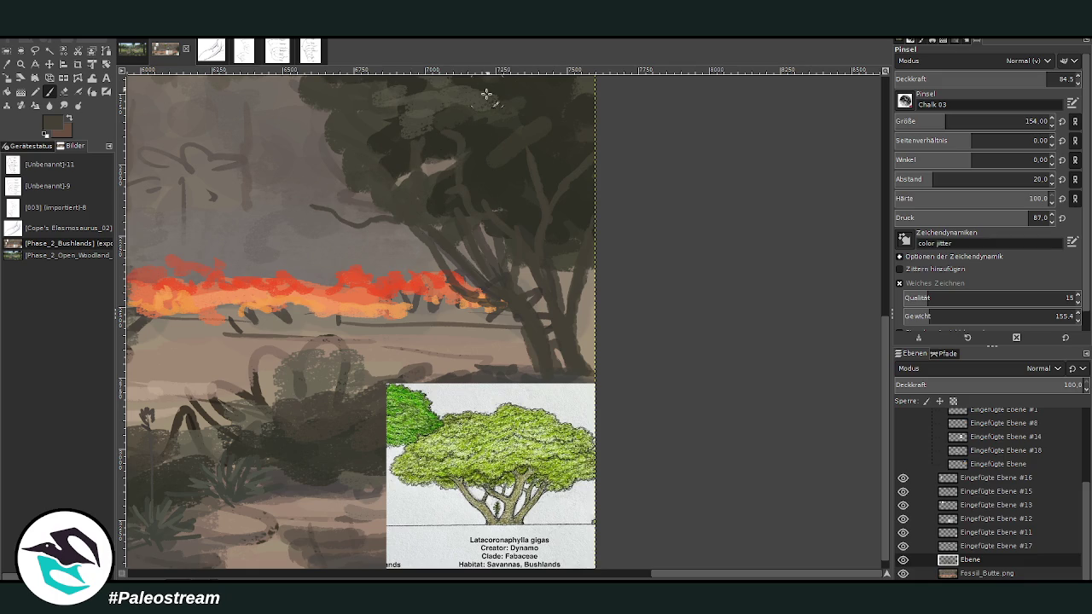
Step: With a darker sampled colour, add leafy strokes along and below the branch tip
{"action": "left_click", "coordinate": [493, 189], "text": "ctrl"}
{"action": "left_click_drag", "start_coordinate": [407, 197], "coordinate": [295, 205]}
{"action": "mouse_move", "coordinate": [343, 177]}
{"action": "left_mouse_down"}
{"action": "mouse_move", "coordinate": [324, 182]}
{"action": "mouse_move", "coordinate": [307, 153]}
{"action": "mouse_move", "coordinate": [319, 180]}
{"action": "mouse_move", "coordinate": [307, 191]}
{"action": "mouse_move", "coordinate": [362, 186]}
{"action": "mouse_move", "coordinate": [292, 153]}
{"action": "mouse_move", "coordinate": [415, 176]}
{"action": "mouse_move", "coordinate": [427, 148]}
{"action": "left_mouse_up"}
{"action": "scroll", "coordinate": [876, 330], "scroll_direction": "up", "scroll_amount": 4}
{"action": "scroll", "coordinate": [648, 256], "scroll_direction": "up", "scroll_amount": 1}
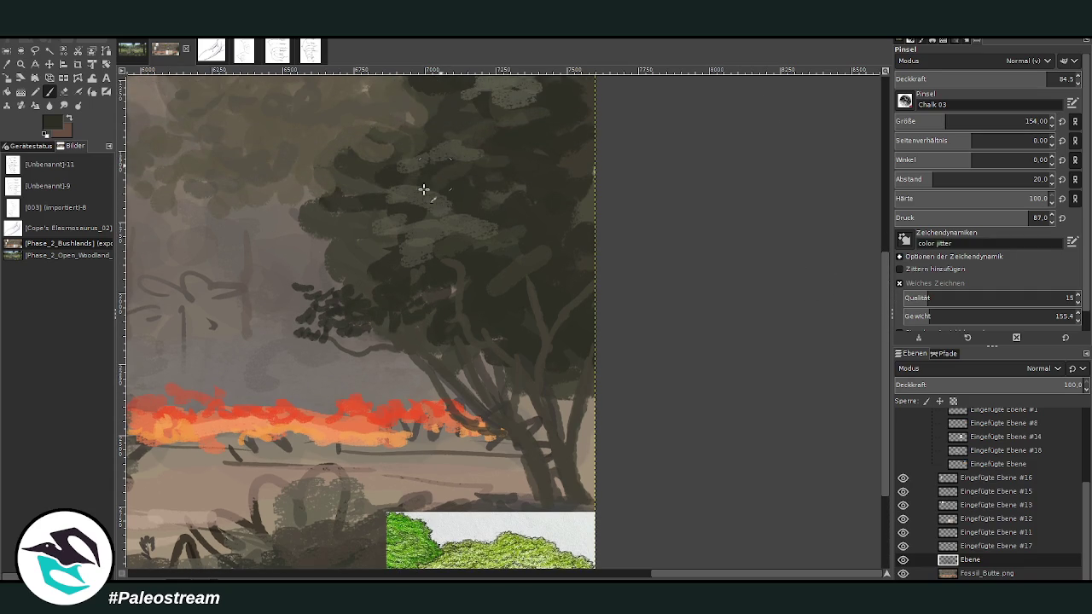
{"action": "mouse_move", "coordinate": [301, 254]}
{"action": "left_mouse_down"}
{"action": "mouse_move", "coordinate": [336, 285]}
{"action": "mouse_move", "coordinate": [302, 284]}
{"action": "mouse_move", "coordinate": [281, 315]}
{"action": "left_mouse_up"}
Step: Move the Latacoronaphylla gigas card to the lower left and undo the stray Ebene layer shift
{"action": "key", "text": "m"}
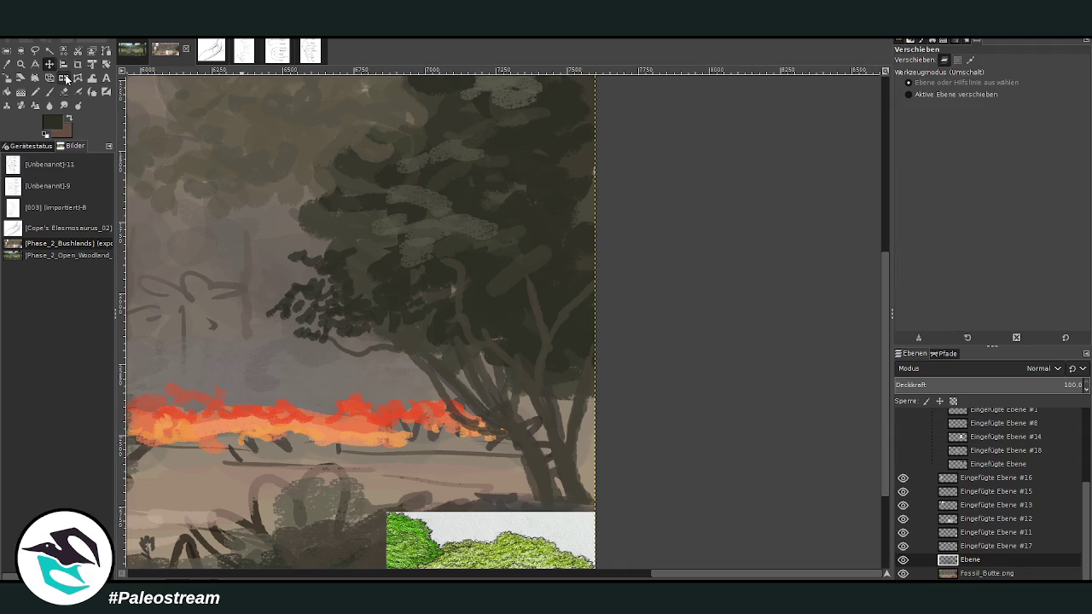
{"action": "left_click_drag", "start_coordinate": [463, 506], "coordinate": [374, 156]}
{"action": "left_click", "coordinate": [315, 293]}
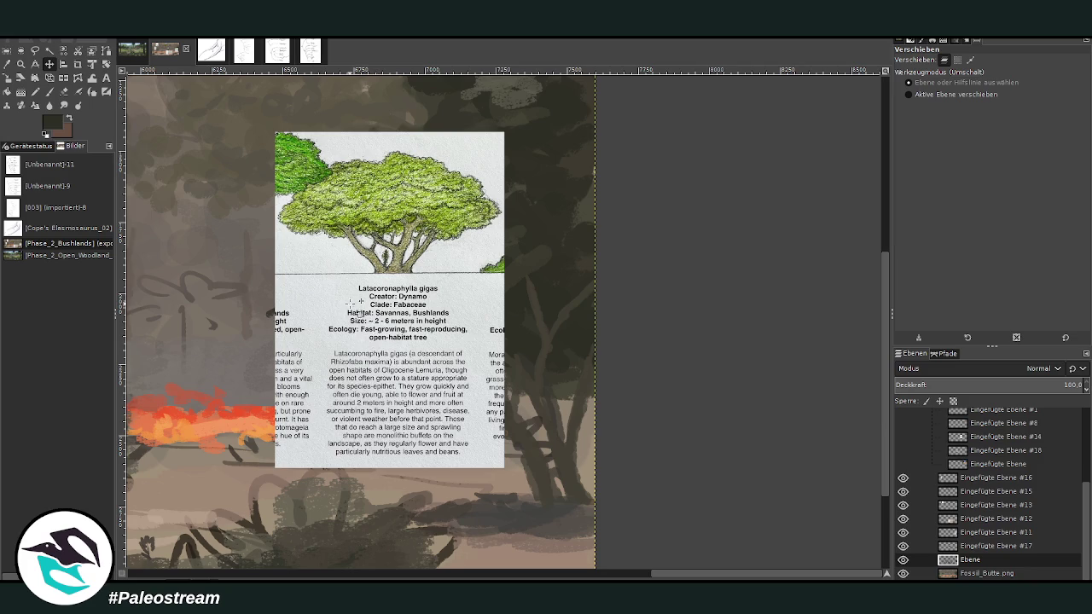
{"action": "left_click_drag", "start_coordinate": [355, 272], "coordinate": [229, 544]}
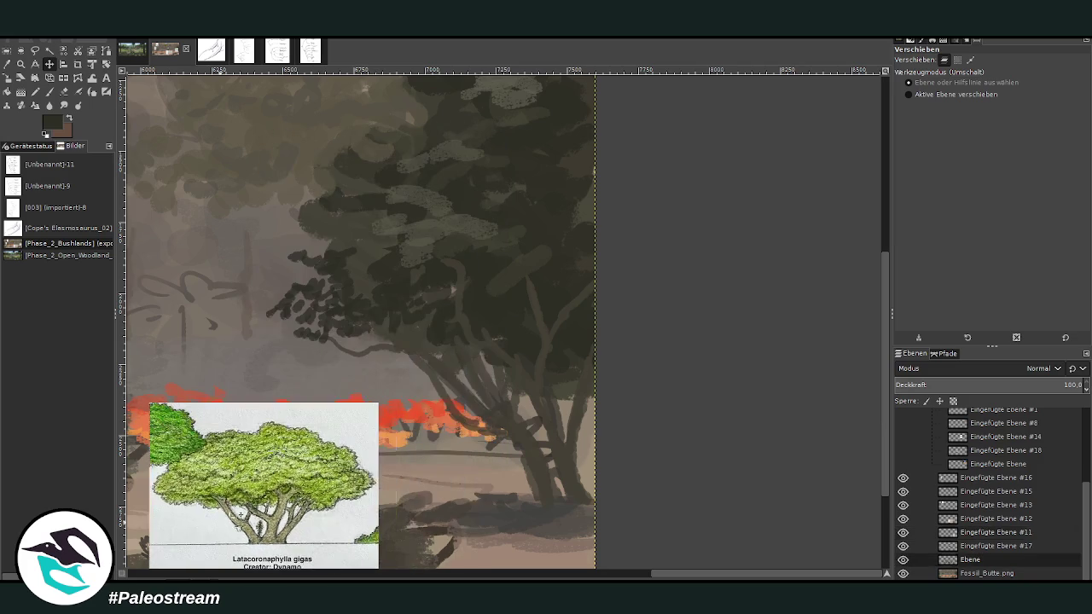
{"action": "mouse_move", "coordinate": [316, 281]}
{"action": "left_mouse_down"}
{"action": "mouse_move", "coordinate": [292, 264]}
{"action": "mouse_move", "coordinate": [284, 292]}
{"action": "left_mouse_up"}
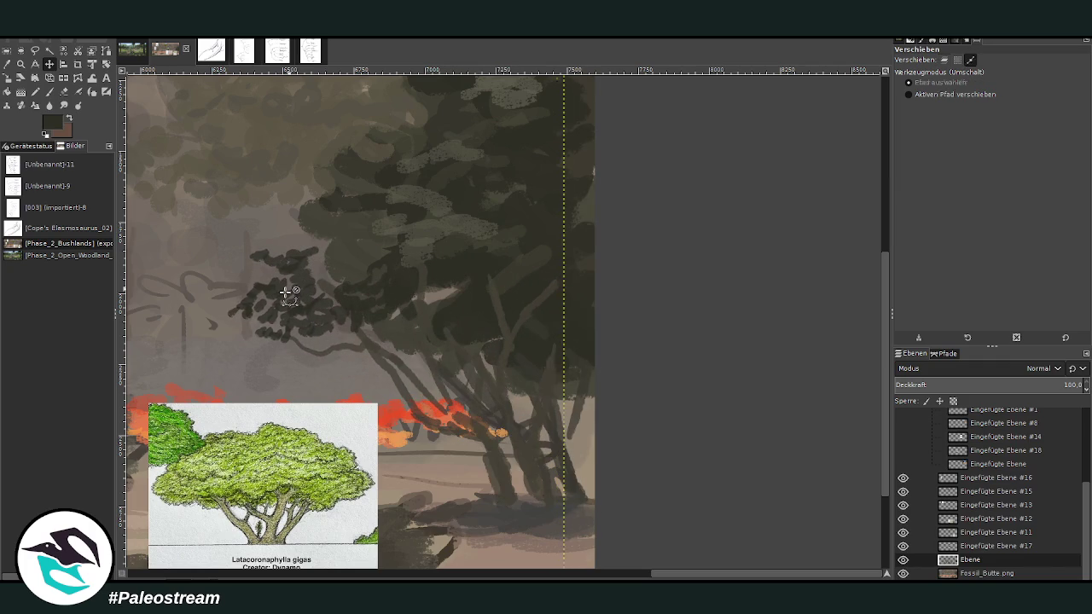
{"action": "key", "text": "ctrl+z"}
{"action": "key", "text": "ctrl+z"}
{"action": "key", "text": "p"}
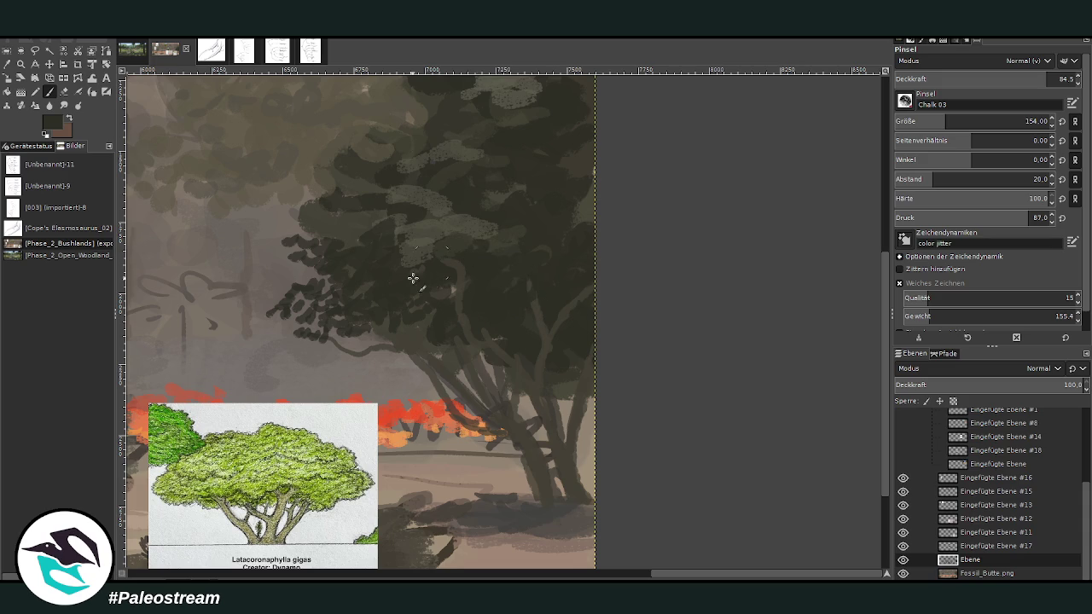
Step: Dab dark green foliage on the crown's left side with brush spacing 14, then select Vegetation 01
{"action": "mouse_move", "coordinate": [333, 211]}
{"action": "left_mouse_down"}
{"action": "mouse_move", "coordinate": [305, 202]}
{"action": "mouse_move", "coordinate": [251, 217]}
{"action": "mouse_move", "coordinate": [293, 198]}
{"action": "mouse_move", "coordinate": [280, 190]}
{"action": "mouse_move", "coordinate": [293, 208]}
{"action": "mouse_move", "coordinate": [273, 226]}
{"action": "mouse_move", "coordinate": [252, 221]}
{"action": "mouse_move", "coordinate": [272, 192]}
{"action": "mouse_move", "coordinate": [285, 202]}
{"action": "mouse_move", "coordinate": [298, 230]}
{"action": "mouse_move", "coordinate": [259, 258]}
{"action": "mouse_move", "coordinate": [314, 276]}
{"action": "mouse_move", "coordinate": [294, 260]}
{"action": "left_mouse_up"}
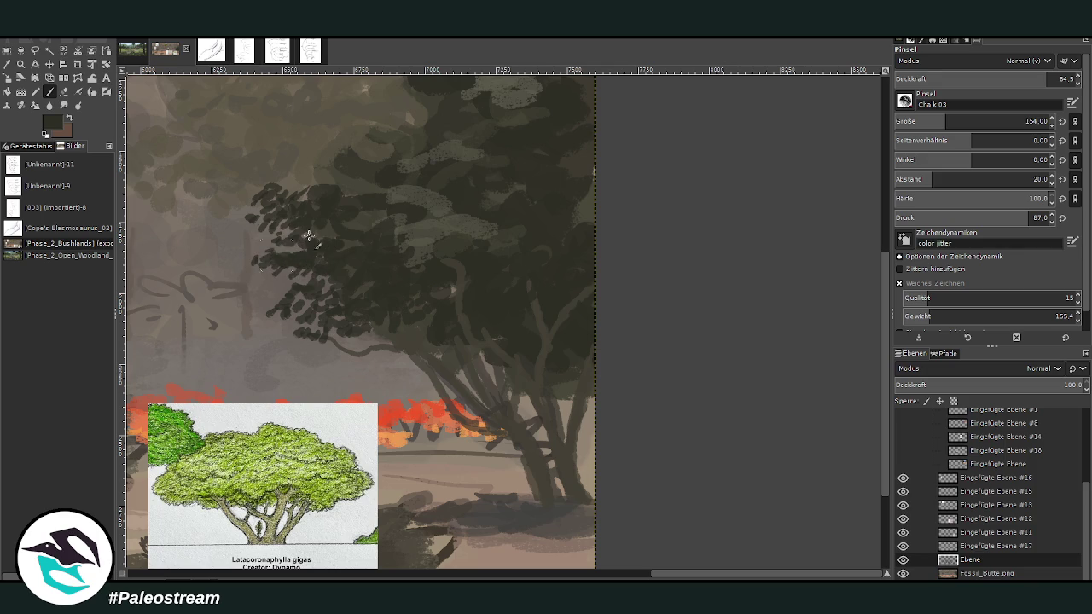
{"action": "left_click", "coordinate": [926, 177]}
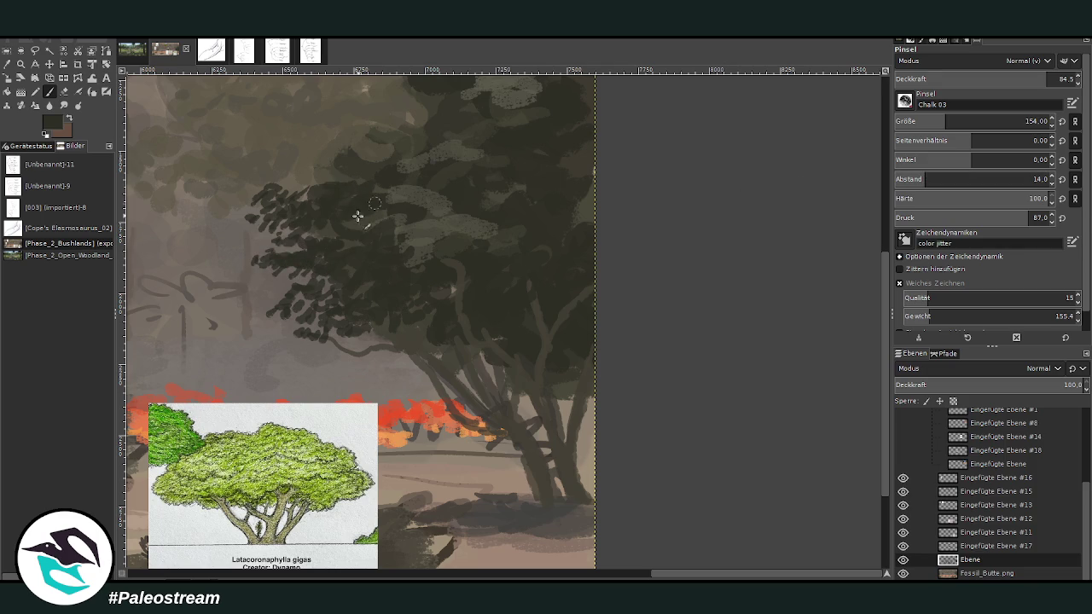
{"action": "left_click", "coordinate": [438, 223], "text": "ctrl"}
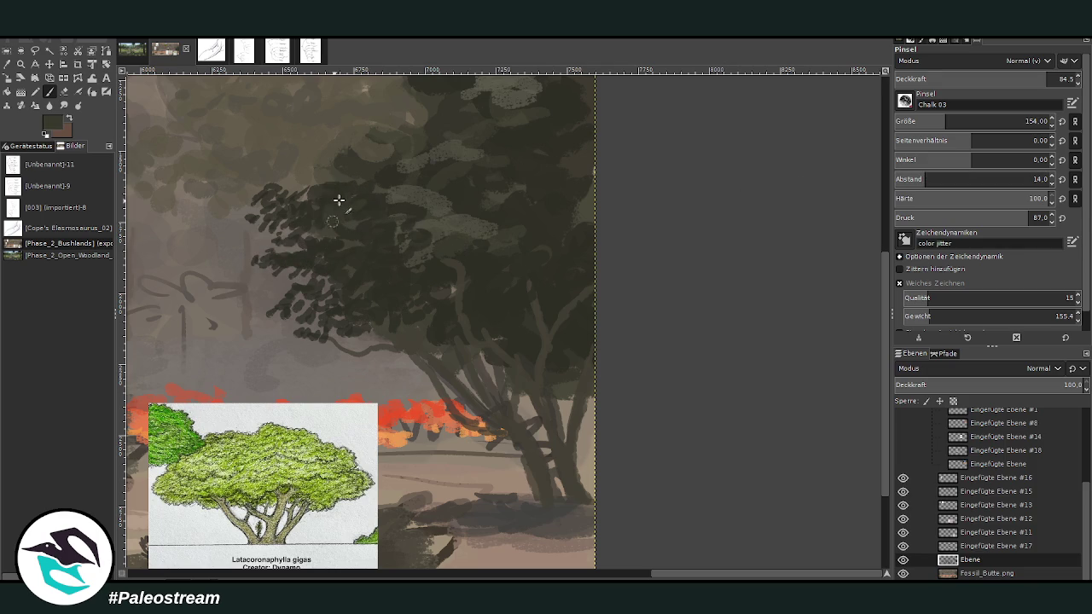
{"action": "left_click_drag", "start_coordinate": [293, 190], "coordinate": [353, 180]}
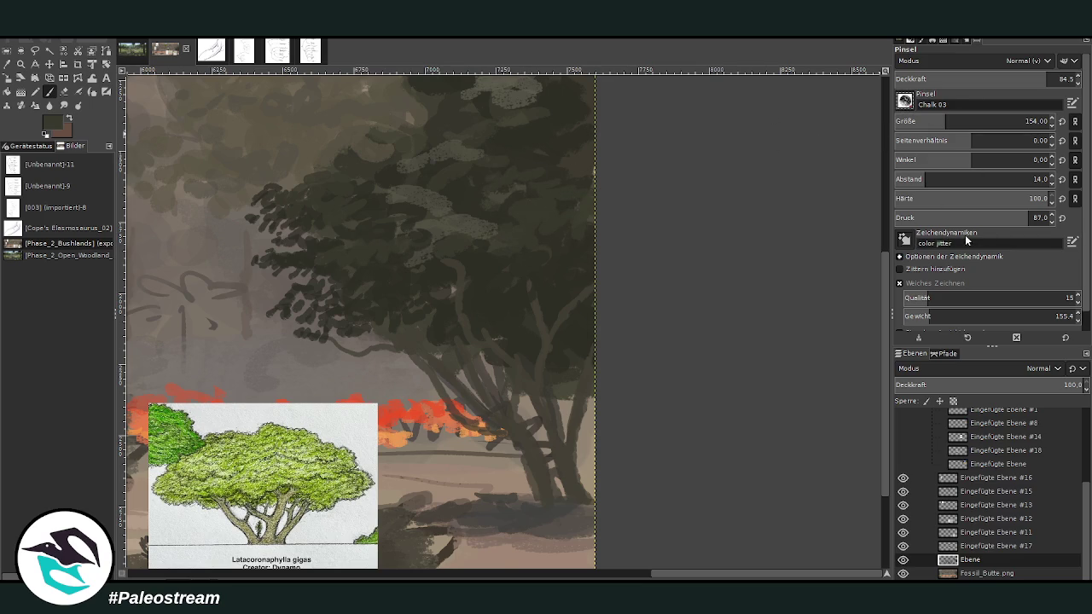
{"action": "key", "text": "1"}
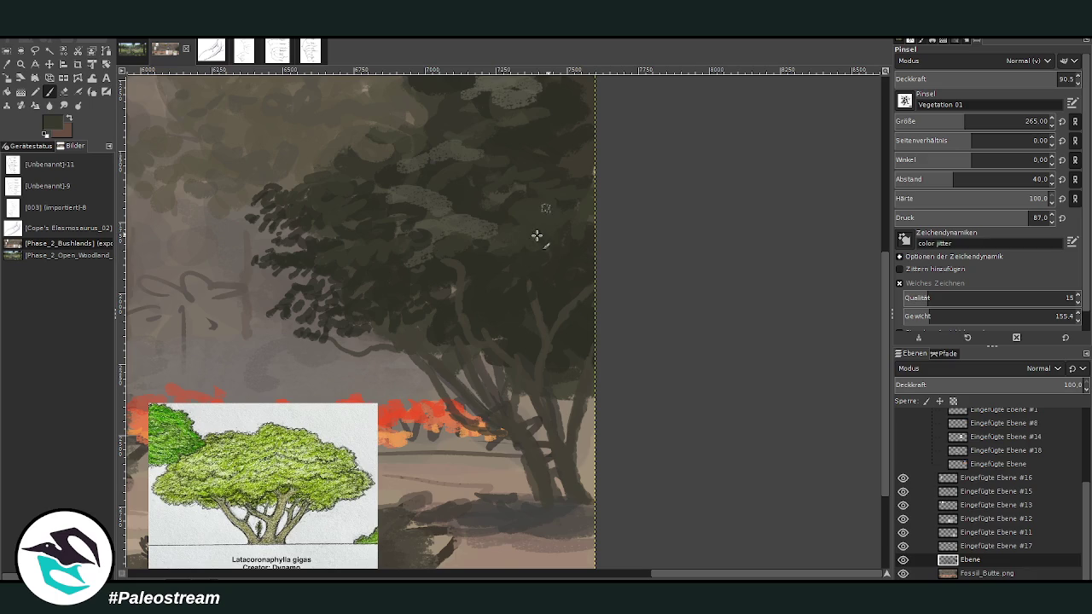
Step: Dab speckled light and dark foliage over the tree's right side with Vegetation 01
{"action": "scroll", "coordinate": [874, 375], "scroll_direction": "up", "scroll_amount": 3}
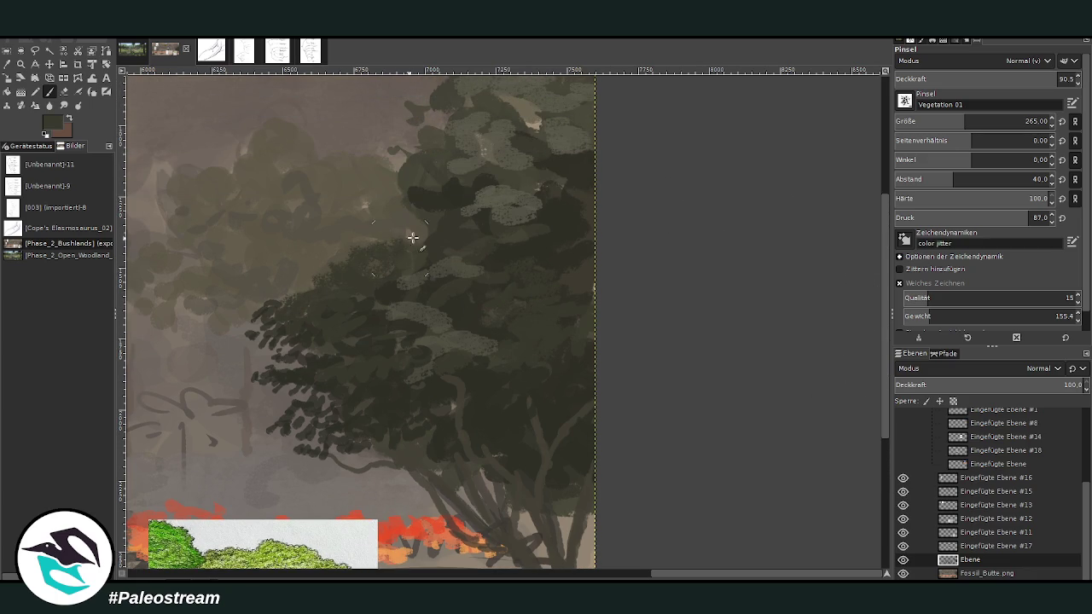
{"action": "left_click_drag", "start_coordinate": [936, 113], "coordinate": [894, 48]}
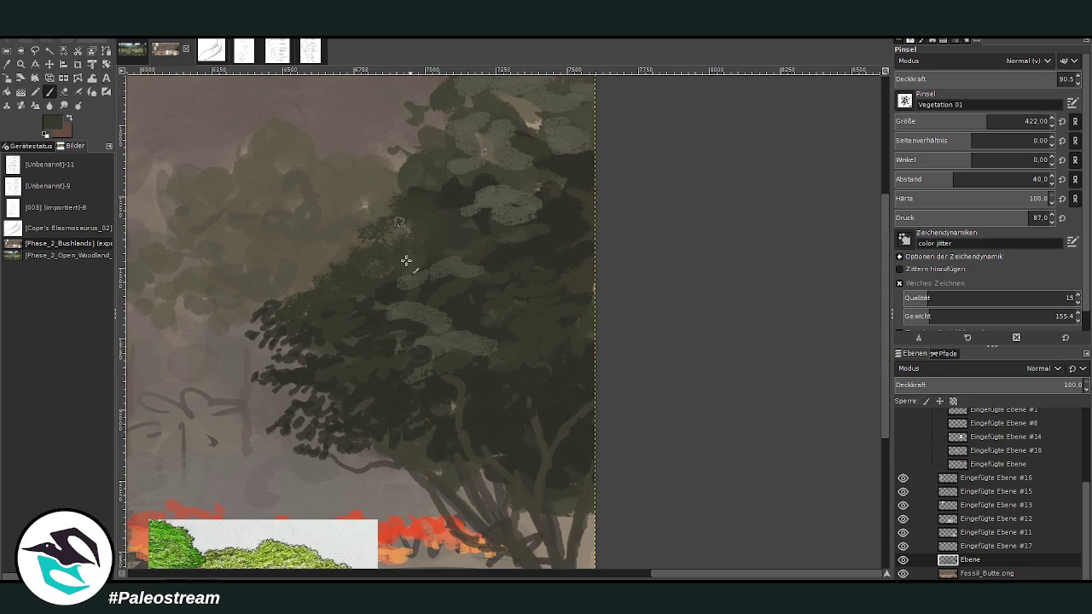
{"action": "left_click_drag", "start_coordinate": [422, 282], "coordinate": [441, 307]}
{"action": "mouse_move", "coordinate": [506, 214]}
{"action": "left_mouse_down"}
{"action": "mouse_move", "coordinate": [514, 299]}
{"action": "mouse_move", "coordinate": [550, 299]}
{"action": "mouse_move", "coordinate": [566, 240]}
{"action": "mouse_move", "coordinate": [482, 284]}
{"action": "mouse_move", "coordinate": [284, 307]}
{"action": "left_mouse_up"}
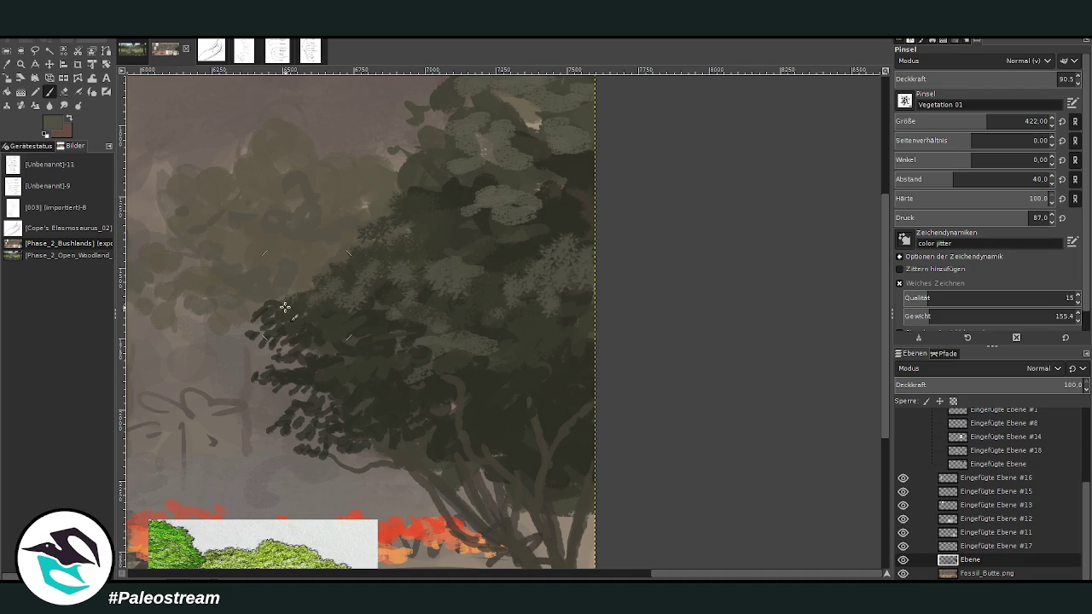
{"action": "scroll", "coordinate": [886, 220], "scroll_direction": "up", "scroll_amount": 1}
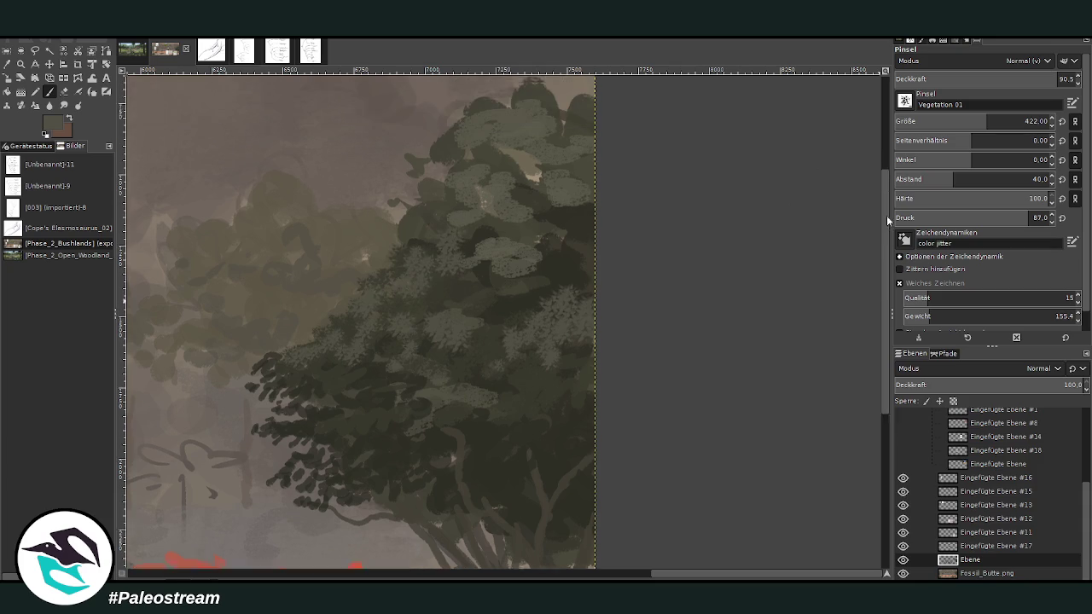
{"action": "scroll", "coordinate": [887, 220], "scroll_direction": "up", "scroll_amount": 1}
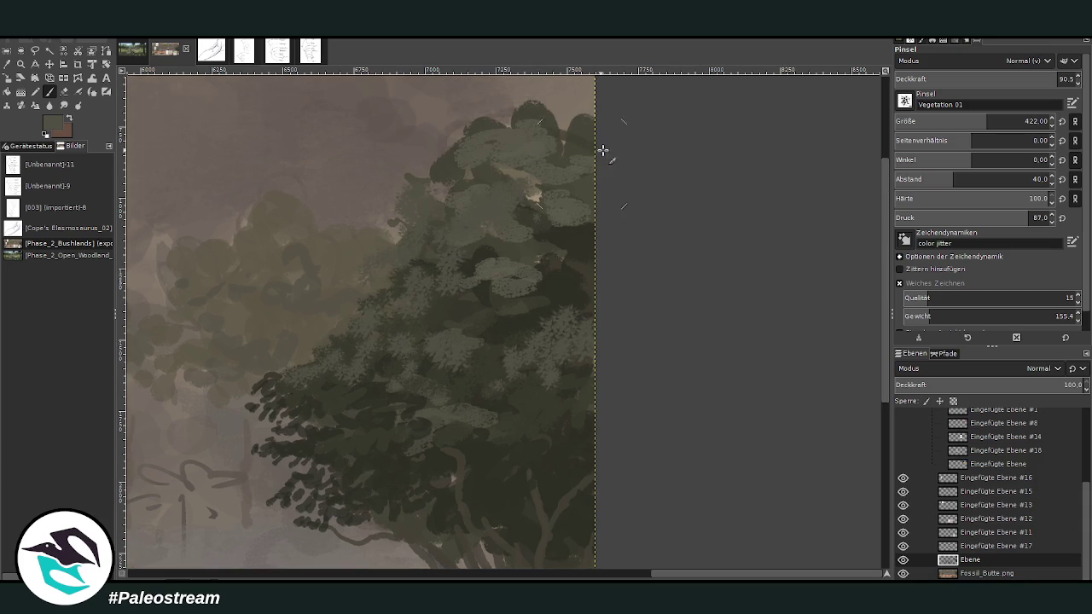
{"action": "left_click", "coordinate": [567, 226], "text": "ctrl"}
{"action": "left_click_drag", "start_coordinate": [555, 207], "coordinate": [546, 228]}
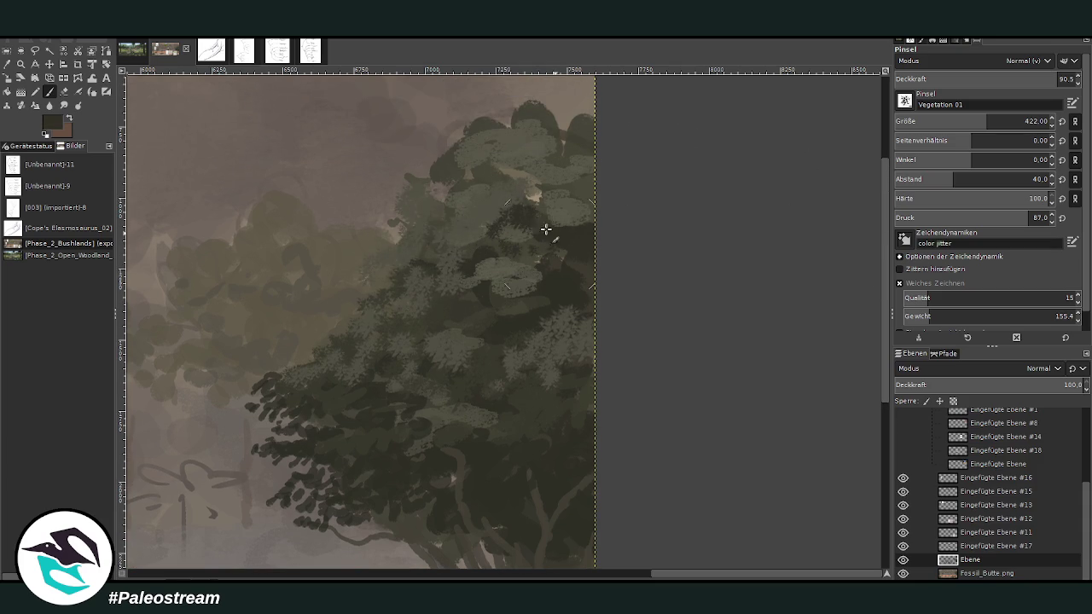
Step: At size 314 and 82–92.1 opacity, paint darker foliage across the tree top and centre
{"action": "left_click_drag", "start_coordinate": [987, 121], "coordinate": [972, 121]}
{"action": "left_click_drag", "start_coordinate": [1042, 79], "coordinate": [1028, 78]}
{"action": "left_click_drag", "start_coordinate": [512, 170], "coordinate": [470, 176]}
{"action": "left_click_drag", "start_coordinate": [546, 155], "coordinate": [588, 159]}
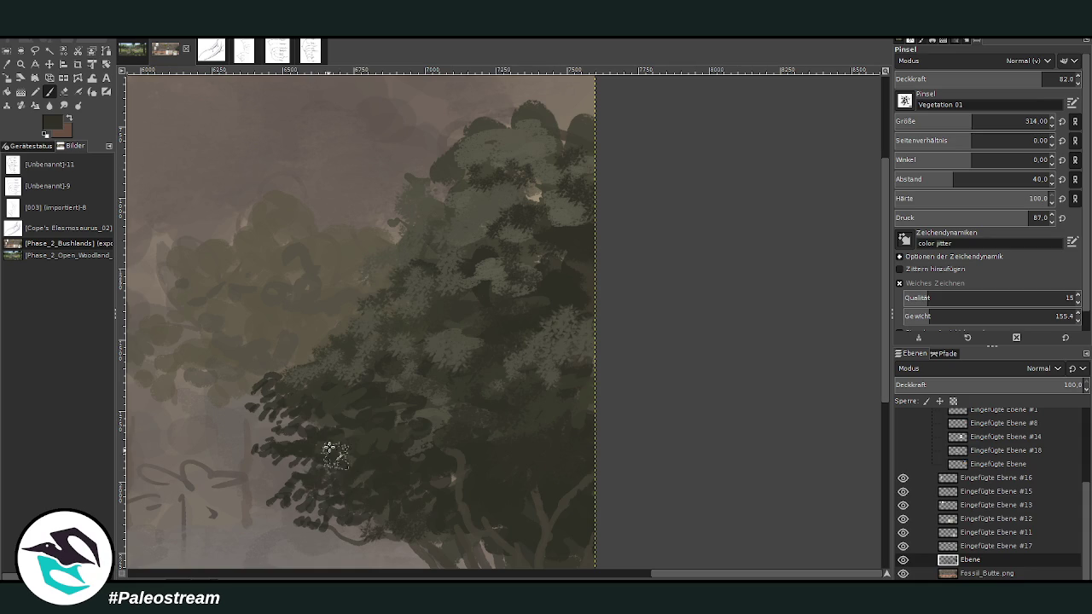
{"action": "left_click", "coordinate": [1060, 78]}
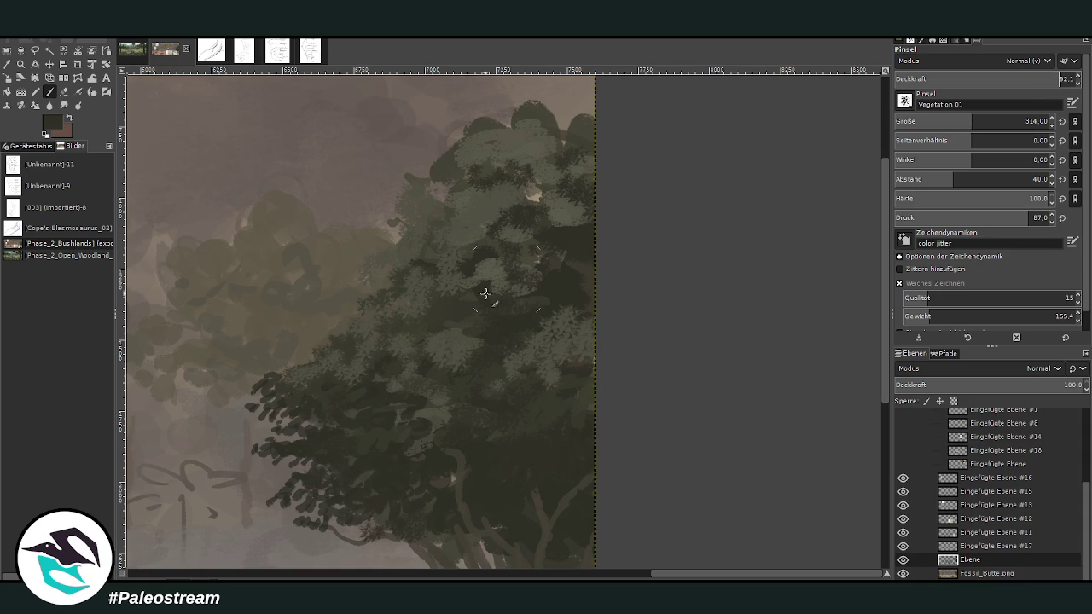
{"action": "mouse_move", "coordinate": [312, 385]}
{"action": "left_mouse_down"}
{"action": "mouse_move", "coordinate": [341, 338]}
{"action": "mouse_move", "coordinate": [435, 310]}
{"action": "mouse_move", "coordinate": [462, 326]}
{"action": "left_mouse_up"}
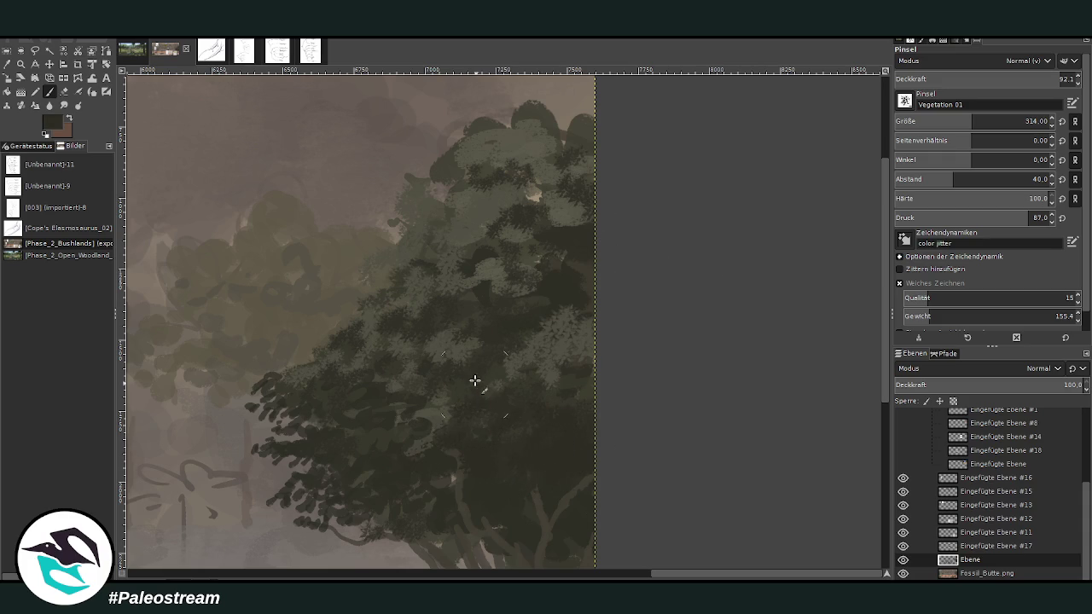
{"action": "left_click", "coordinate": [485, 216], "text": "ctrl"}
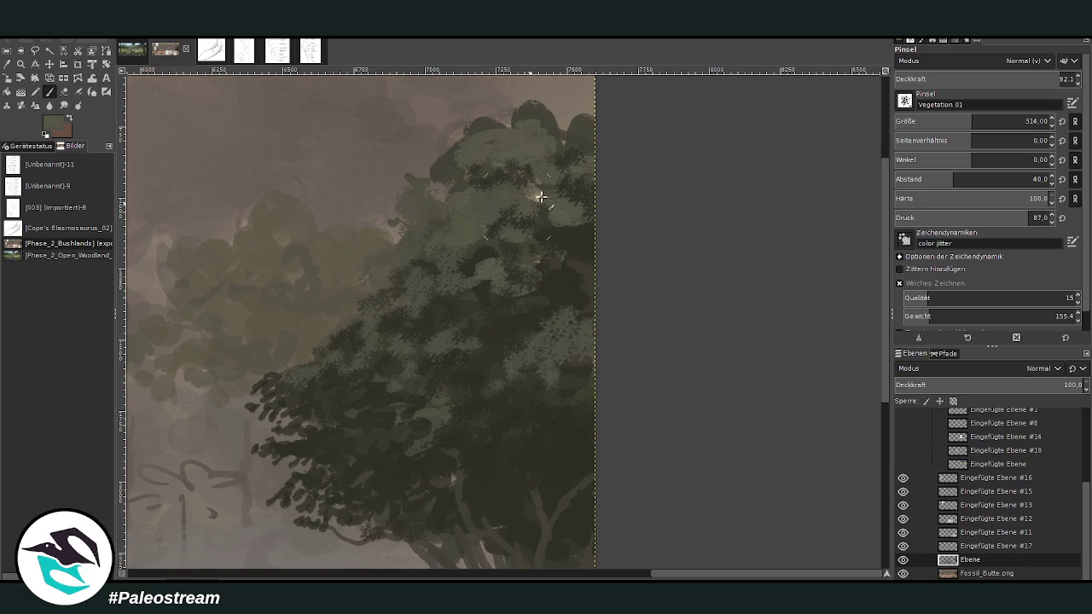
Step: Paint sampled dark green leafy strokes along the canopy top with Chalk 03 at size 69, opacity 83.3
{"action": "key", "text": "o"}
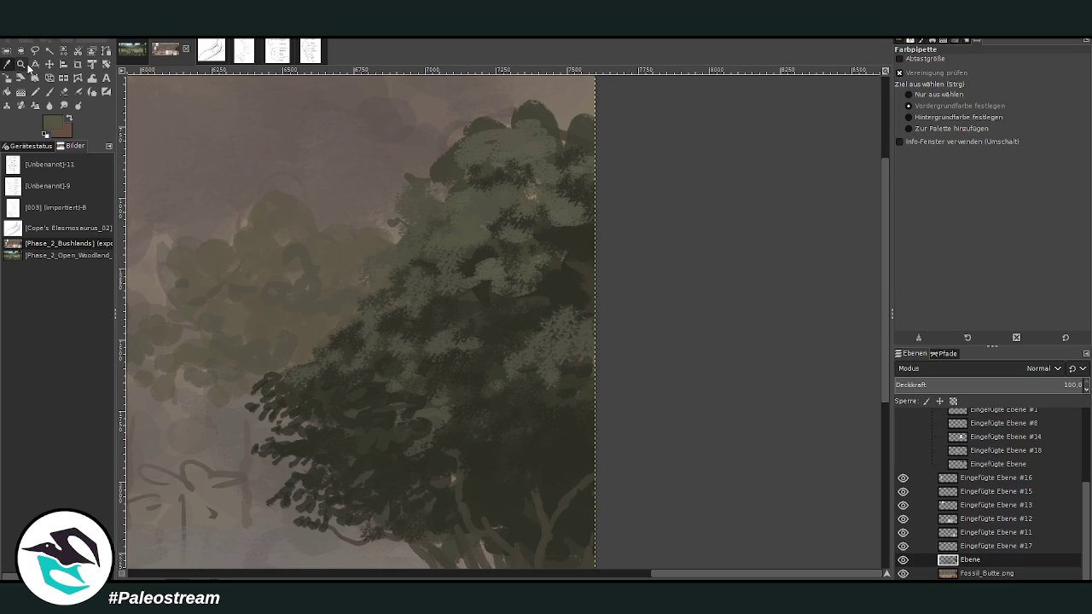
{"action": "left_click", "coordinate": [351, 393]}
{"action": "left_click", "coordinate": [49, 93]}
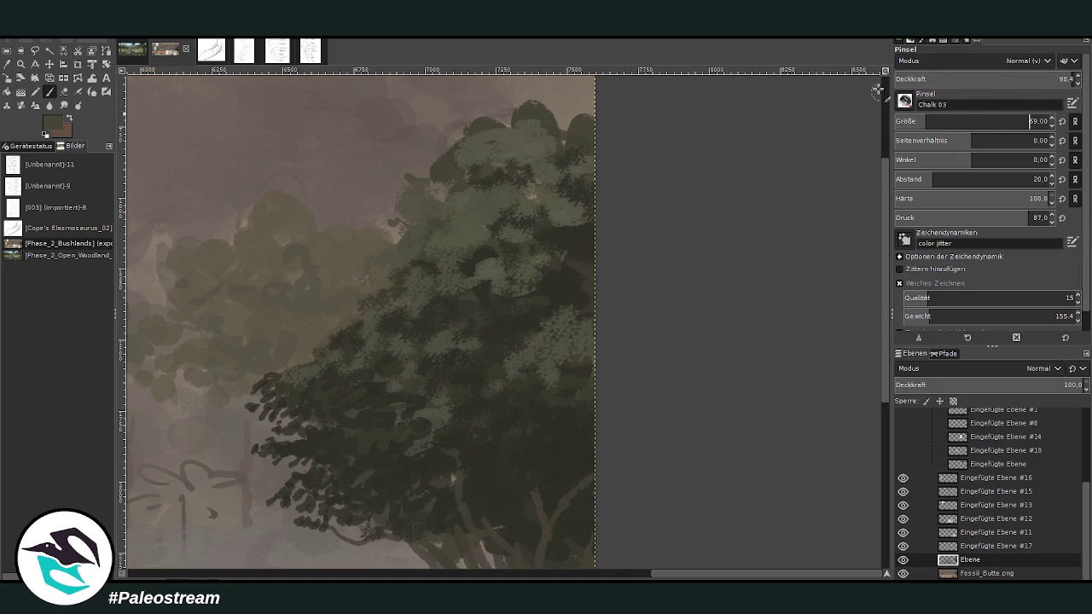
{"action": "type", "text": "6"}
{"action": "key", "text": "Return"}
{"action": "mouse_move", "coordinate": [469, 133]}
{"action": "left_mouse_down"}
{"action": "mouse_move", "coordinate": [553, 119]}
{"action": "mouse_move", "coordinate": [556, 109]}
{"action": "left_mouse_up"}
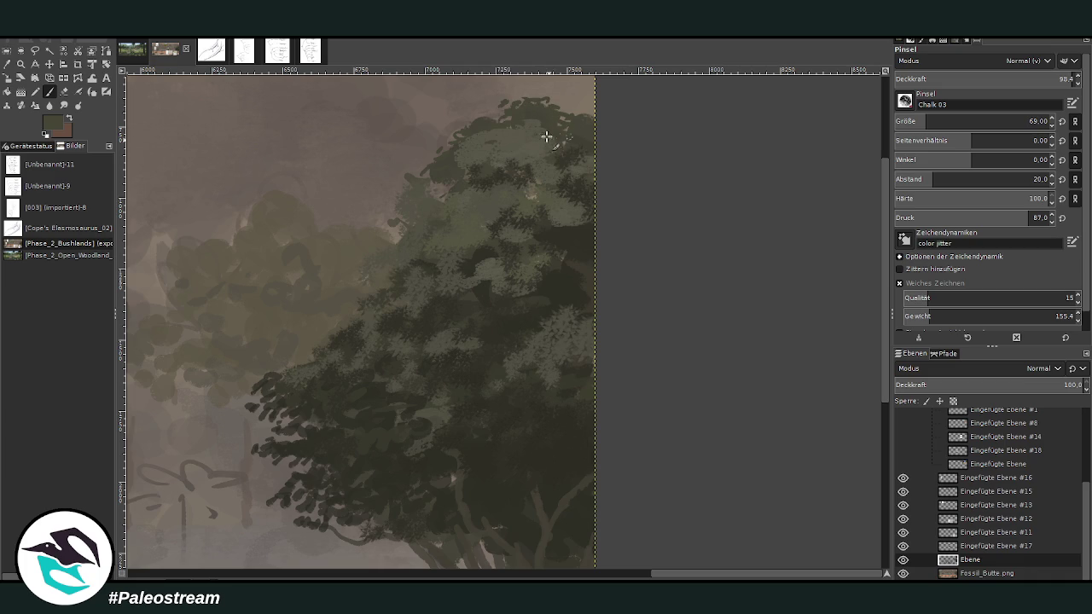
{"action": "mouse_move", "coordinate": [499, 149]}
{"action": "left_mouse_down"}
{"action": "mouse_move", "coordinate": [519, 161]}
{"action": "mouse_move", "coordinate": [550, 157]}
{"action": "left_mouse_up"}
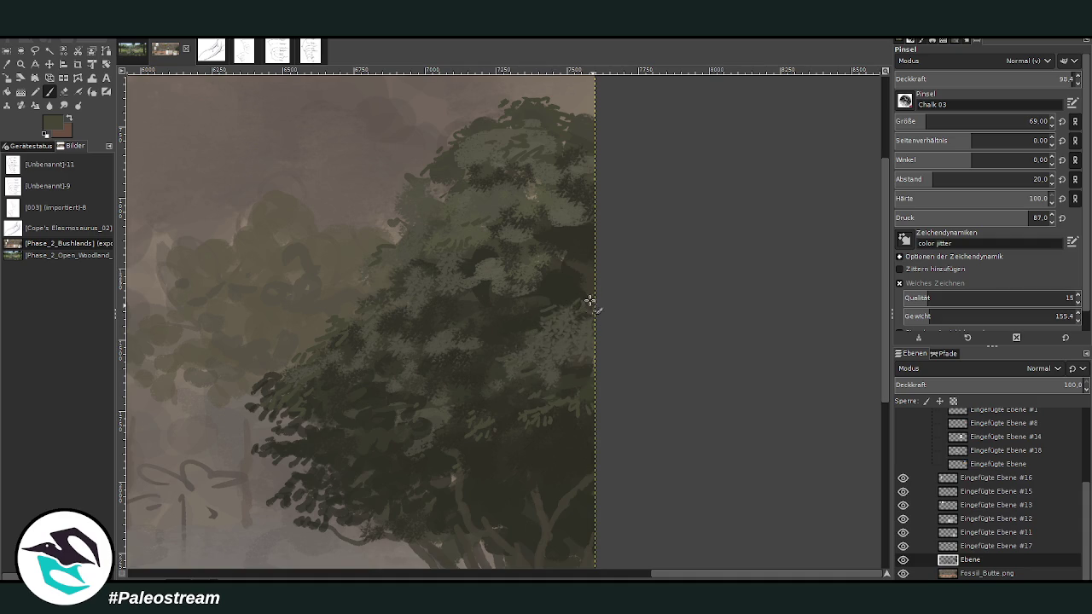
{"action": "key", "text": "less"}
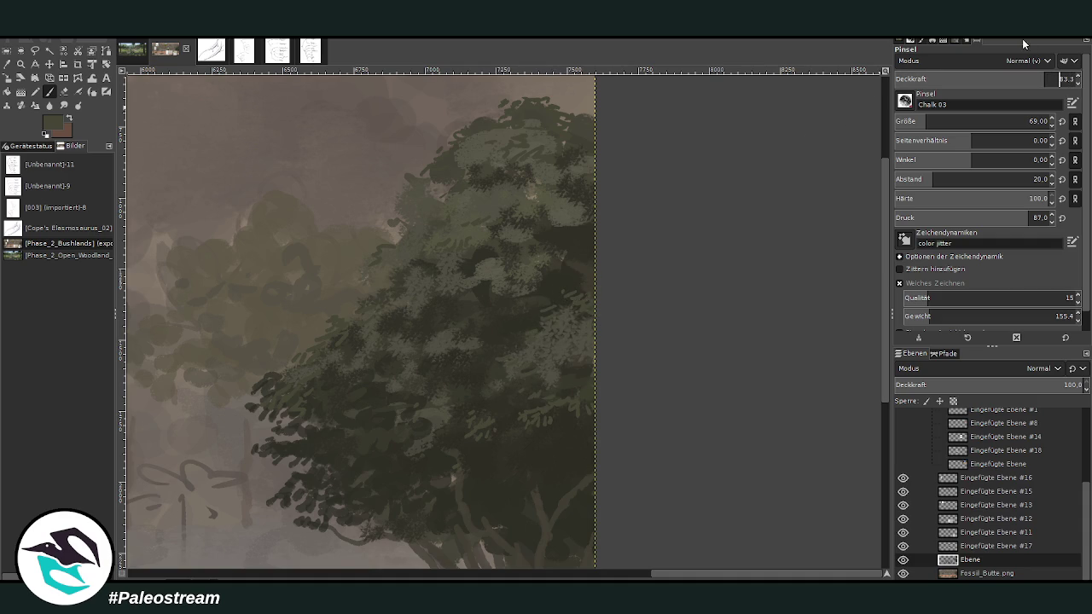
Step: Dab lighter green highlights across the dark foliage on the tree's right edge and top
{"action": "mouse_move", "coordinate": [565, 290]}
{"action": "left_mouse_down"}
{"action": "mouse_move", "coordinate": [557, 282]}
{"action": "mouse_move", "coordinate": [573, 261]}
{"action": "left_mouse_up"}
{"action": "left_click_drag", "start_coordinate": [590, 220], "coordinate": [542, 224]}
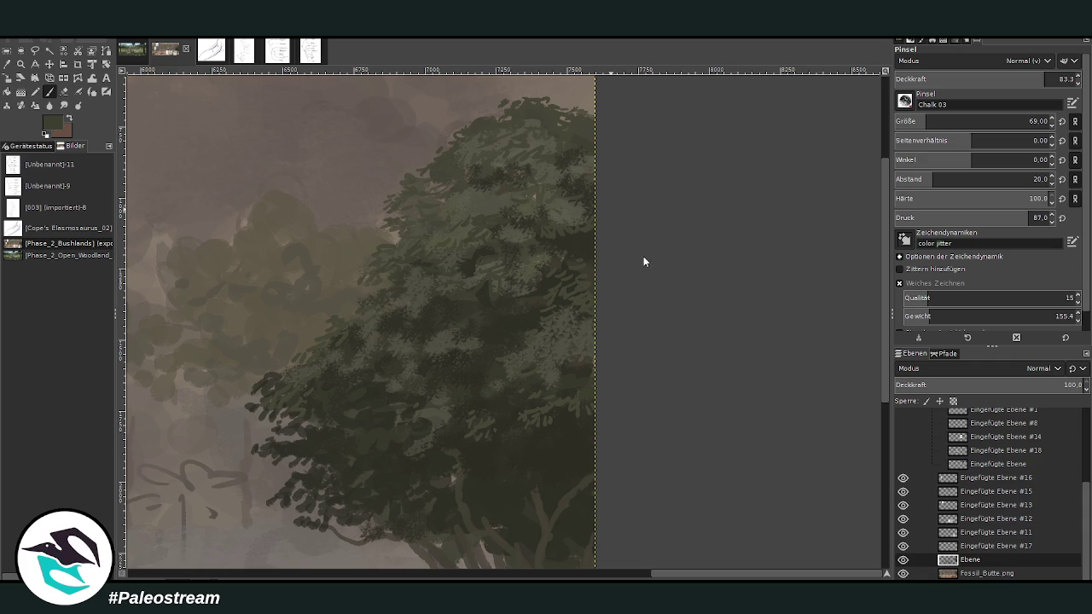
{"action": "left_click_drag", "start_coordinate": [478, 190], "coordinate": [463, 194]}
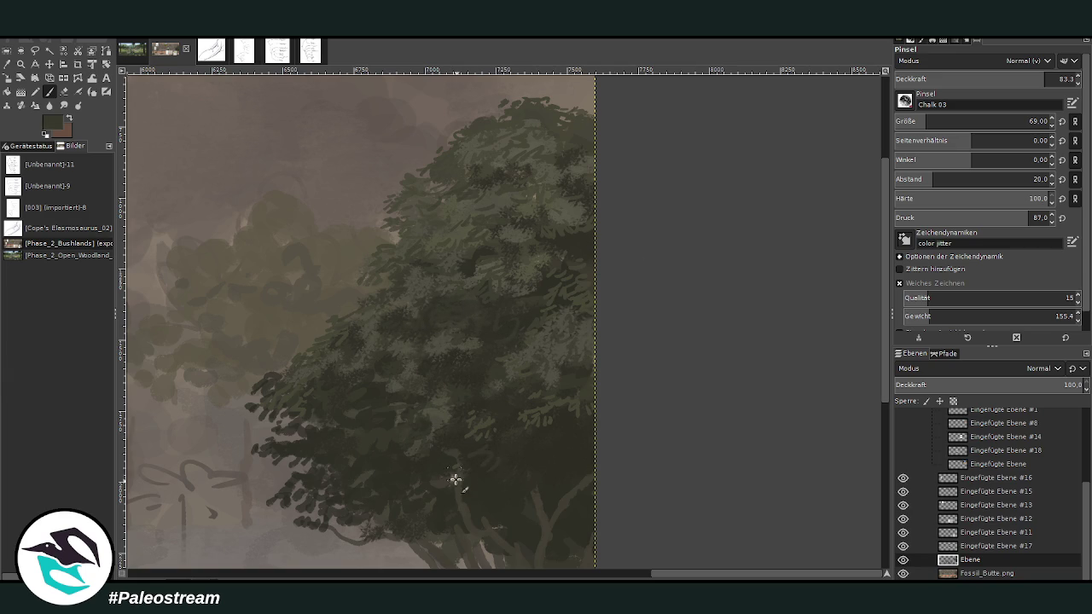
{"action": "scroll", "coordinate": [853, 341], "scroll_direction": "down", "scroll_amount": 3}
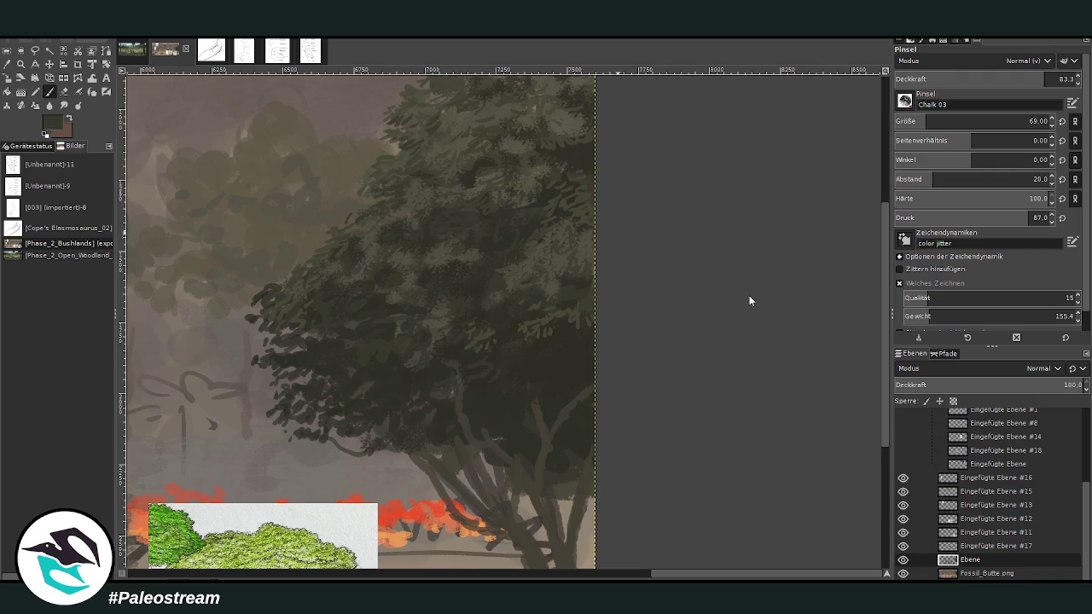
Step: Add small dark dabs to the top of the big tree
{"action": "left_click_drag", "start_coordinate": [879, 397], "coordinate": [885, 341]}
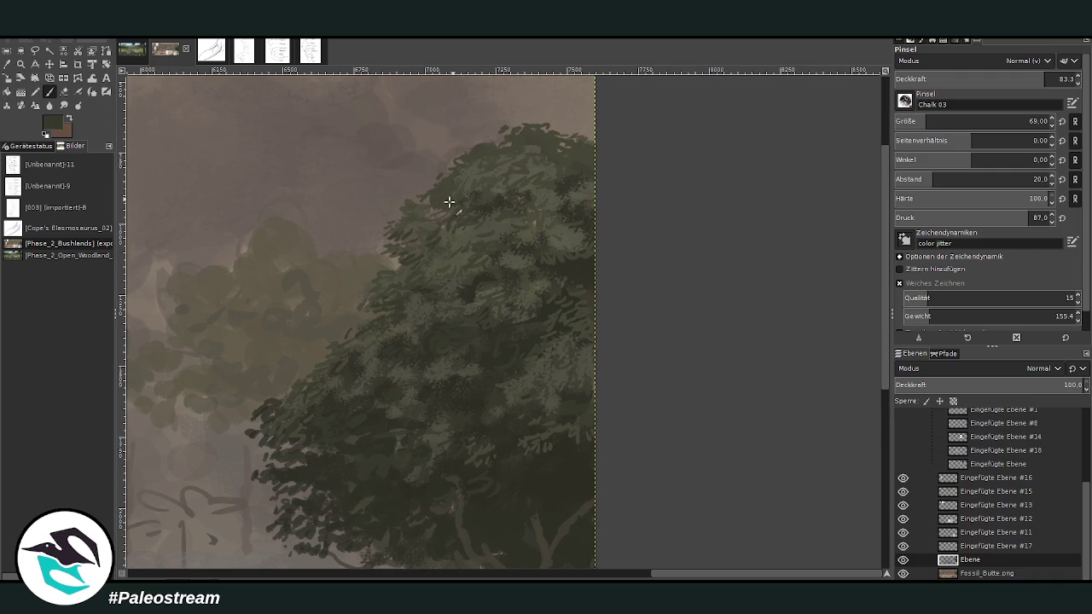
{"action": "left_click_drag", "start_coordinate": [469, 163], "coordinate": [487, 155]}
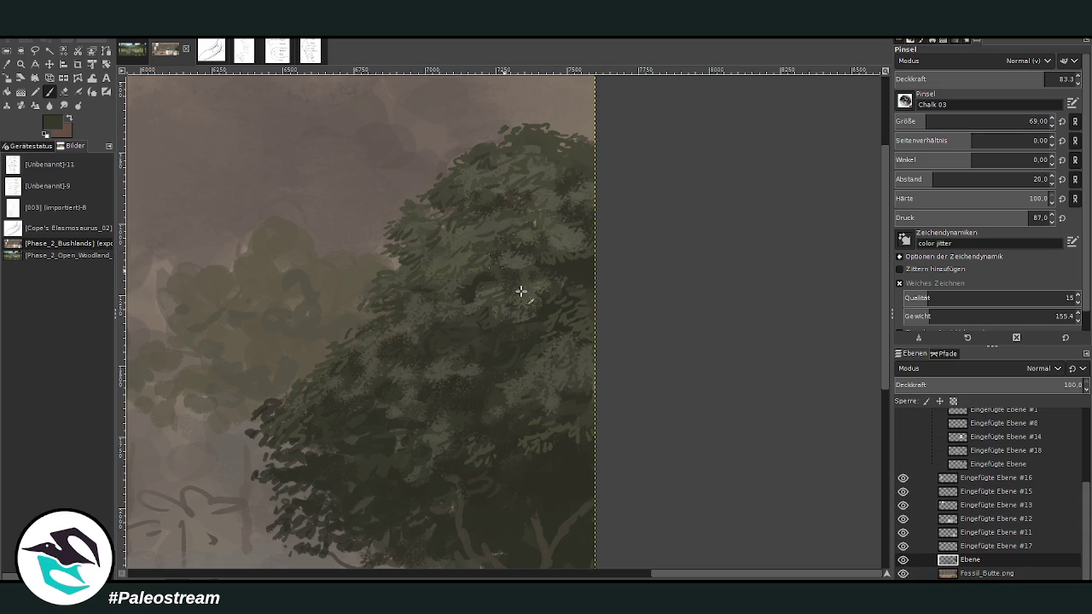
{"action": "scroll", "coordinate": [484, 334], "scroll_direction": "down", "scroll_amount": 4}
{"action": "scroll", "coordinate": [484, 334], "scroll_direction": "down", "scroll_amount": 3}
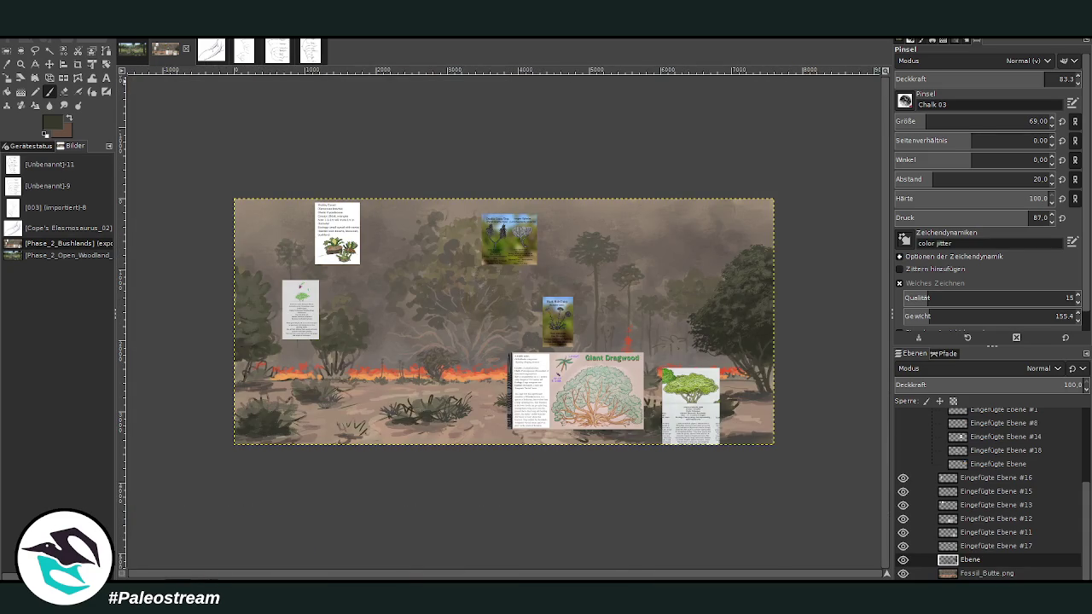
Step: Zoom in near the Double Cobra Tree card and smudge the dark canopy stroke into the foliage
{"action": "left_click", "coordinate": [20, 64]}
{"action": "left_click_drag", "start_coordinate": [244, 154], "coordinate": [646, 433]}
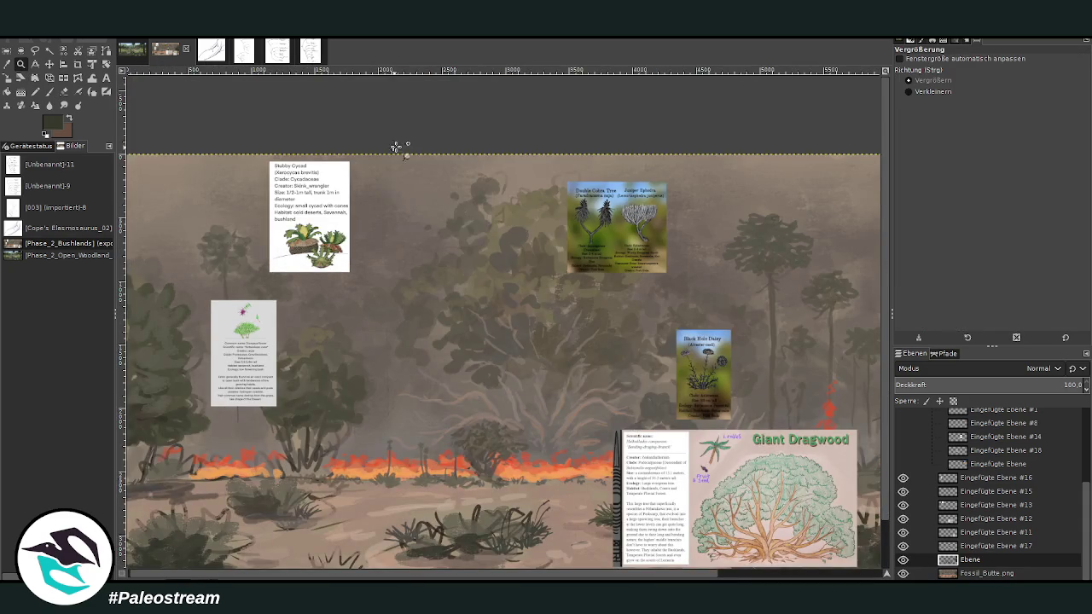
{"action": "left_click_drag", "start_coordinate": [395, 147], "coordinate": [673, 426]}
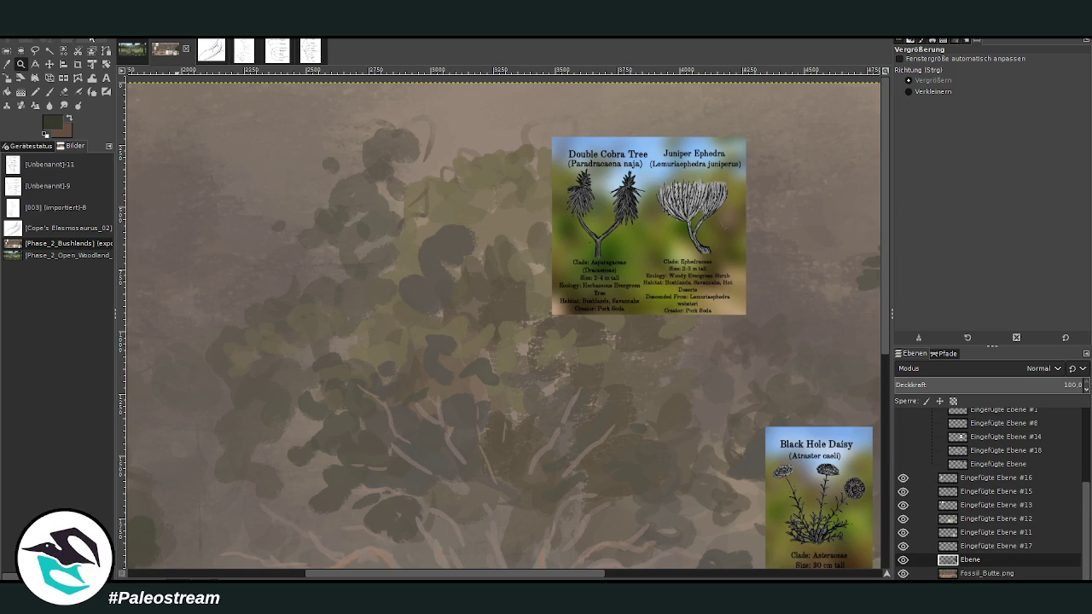
{"action": "left_click", "coordinate": [64, 105]}
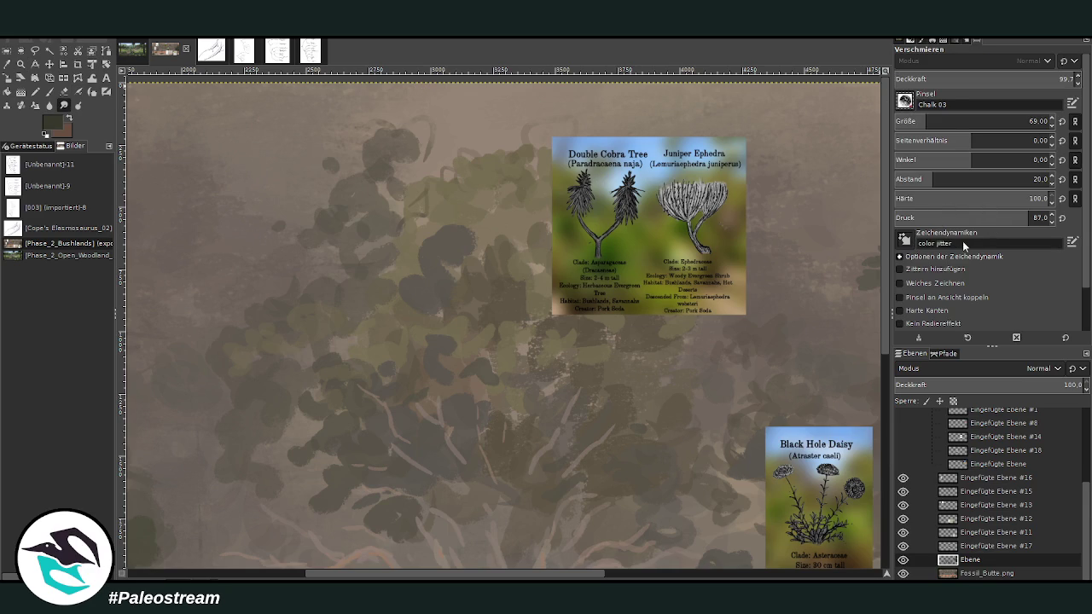
{"action": "scroll", "coordinate": [904, 100], "scroll_direction": "down", "scroll_amount": 1}
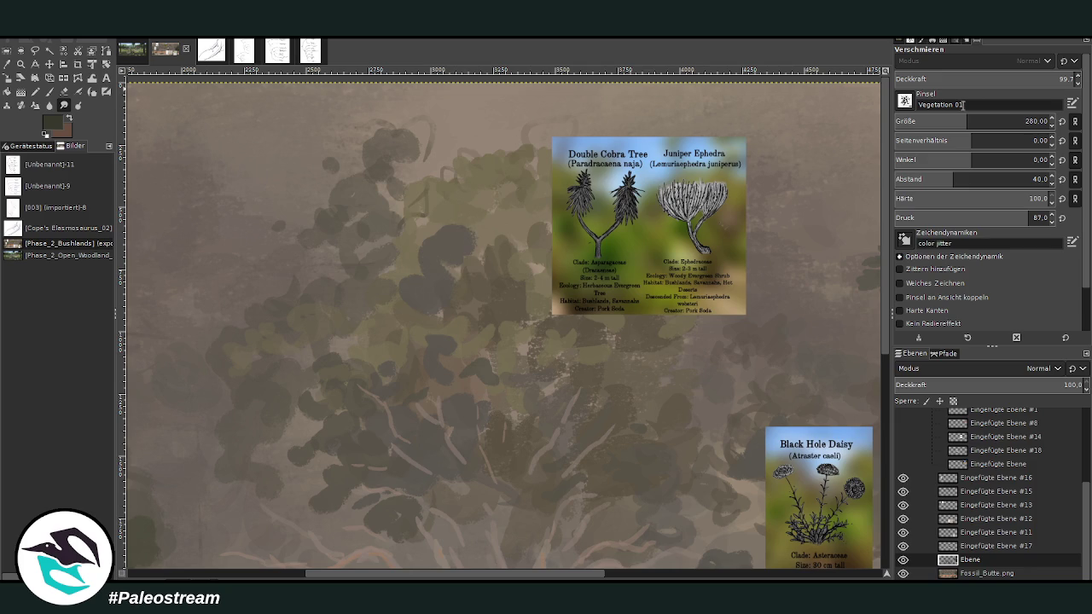
{"action": "left_click", "coordinate": [965, 573]}
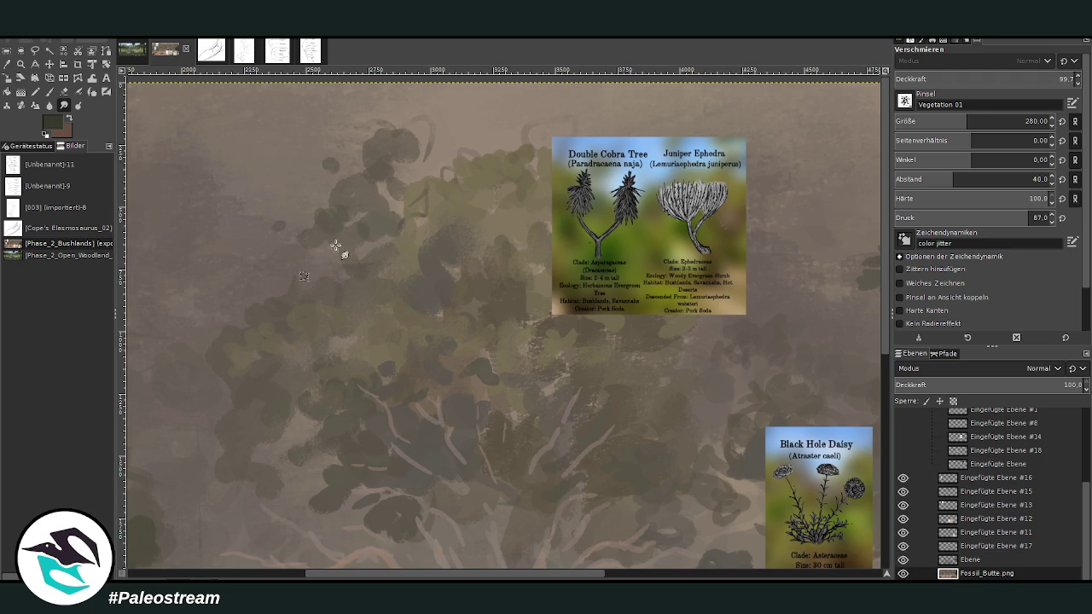
{"action": "left_click", "coordinate": [437, 152]}
{"action": "left_click_drag", "start_coordinate": [467, 154], "coordinate": [408, 211]}
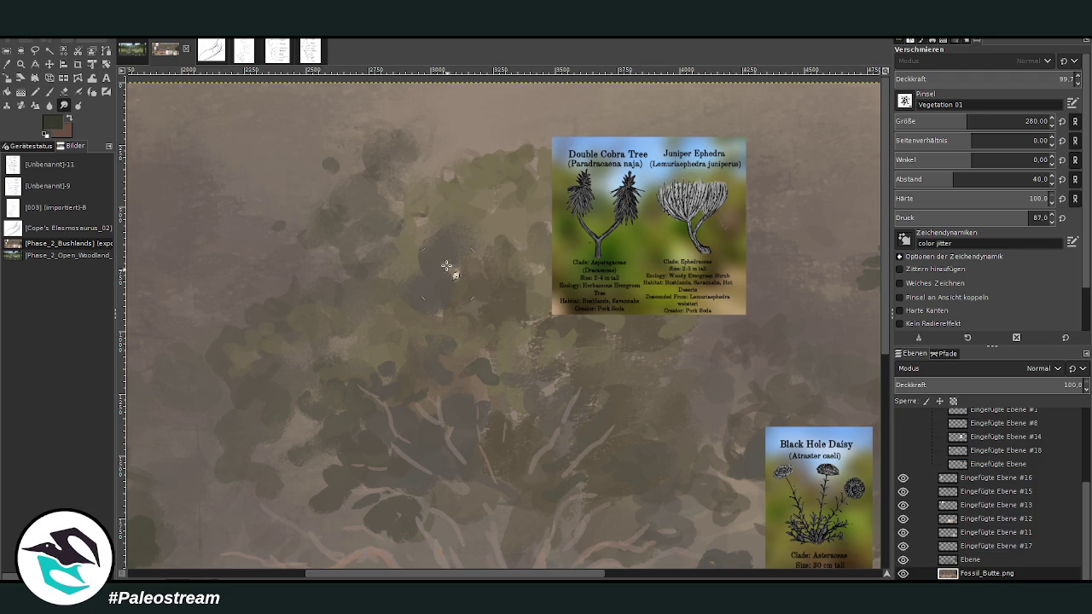
{"action": "left_click", "coordinate": [50, 64]}
Step: Drag the Double Cobra Tree card to the right edge and load a lighter tan on Ebene
{"action": "left_click_drag", "start_coordinate": [610, 236], "coordinate": [837, 283]}
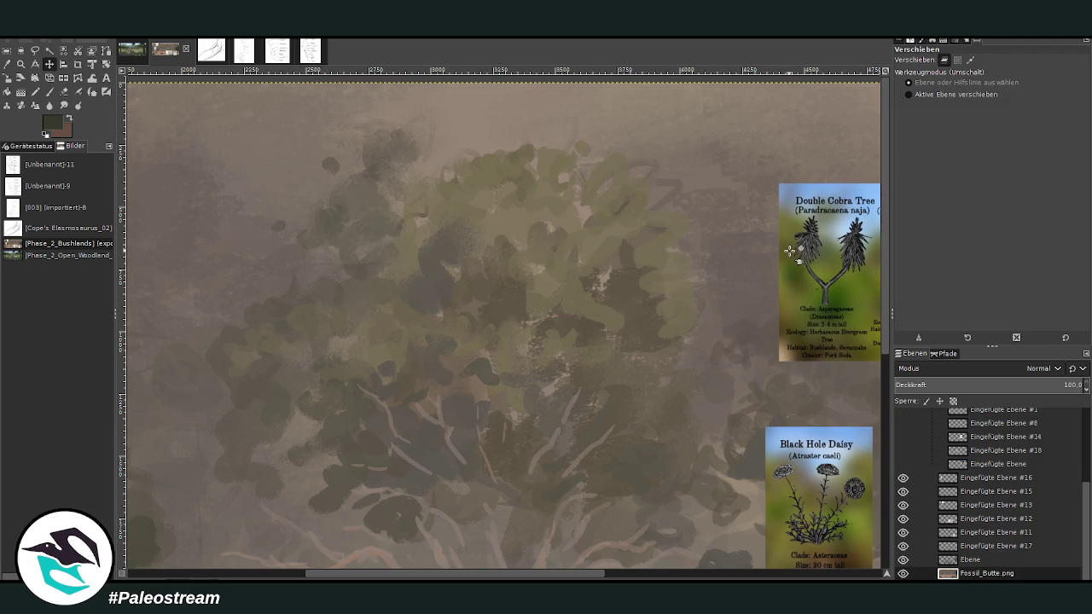
{"action": "double_click", "coordinate": [971, 560]}
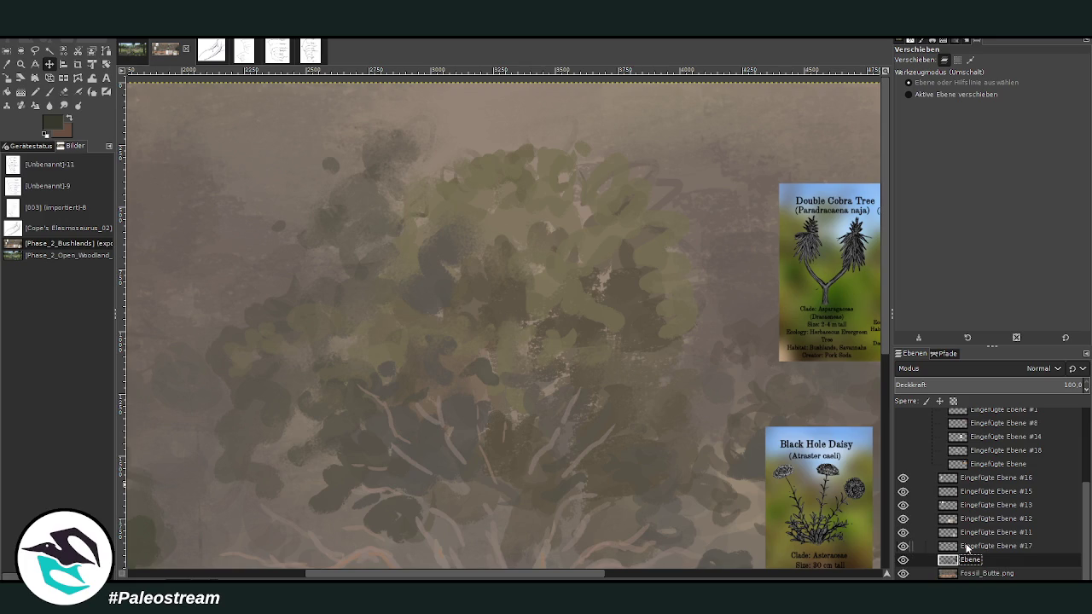
{"action": "left_click", "coordinate": [12, 65]}
{"action": "left_click", "coordinate": [558, 255]}
{"action": "key", "text": "p"}
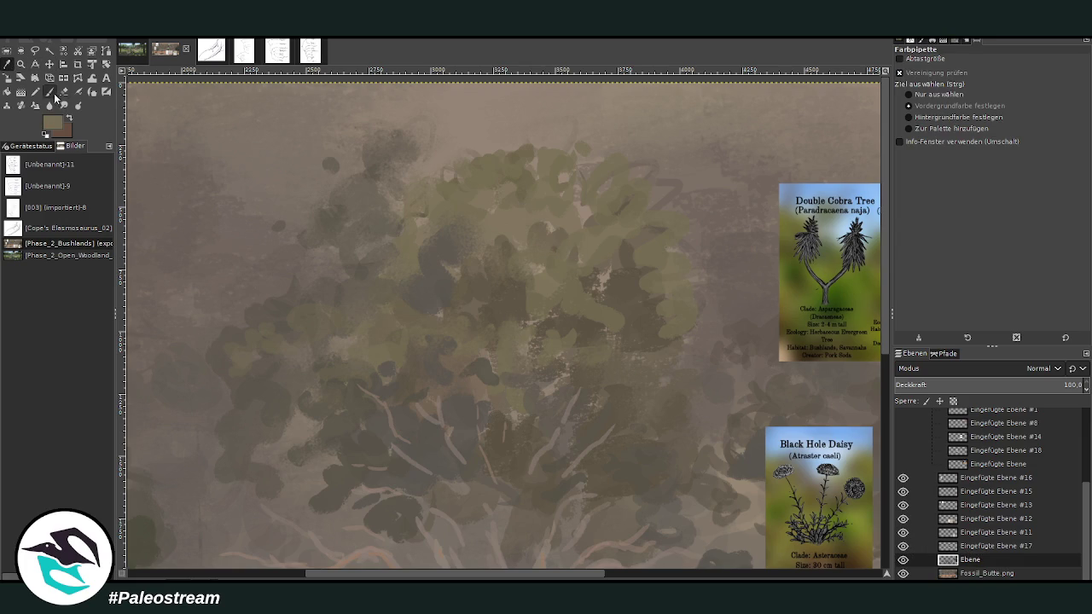
Step: Briefly show and hide a reference card layer, then move the Giant Dragwood card further left
{"action": "left_click", "coordinate": [902, 437]}
{"action": "left_click", "coordinate": [902, 451]}
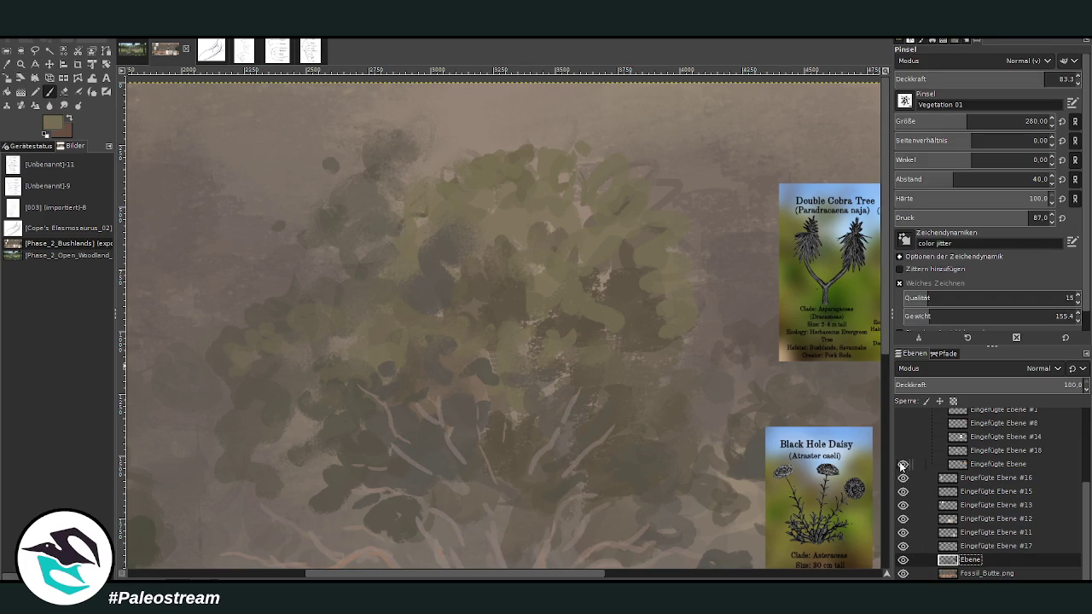
{"action": "scroll", "coordinate": [887, 314], "scroll_direction": "down", "scroll_amount": 5}
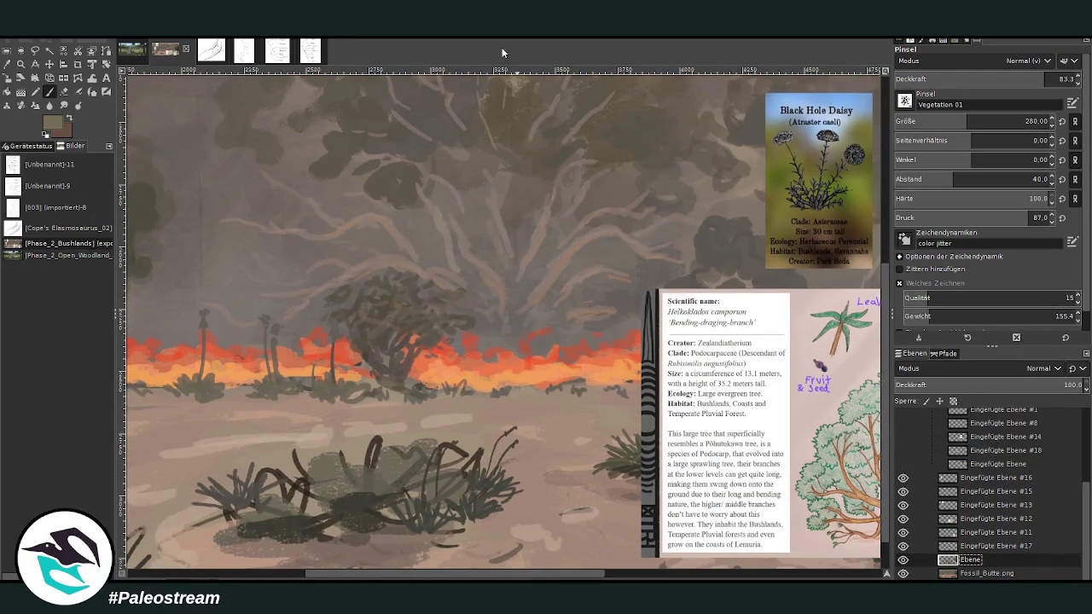
{"action": "left_click", "coordinate": [49, 64]}
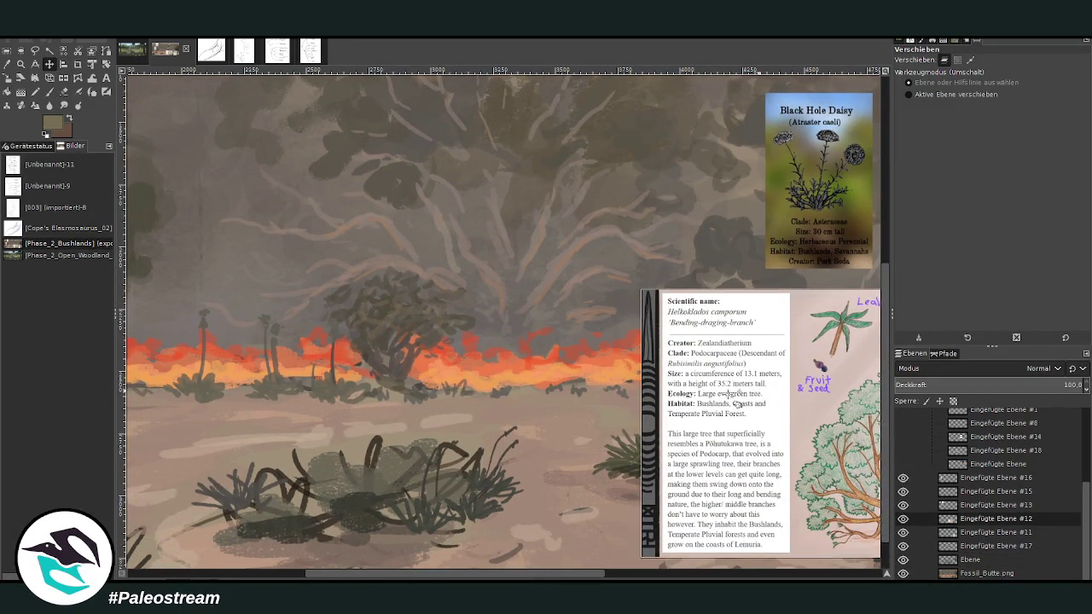
{"action": "left_click_drag", "start_coordinate": [762, 368], "coordinate": [468, 401]}
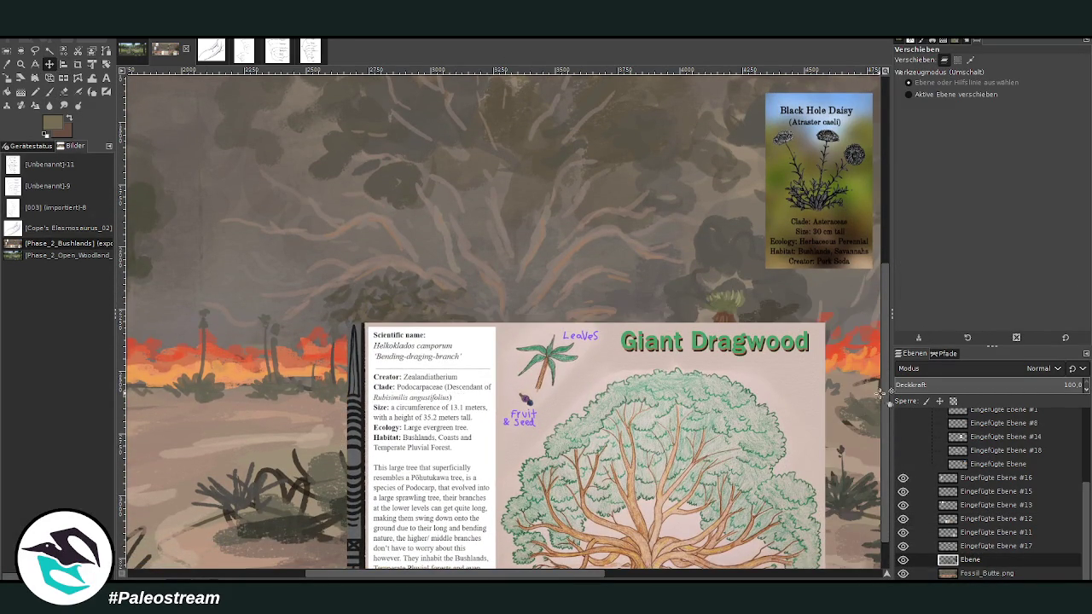
{"action": "scroll", "coordinate": [881, 255], "scroll_direction": "up", "scroll_amount": 3}
{"action": "scroll", "coordinate": [844, 196], "scroll_direction": "up", "scroll_amount": 1}
{"action": "key", "text": "o"}
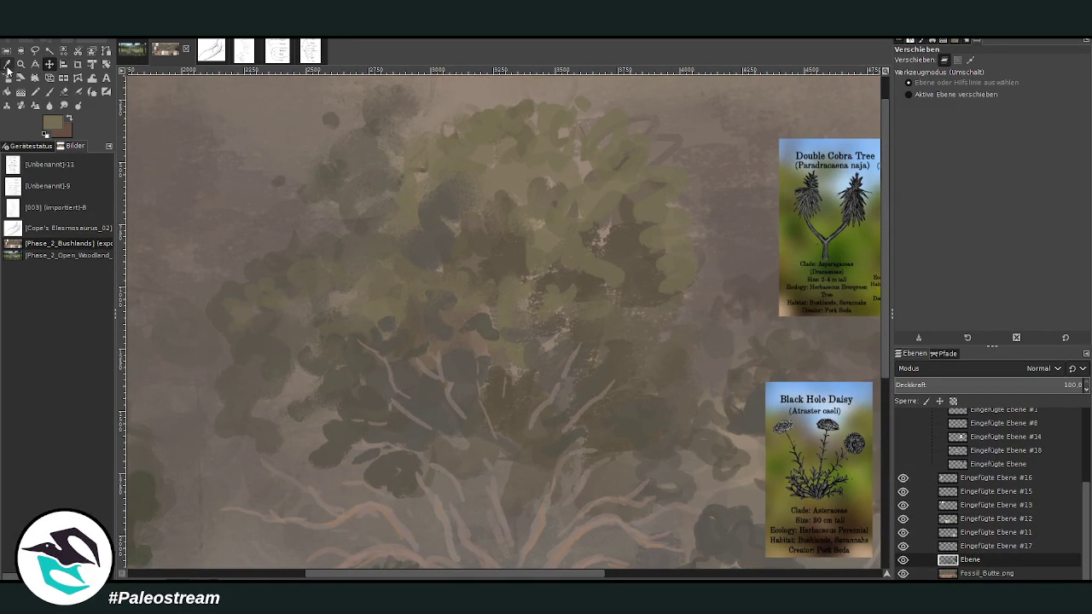
{"action": "left_click", "coordinate": [49, 91]}
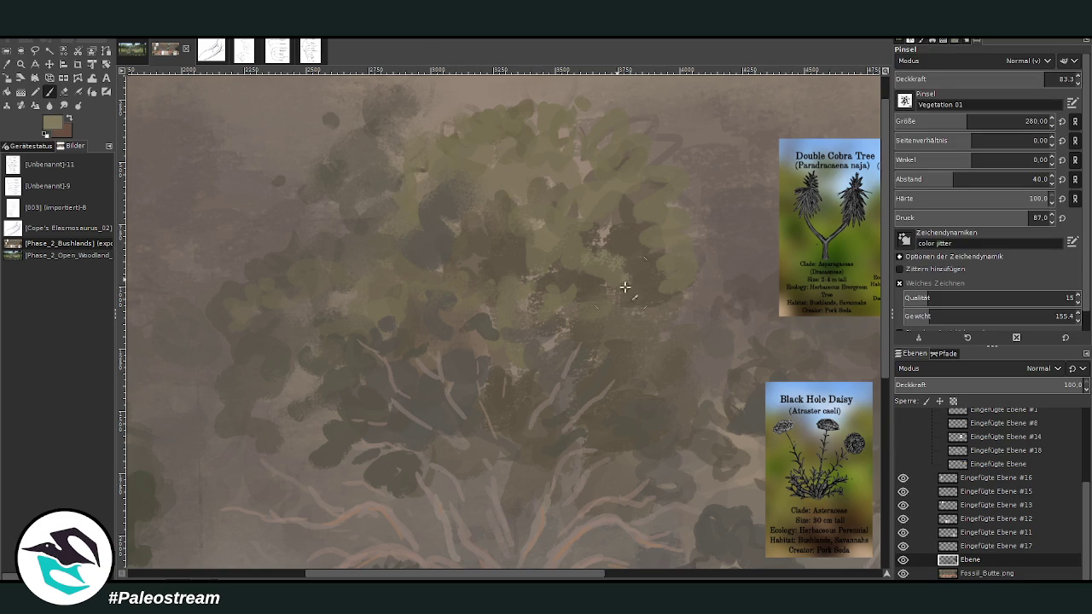
Step: At brush size 392 and opacity 70, paint light-green then dark-brown foliage across the crown
{"action": "left_click_drag", "start_coordinate": [973, 121], "coordinate": [982, 121]}
{"action": "left_click", "coordinate": [1058, 78]}
{"action": "type", "text": "70"}
{"action": "mouse_move", "coordinate": [597, 279]}
{"action": "left_mouse_down"}
{"action": "mouse_move", "coordinate": [614, 310]}
{"action": "mouse_move", "coordinate": [639, 316]}
{"action": "mouse_move", "coordinate": [610, 326]}
{"action": "left_mouse_up"}
{"action": "left_click_drag", "start_coordinate": [536, 215], "coordinate": [367, 243]}
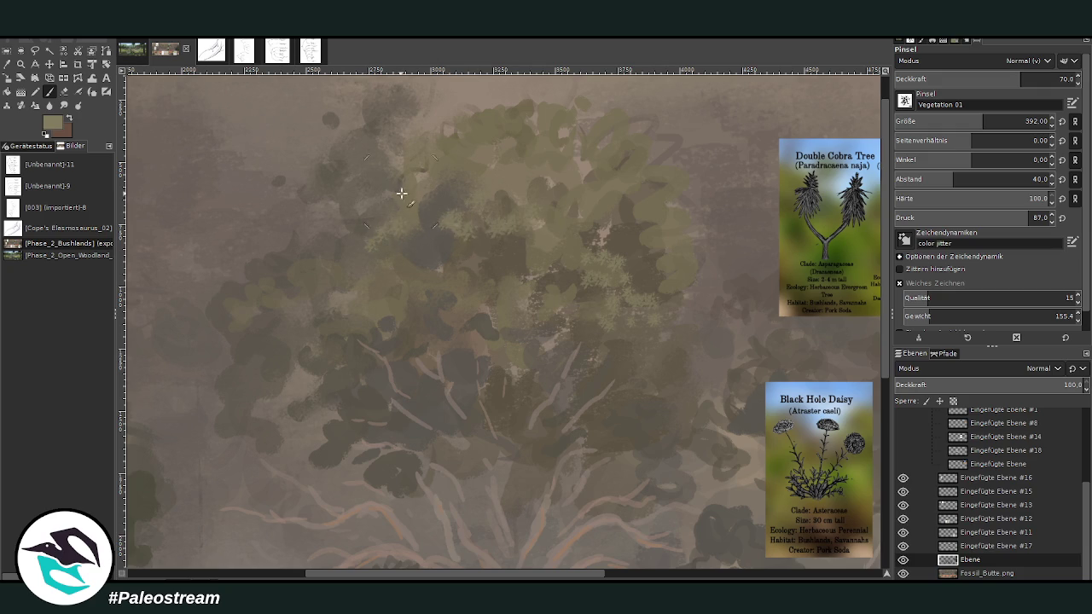
{"action": "left_click", "coordinate": [505, 252], "text": "ctrl"}
{"action": "mouse_move", "coordinate": [453, 245]}
{"action": "left_mouse_down"}
{"action": "mouse_move", "coordinate": [486, 182]}
{"action": "mouse_move", "coordinate": [542, 175]}
{"action": "mouse_move", "coordinate": [568, 232]}
{"action": "mouse_move", "coordinate": [591, 236]}
{"action": "mouse_move", "coordinate": [503, 294]}
{"action": "left_mouse_up"}
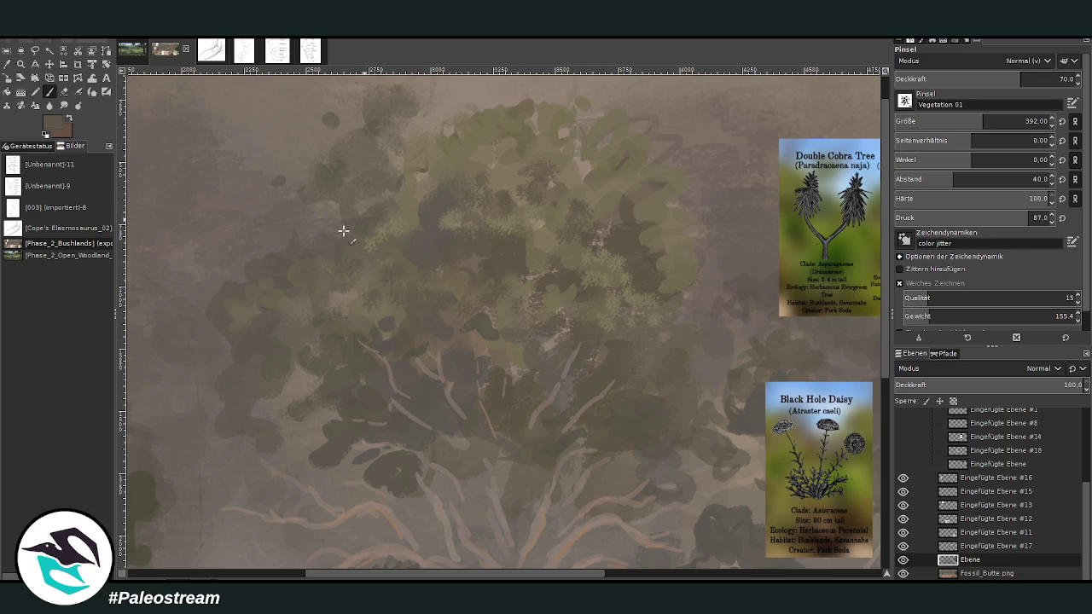
{"action": "mouse_move", "coordinate": [308, 362]}
{"action": "left_mouse_down"}
{"action": "mouse_move", "coordinate": [290, 416]}
{"action": "mouse_move", "coordinate": [358, 422]}
{"action": "mouse_move", "coordinate": [394, 380]}
{"action": "left_mouse_up"}
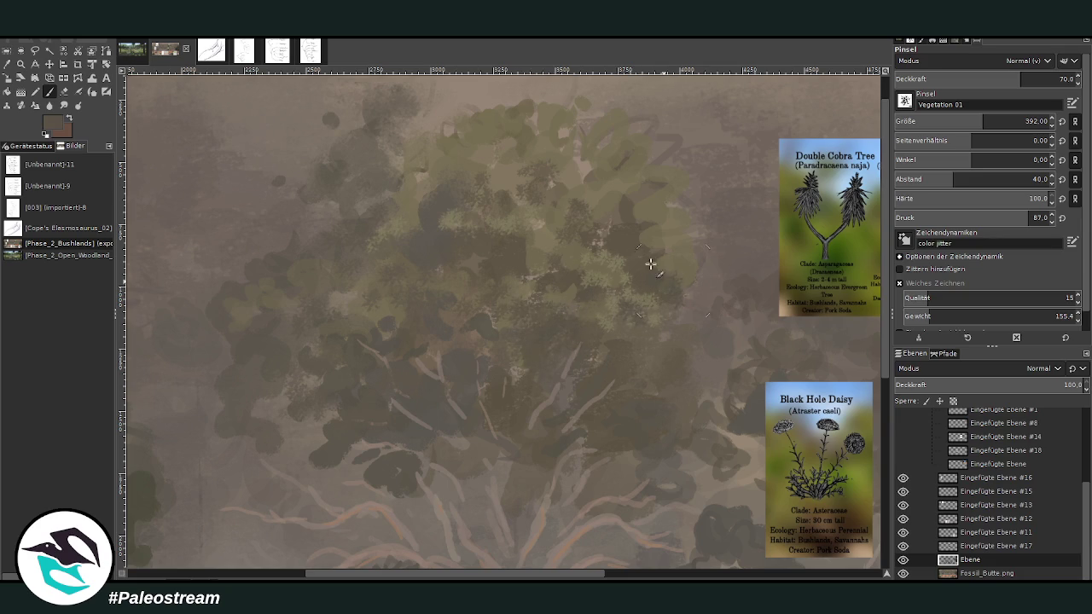
Step: Dab light-green foliage, sample darker greens and grey-browns, and set size 234 at opacity 84.2
{"action": "left_click", "coordinate": [674, 247], "text": "ctrl"}
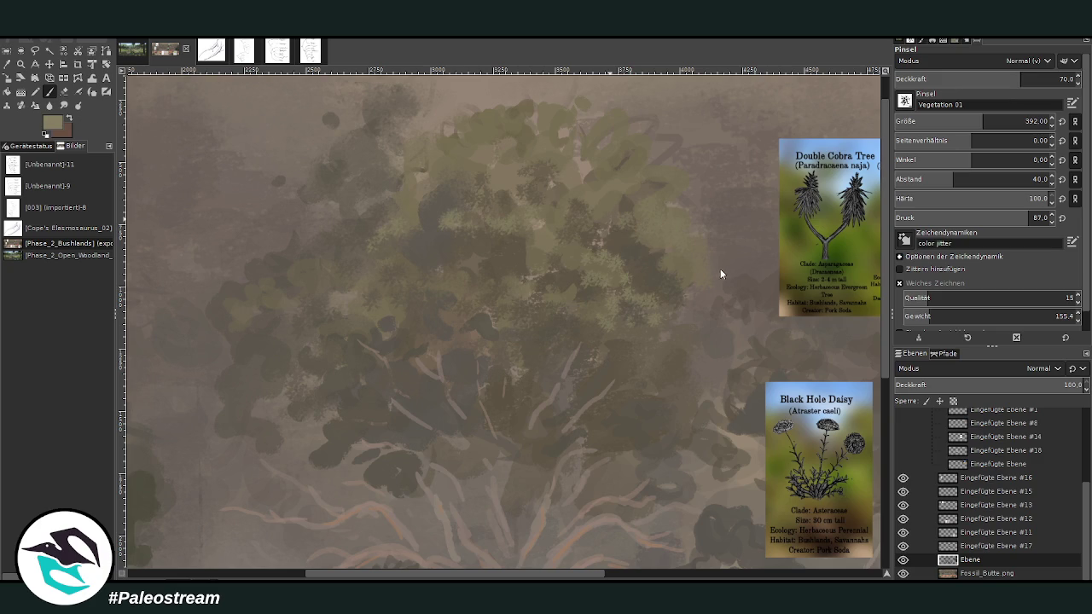
{"action": "left_click", "coordinate": [643, 223], "text": "ctrl"}
{"action": "left_click", "coordinate": [431, 319]}
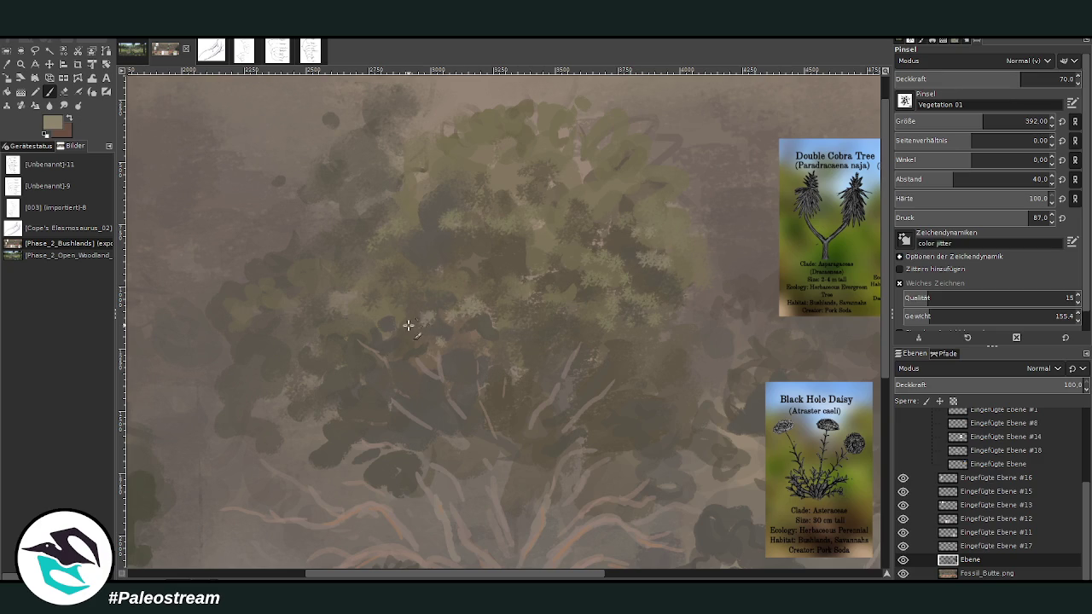
{"action": "left_click", "coordinate": [973, 78]}
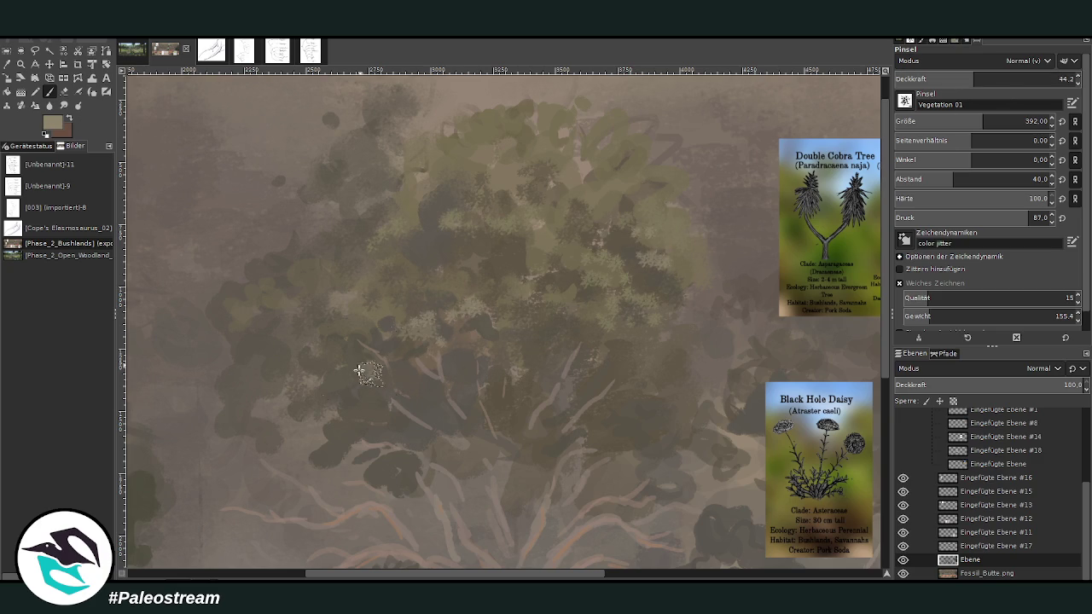
{"action": "left_click", "coordinate": [382, 308], "text": "ctrl"}
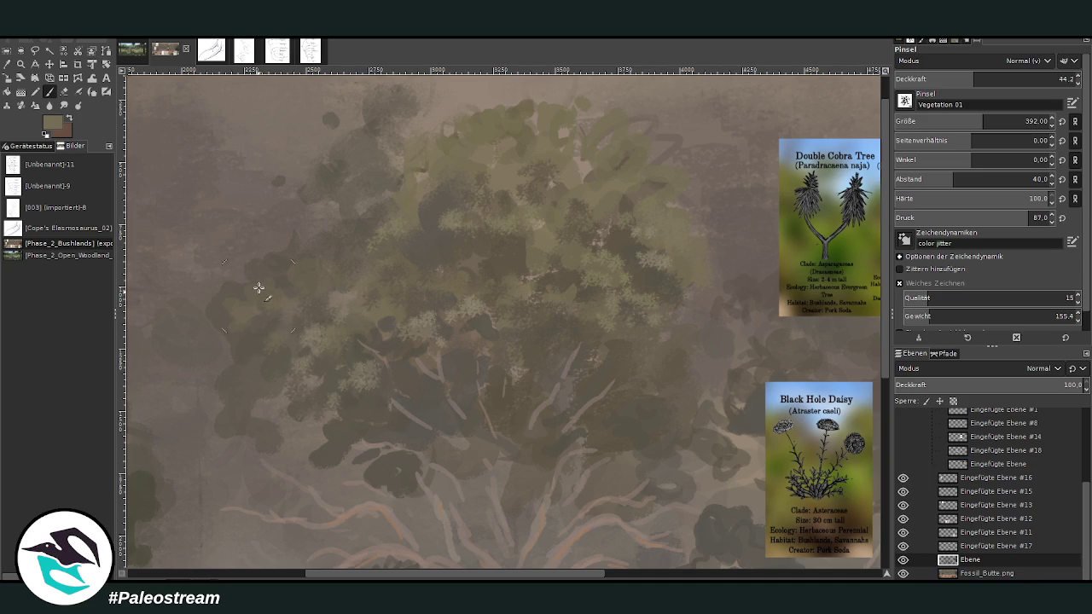
{"action": "left_click", "coordinate": [352, 189], "text": "ctrl"}
{"action": "left_click", "coordinate": [272, 400], "text": "ctrl"}
{"action": "left_click_drag", "start_coordinate": [940, 75], "coordinate": [1013, 77]}
{"action": "left_click_drag", "start_coordinate": [983, 121], "coordinate": [959, 121]}
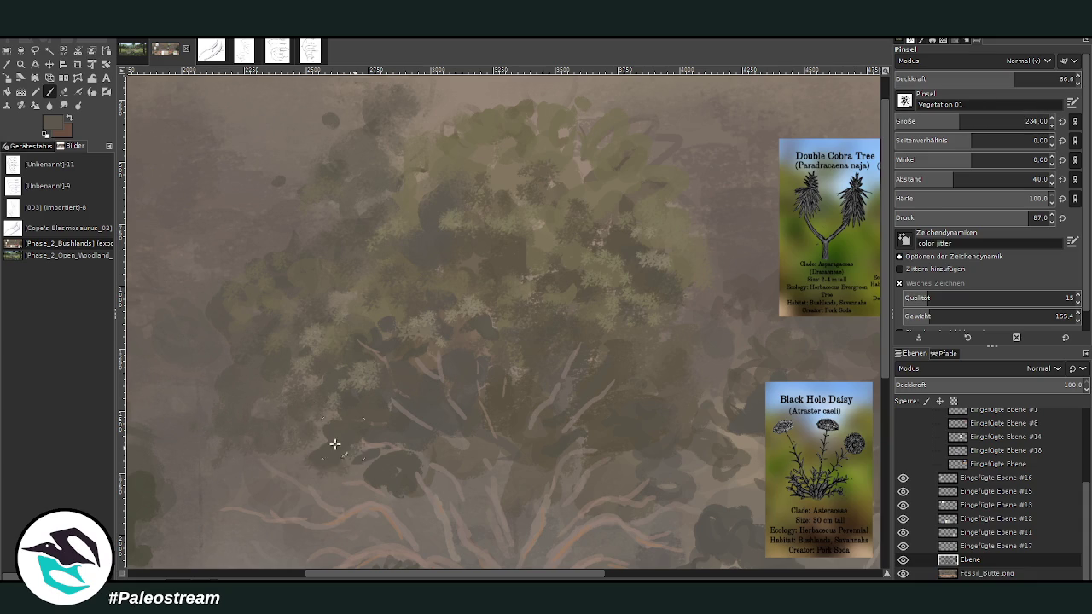
{"action": "left_click", "coordinate": [1046, 76]}
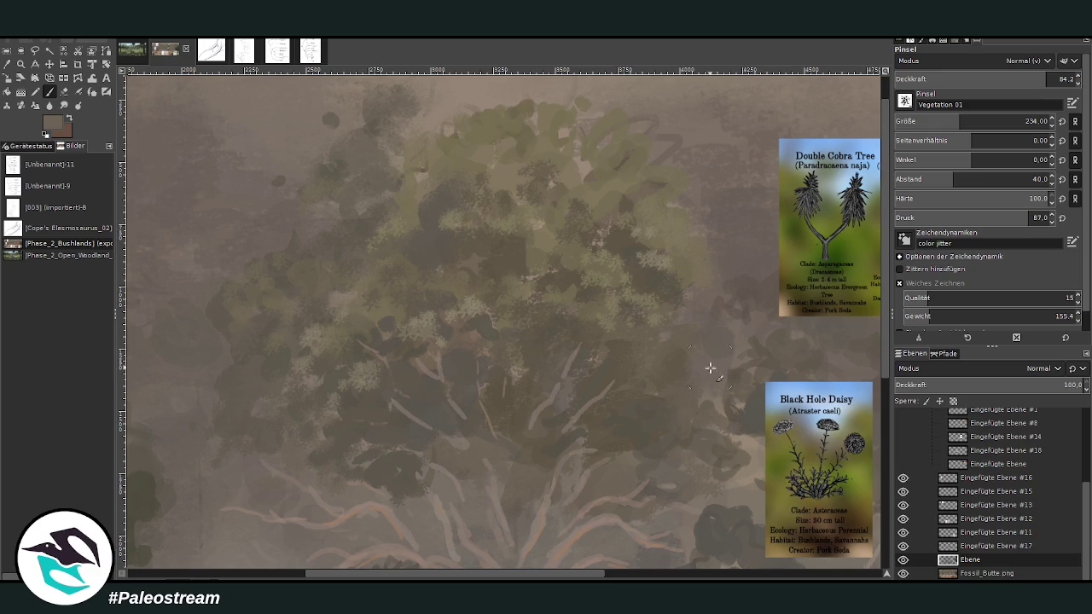
Step: With a sampled darker colour at size 375 and opacity 51.4, dab dark foliage across the canopy
{"action": "left_click", "coordinate": [748, 406], "text": "ctrl"}
{"action": "left_click_drag", "start_coordinate": [1046, 78], "coordinate": [986, 79]}
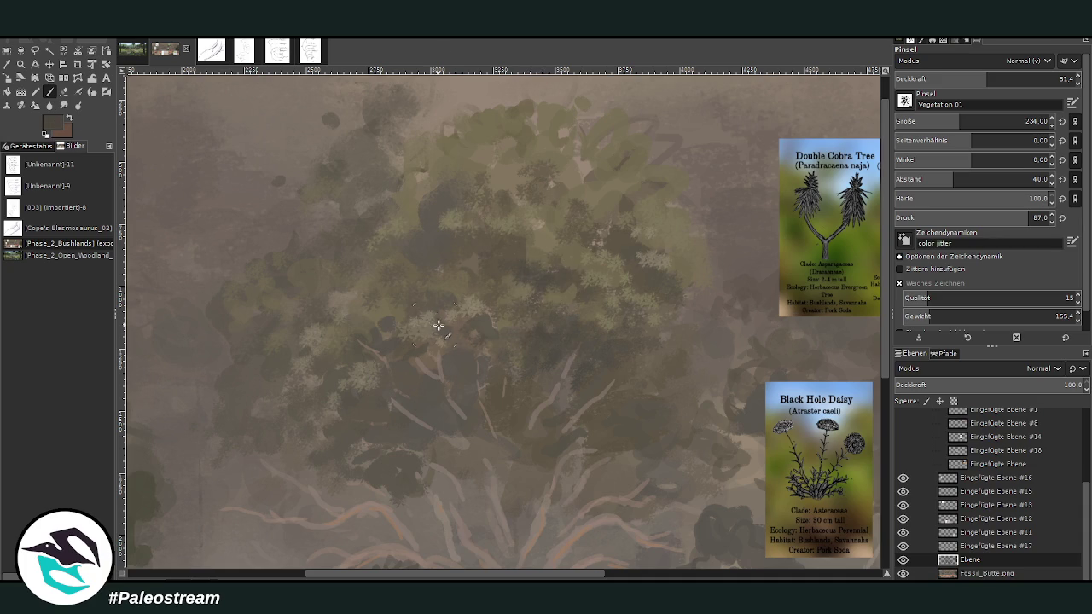
{"action": "key", "text": "bracketright"}
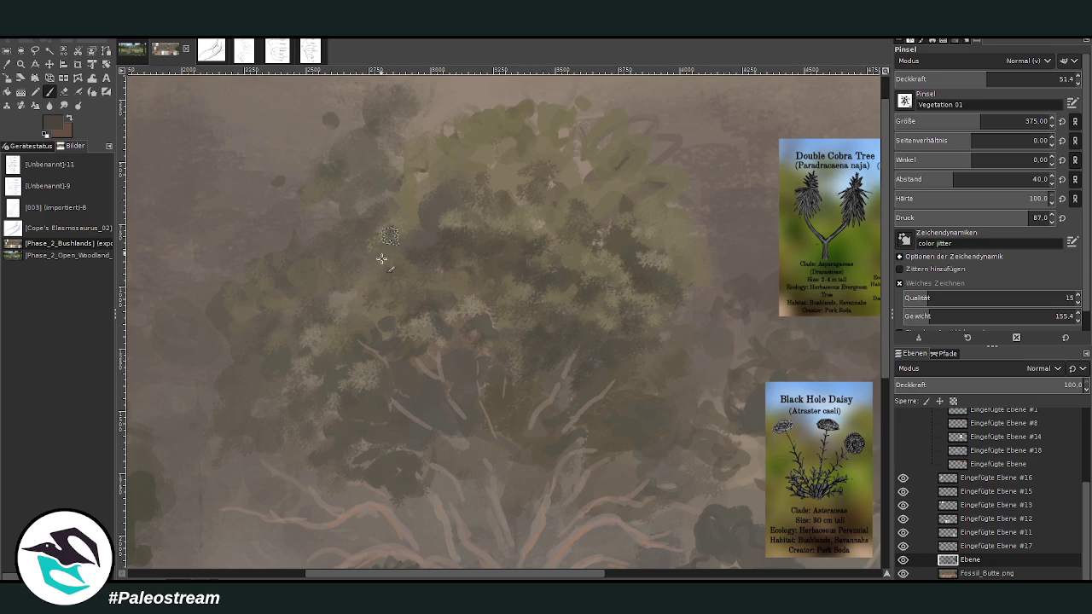
{"action": "mouse_move", "coordinate": [365, 246]}
{"action": "left_mouse_down"}
{"action": "mouse_move", "coordinate": [398, 219]}
{"action": "mouse_move", "coordinate": [493, 184]}
{"action": "left_mouse_up"}
{"action": "left_click", "coordinate": [609, 171], "text": "ctrl"}
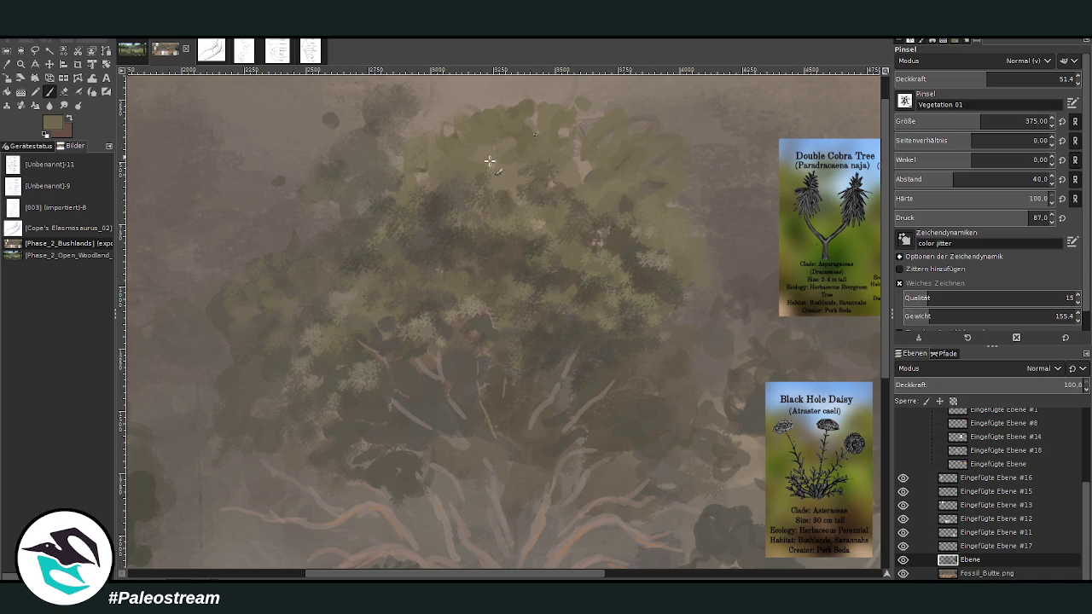
{"action": "scroll", "coordinate": [488, 160], "scroll_direction": "down", "scroll_amount": 3}
Step: Zoom in on the bushland scene, hide the Giant Dragwood card and tuck it into the group
{"action": "scroll", "coordinate": [489, 161], "scroll_direction": "down", "scroll_amount": 1}
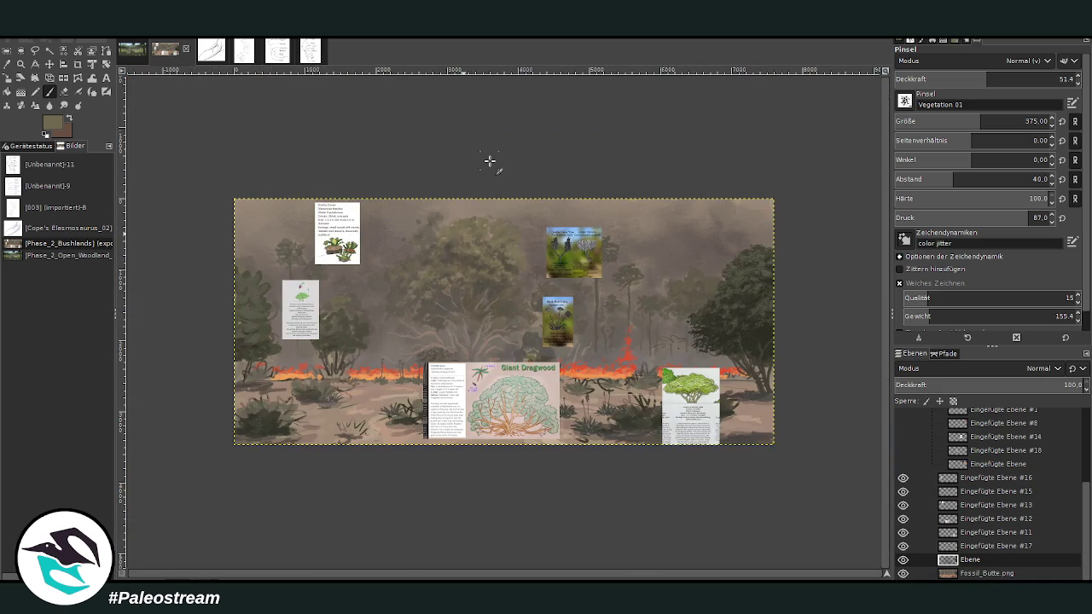
{"action": "key", "text": "z"}
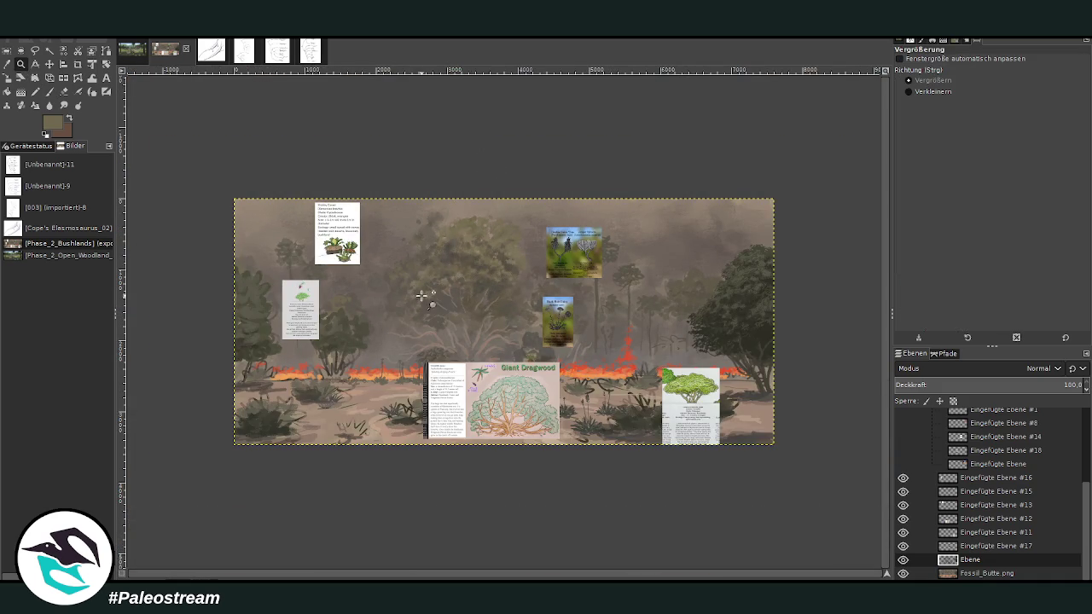
{"action": "left_click", "coordinate": [353, 175]}
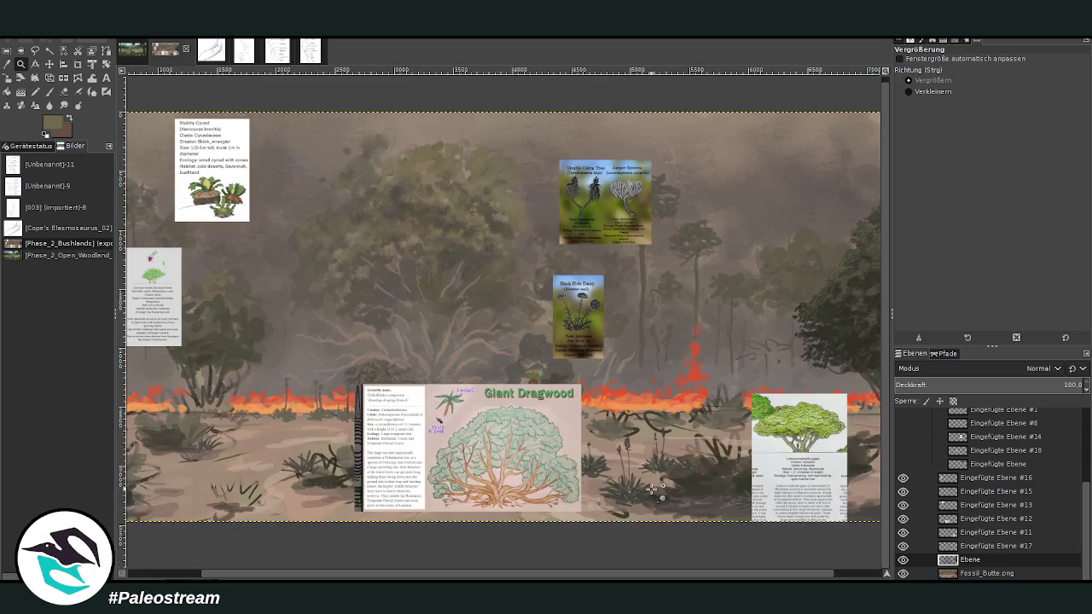
{"action": "left_click", "coordinate": [331, 297]}
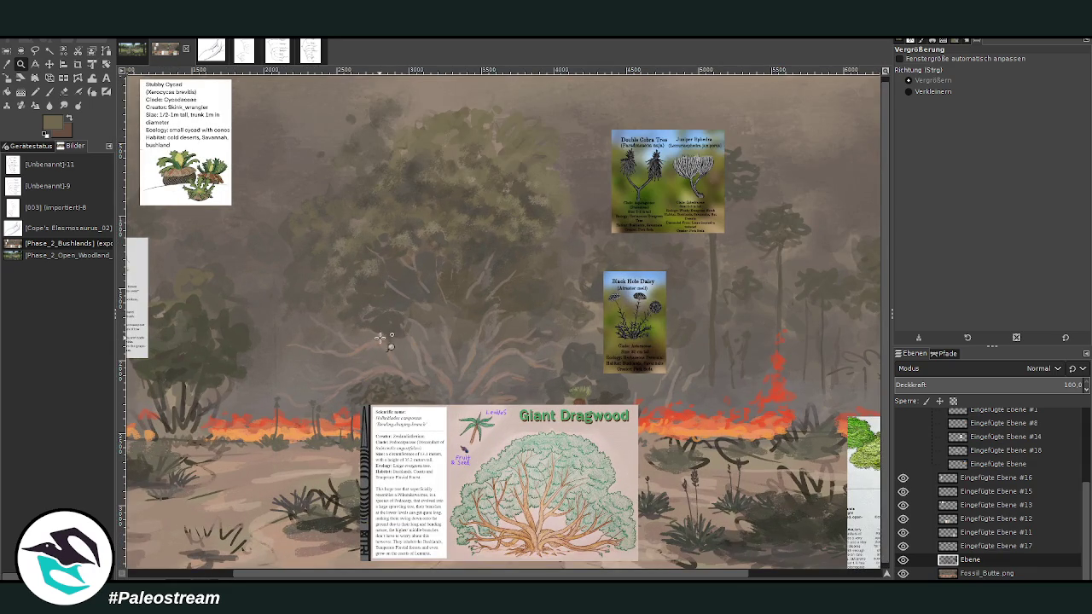
{"action": "left_click", "coordinate": [903, 519]}
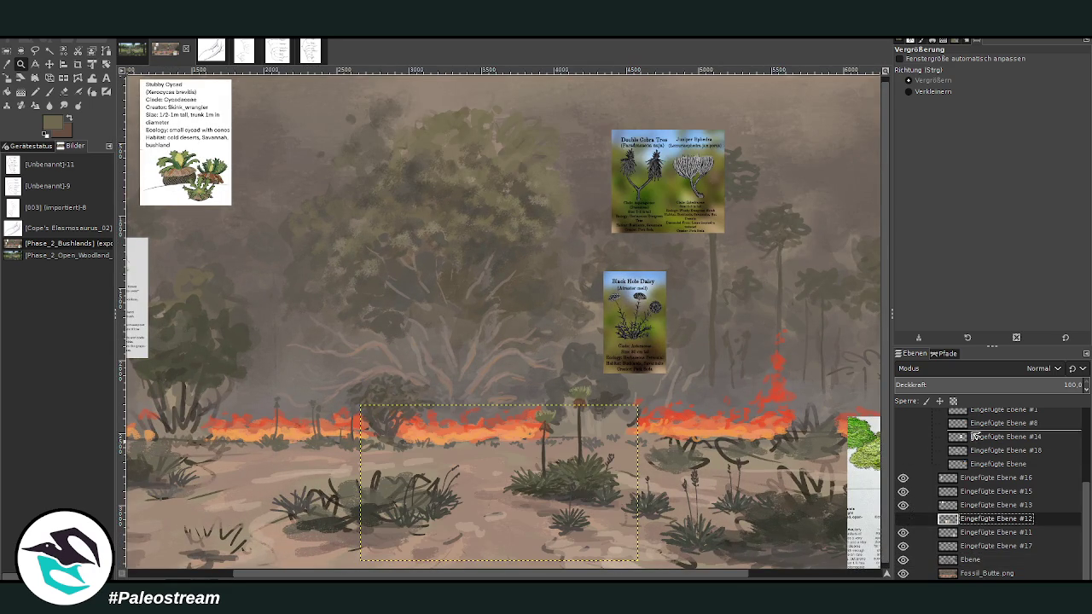
{"action": "left_click_drag", "start_coordinate": [973, 519], "coordinate": [973, 437]}
Step: Nudge the tree reference card up, hide it, and move Eingefügte Ebene #11 into the group
{"action": "scroll", "coordinate": [295, 279], "scroll_direction": "right", "scroll_amount": 2}
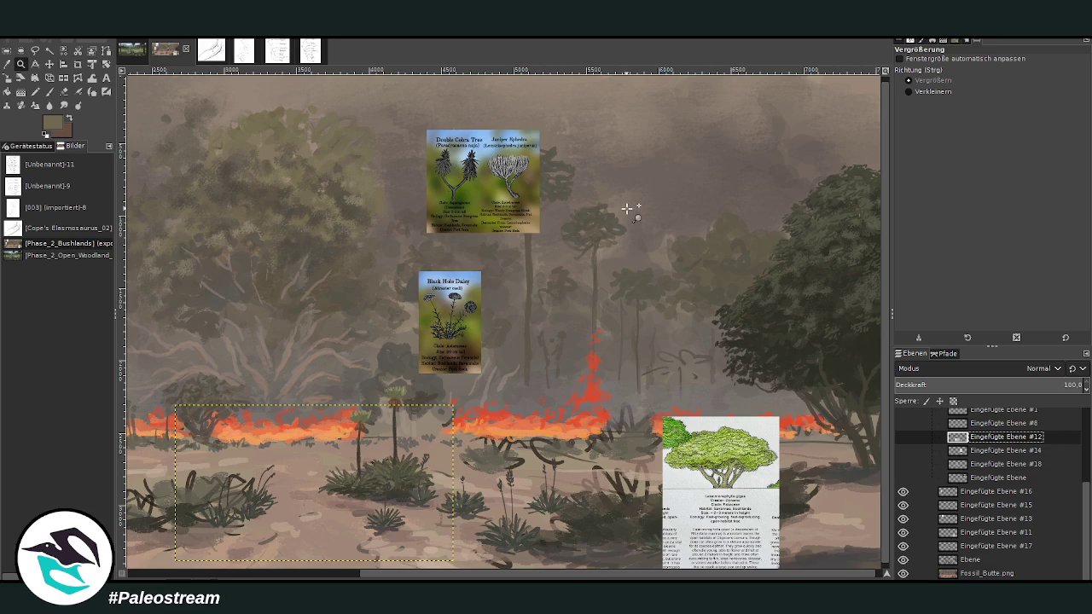
{"action": "key", "text": "m"}
{"action": "left_click_drag", "start_coordinate": [695, 455], "coordinate": [696, 422]}
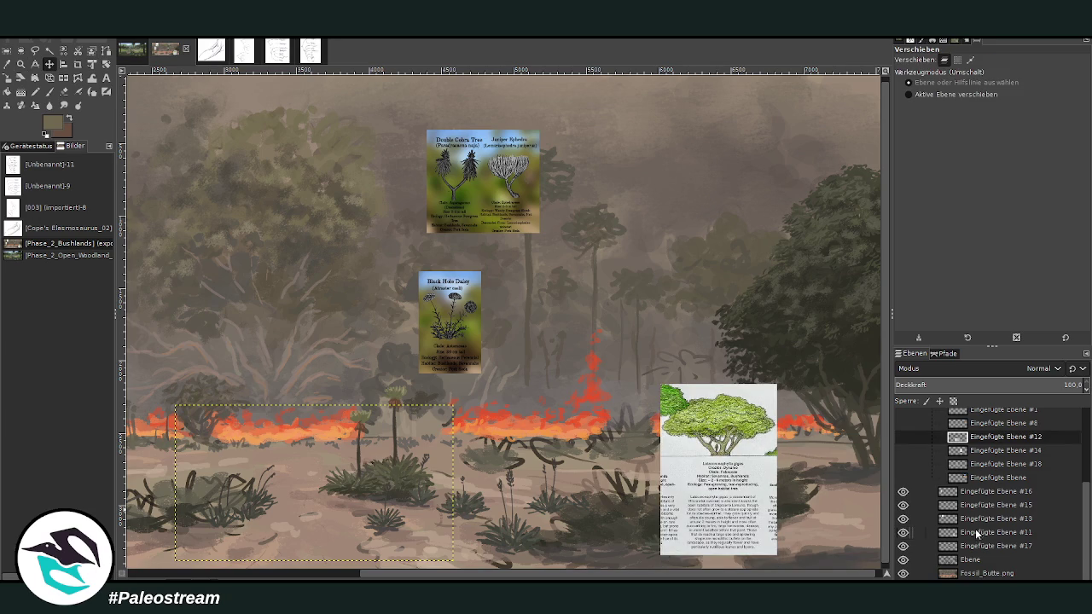
{"action": "left_click", "coordinate": [903, 532]}
{"action": "left_click_drag", "start_coordinate": [980, 534], "coordinate": [973, 432]}
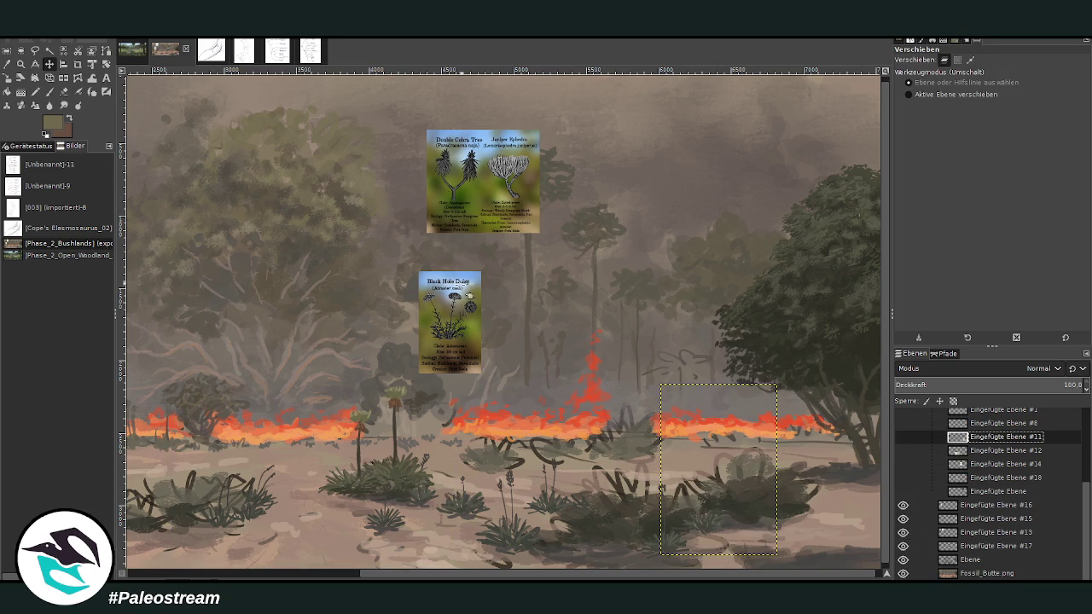
Step: Move the Black Hole Daisy card down over the foreground bushes and zoom in around it
{"action": "left_click_drag", "start_coordinate": [441, 306], "coordinate": [513, 457]}
{"action": "scroll", "coordinate": [819, 435], "scroll_direction": "down", "scroll_amount": 1}
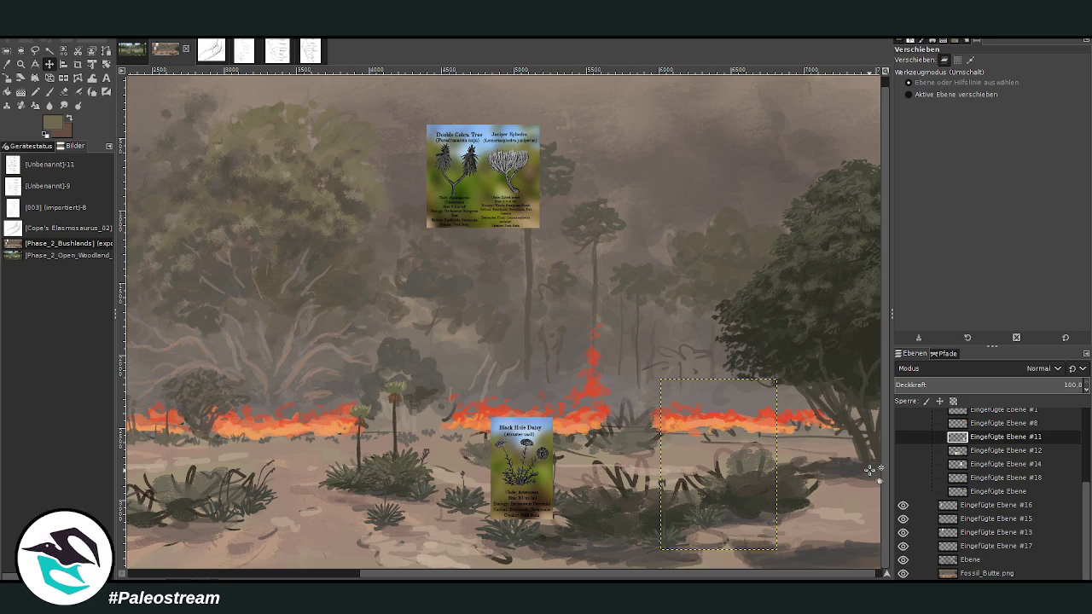
{"action": "left_click", "coordinate": [21, 64]}
{"action": "left_click", "coordinate": [478, 426]}
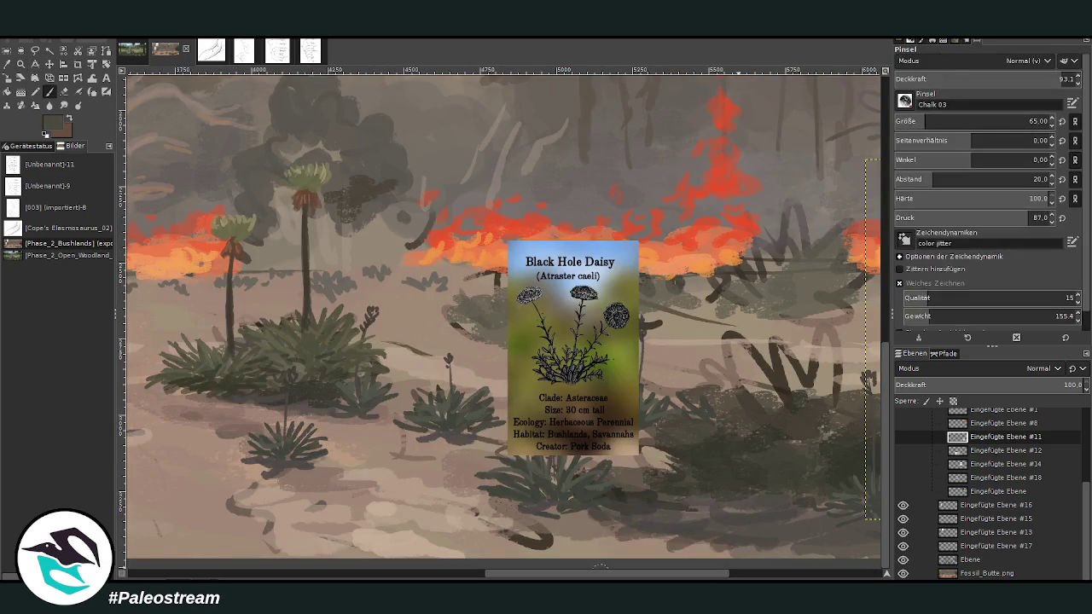
Step: On the Ebene layer, set the Paintbrush size to 67
{"action": "left_click", "coordinate": [966, 559]}
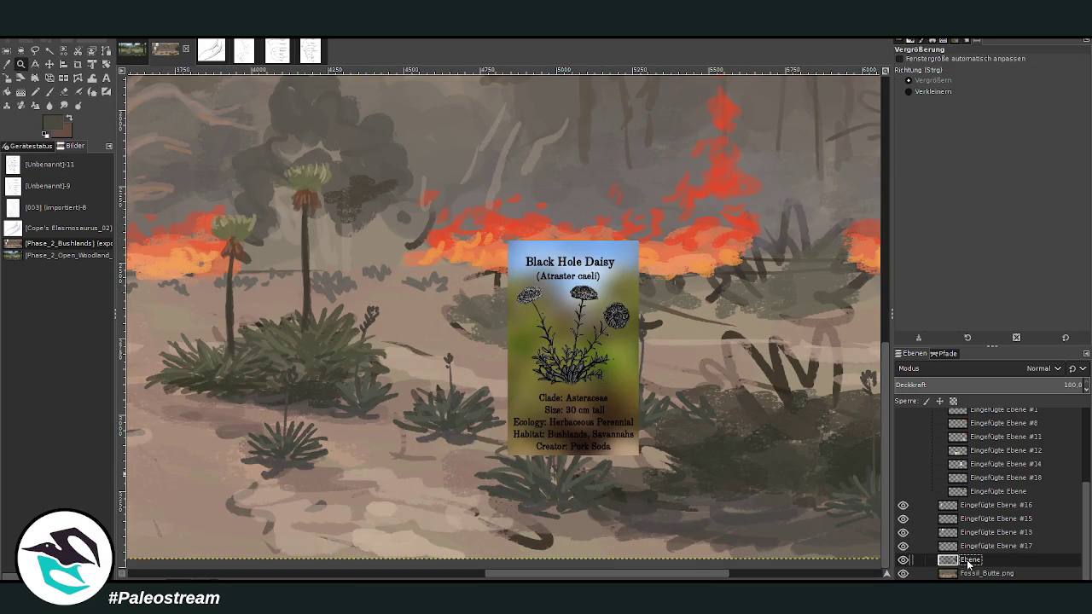
{"action": "left_click", "coordinate": [49, 91]}
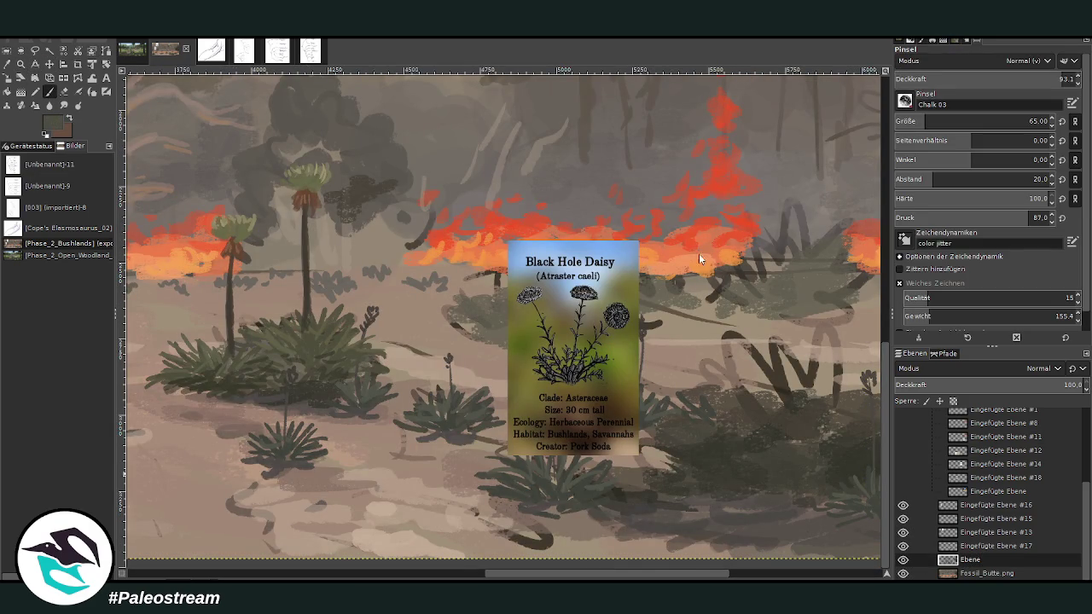
{"action": "key", "text": "bracketleft"}
{"action": "key", "text": "bracketleft"}
{"action": "key", "text": "bracketleft"}
{"action": "scroll", "coordinate": [597, 467], "scroll_direction": "right", "scroll_amount": 3}
{"action": "scroll", "coordinate": [597, 467], "scroll_direction": "right", "scroll_amount": 3}
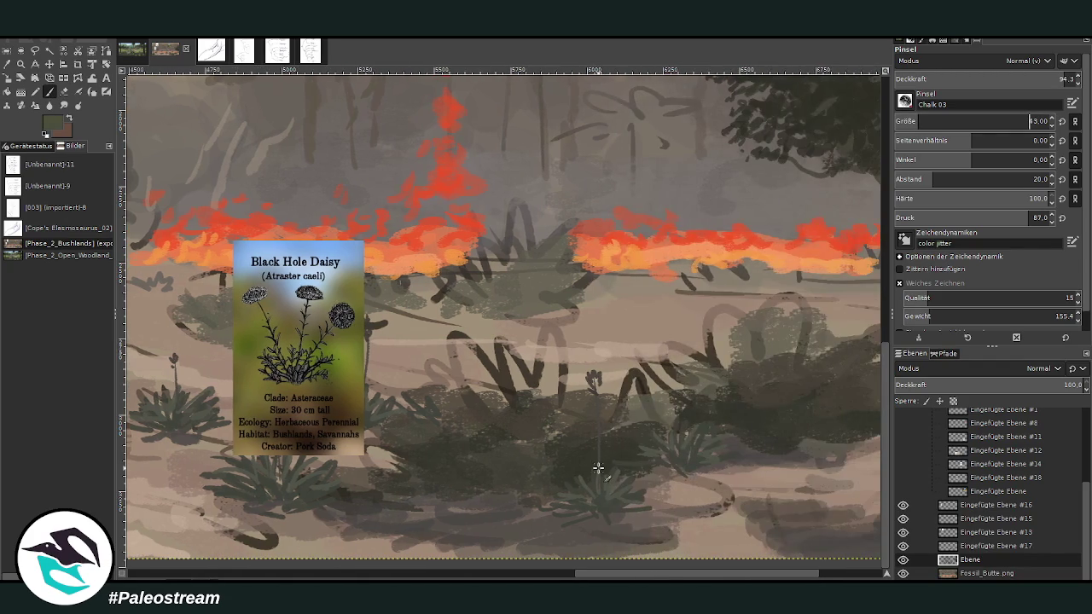
{"action": "left_click", "coordinate": [925, 122]}
{"action": "left_click_drag", "start_coordinate": [926, 122], "coordinate": [946, 122]}
{"action": "left_click_drag", "start_coordinate": [587, 576], "coordinate": [540, 577]}
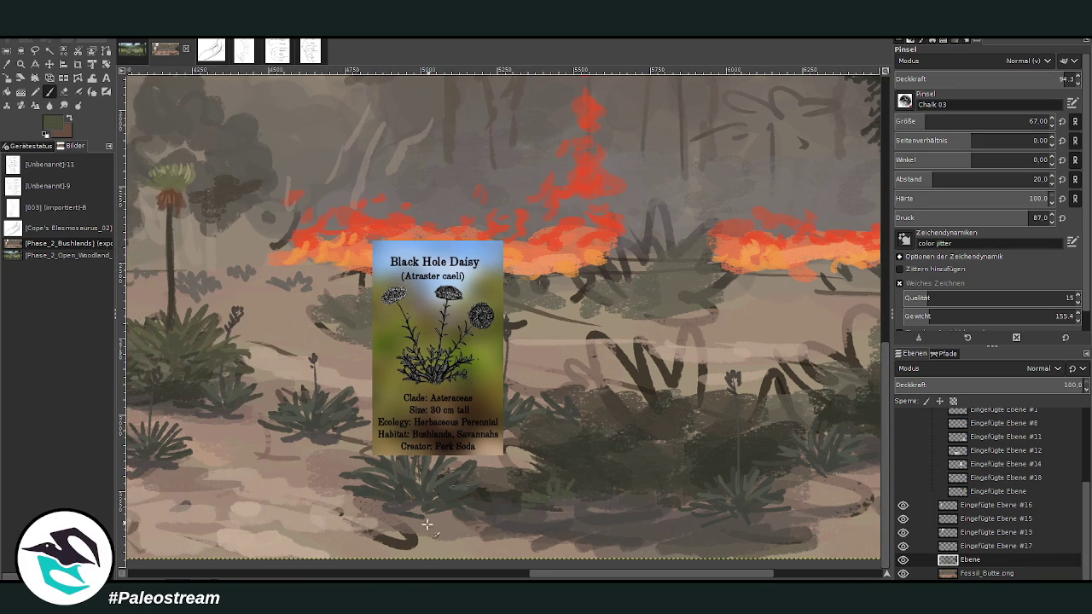
Step: Fill out the small bottom plant and paint green and light grey-green grass blades into the bush
{"action": "left_click_drag", "start_coordinate": [411, 534], "coordinate": [390, 520]}
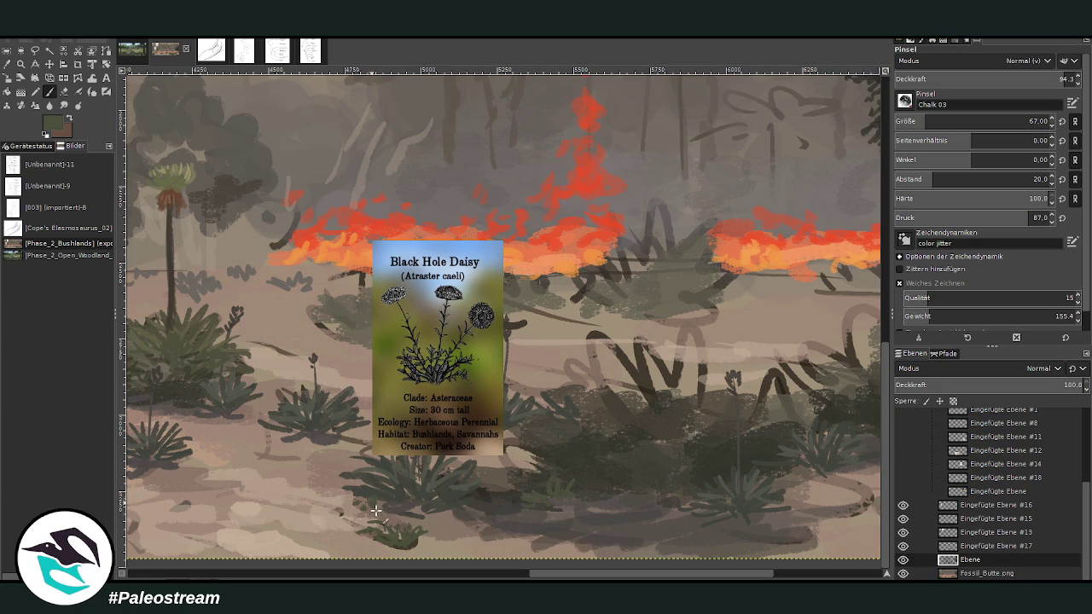
{"action": "left_click_drag", "start_coordinate": [397, 513], "coordinate": [385, 506]}
{"action": "mouse_move", "coordinate": [309, 455]}
{"action": "left_mouse_down"}
{"action": "mouse_move", "coordinate": [267, 446]}
{"action": "mouse_move", "coordinate": [307, 435]}
{"action": "mouse_move", "coordinate": [294, 447]}
{"action": "left_mouse_up"}
{"action": "left_click", "coordinate": [647, 199], "text": "ctrl"}
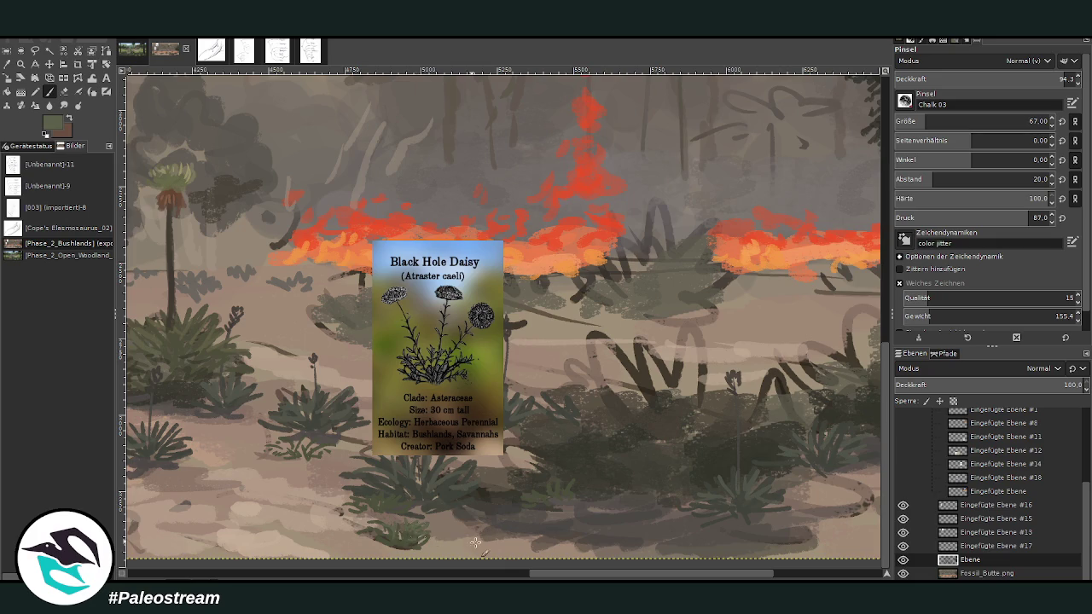
{"action": "left_click_drag", "start_coordinate": [544, 574], "coordinate": [500, 572]}
{"action": "left_click_drag", "start_coordinate": [447, 447], "coordinate": [423, 436]}
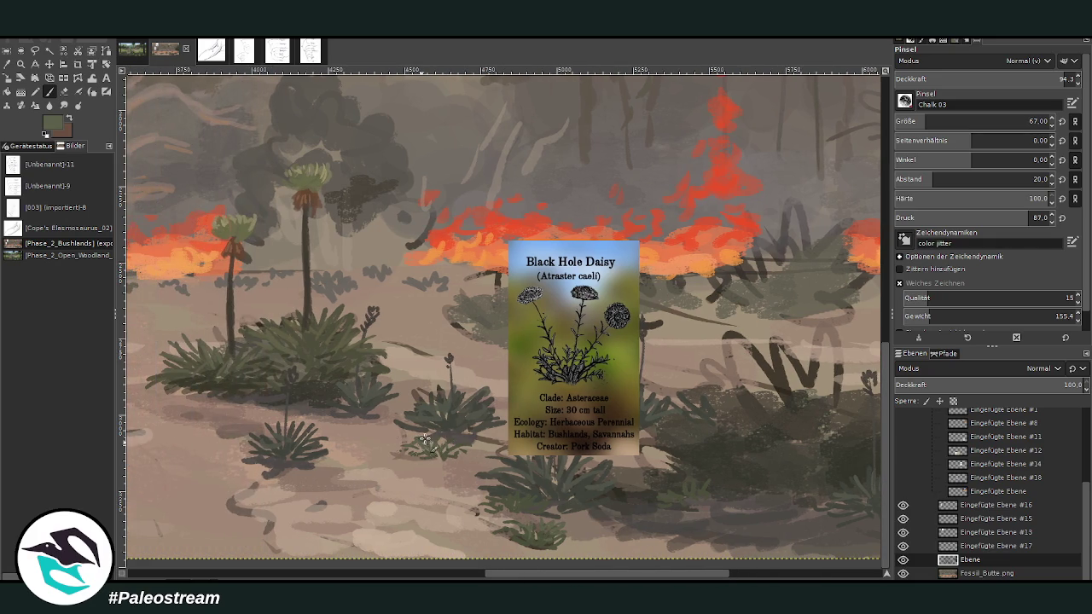
Step: Shrink the brush to 27 and load a pale yellow-tan colour for the flowers
{"action": "key", "text": "bracketleft"}
{"action": "left_click", "coordinate": [642, 256], "text": "ctrl"}
{"action": "left_click", "coordinate": [638, 237], "text": "ctrl"}
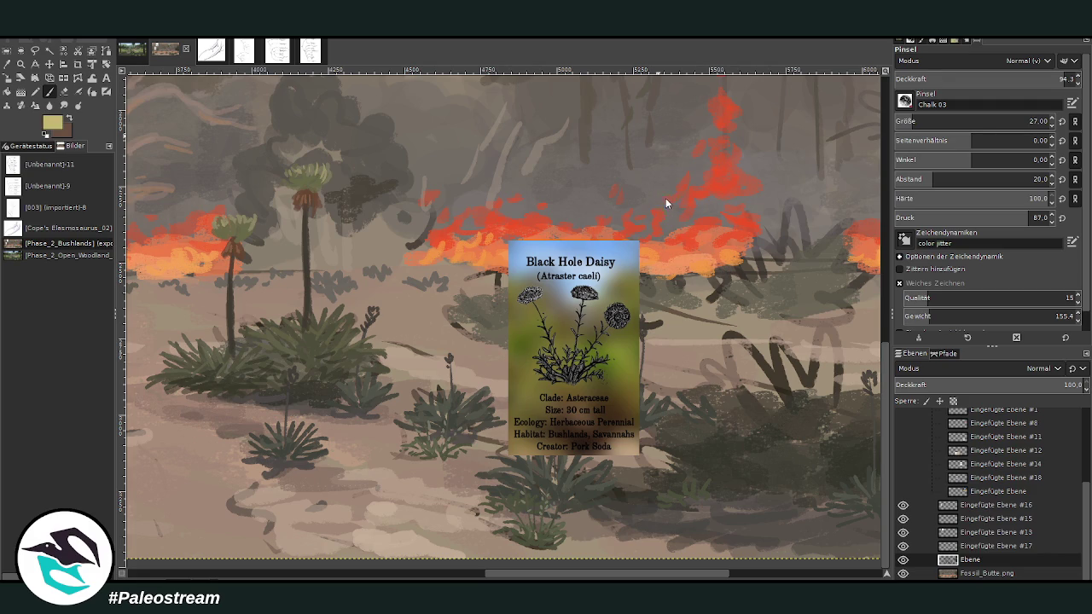
Step: Dab eight small pale-yellow daisy flowers onto the lower and upper bushes, then swap back to dark brown
{"action": "left_click", "coordinate": [955, 121]}
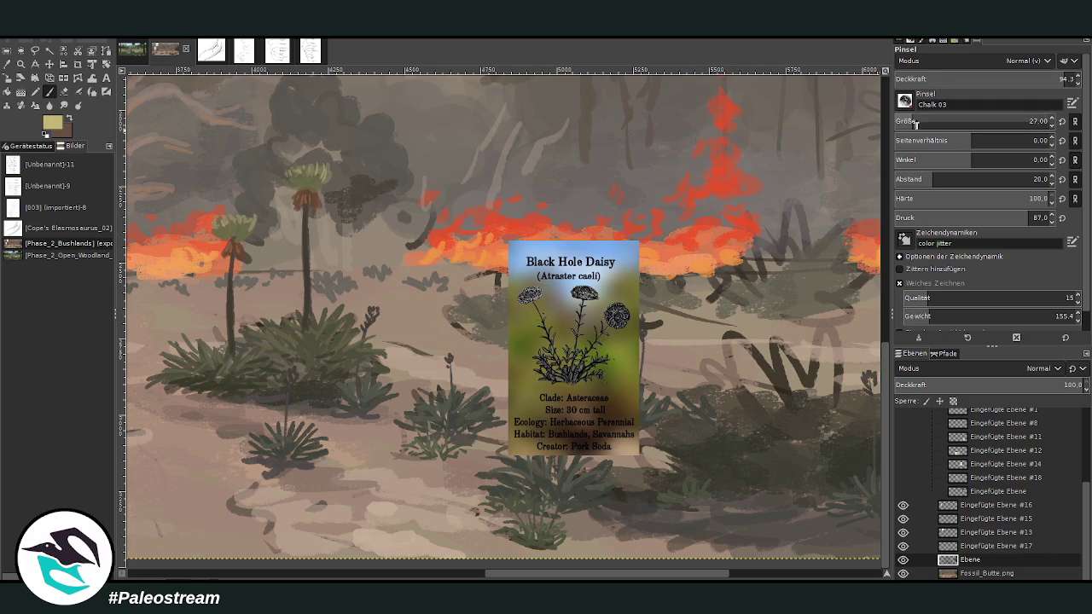
{"action": "left_click", "coordinate": [495, 487]}
{"action": "left_click", "coordinate": [520, 479]}
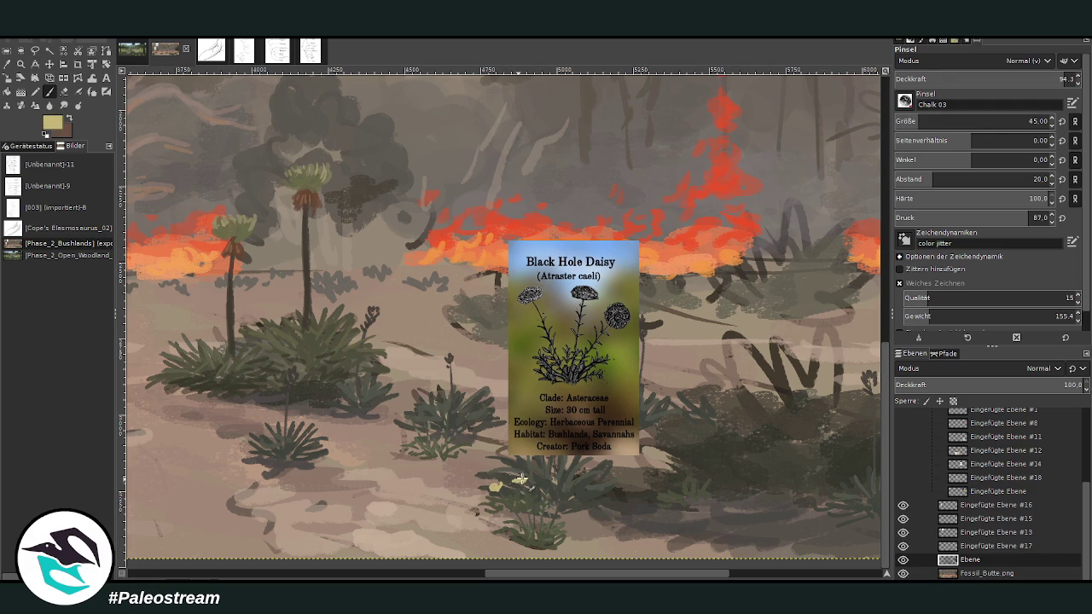
{"action": "left_click", "coordinate": [551, 483]}
{"action": "left_click", "coordinate": [565, 496]}
{"action": "left_click", "coordinate": [532, 489]}
{"action": "left_click", "coordinate": [418, 418]}
{"action": "left_click", "coordinate": [452, 412]}
{"action": "left_click", "coordinate": [447, 425]}
{"action": "key", "text": "x"}
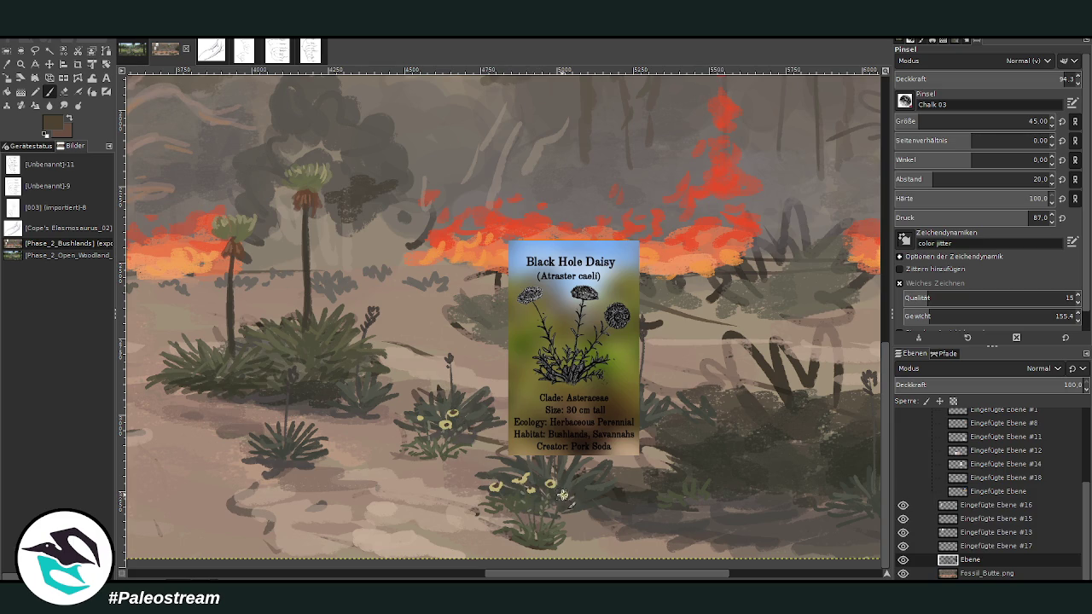
{"action": "left_click_drag", "start_coordinate": [516, 574], "coordinate": [422, 575]}
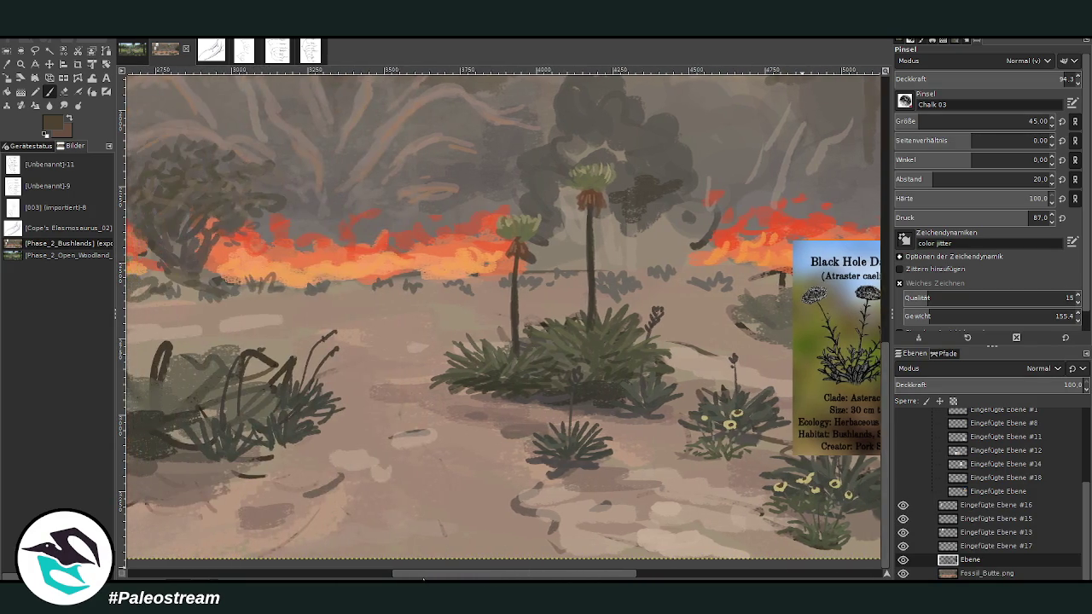
Step: Sample a lighter colour from the painting with the Color Picker
{"action": "left_click", "coordinate": [9, 64]}
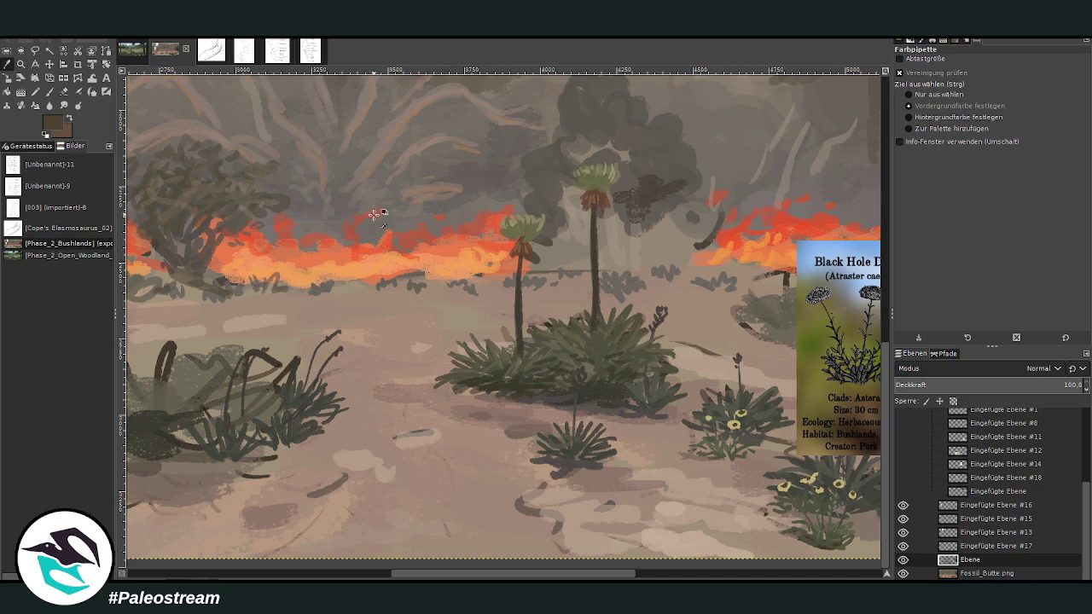
{"action": "left_click", "coordinate": [51, 94]}
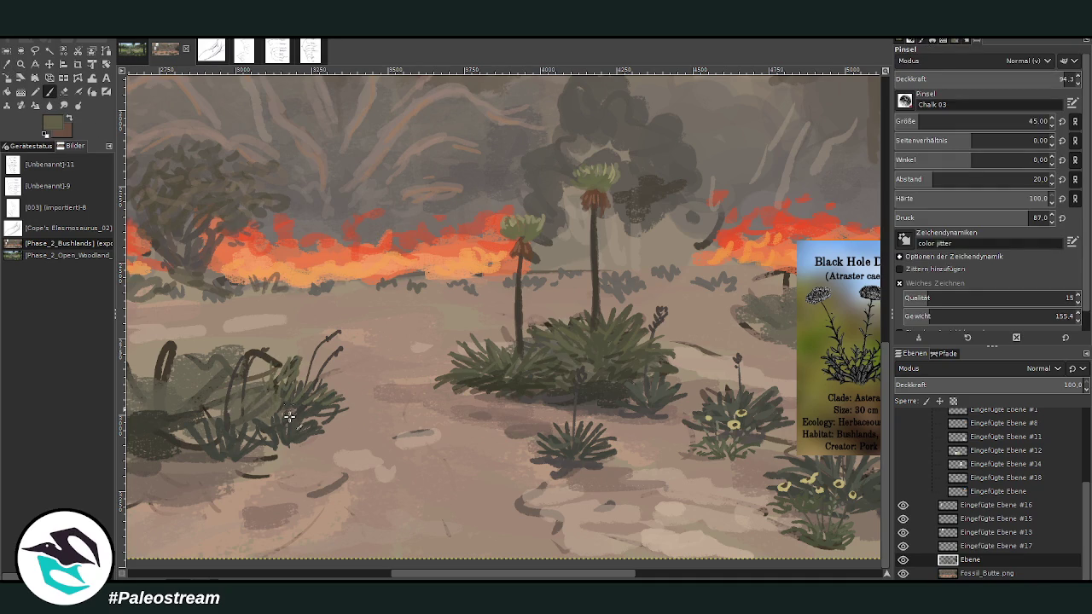
{"action": "left_click", "coordinate": [623, 260], "text": "ctrl"}
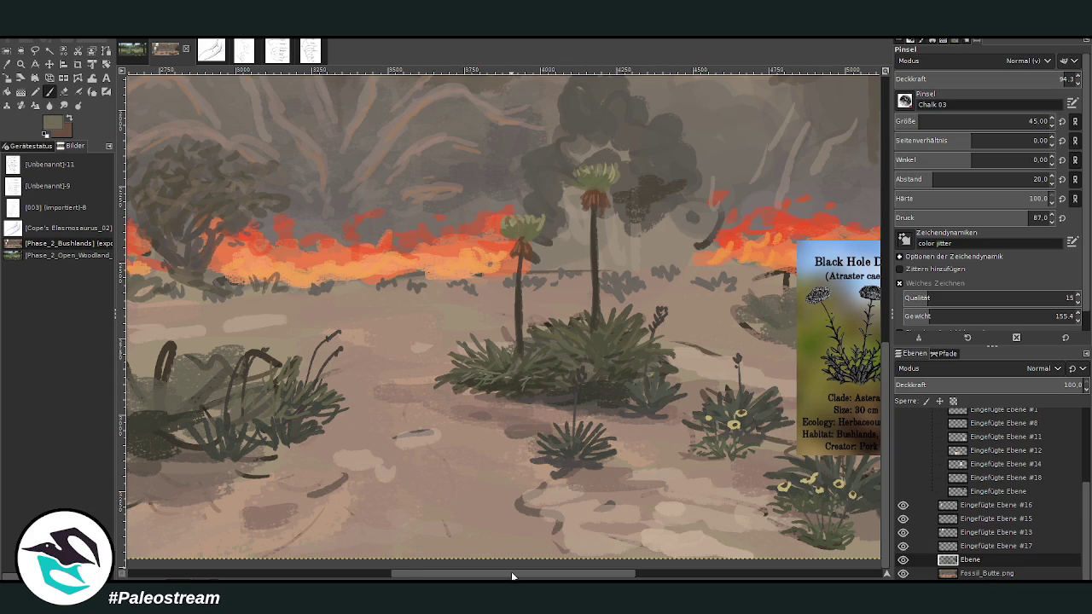
{"action": "left_click_drag", "start_coordinate": [511, 574], "coordinate": [618, 470]}
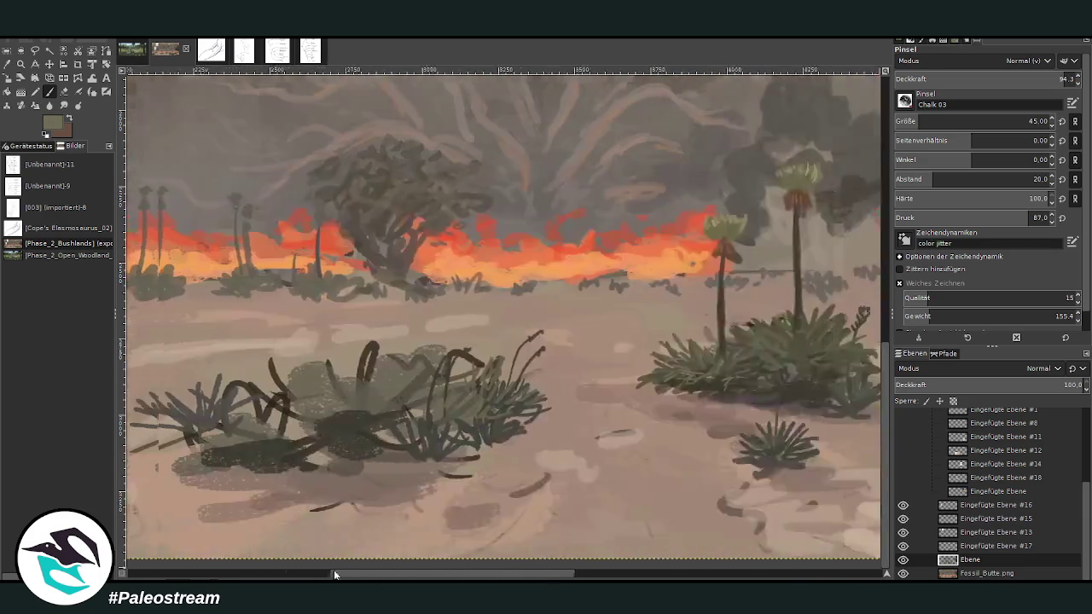
{"action": "left_click_drag", "start_coordinate": [532, 576], "coordinate": [284, 567]}
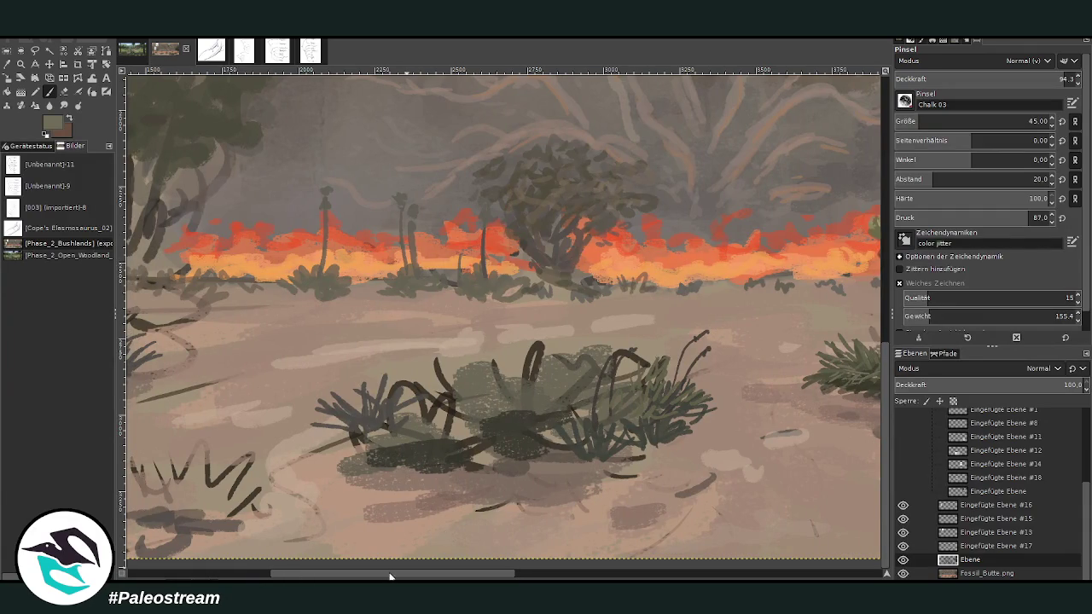
{"action": "left_click_drag", "start_coordinate": [389, 577], "coordinate": [602, 539]}
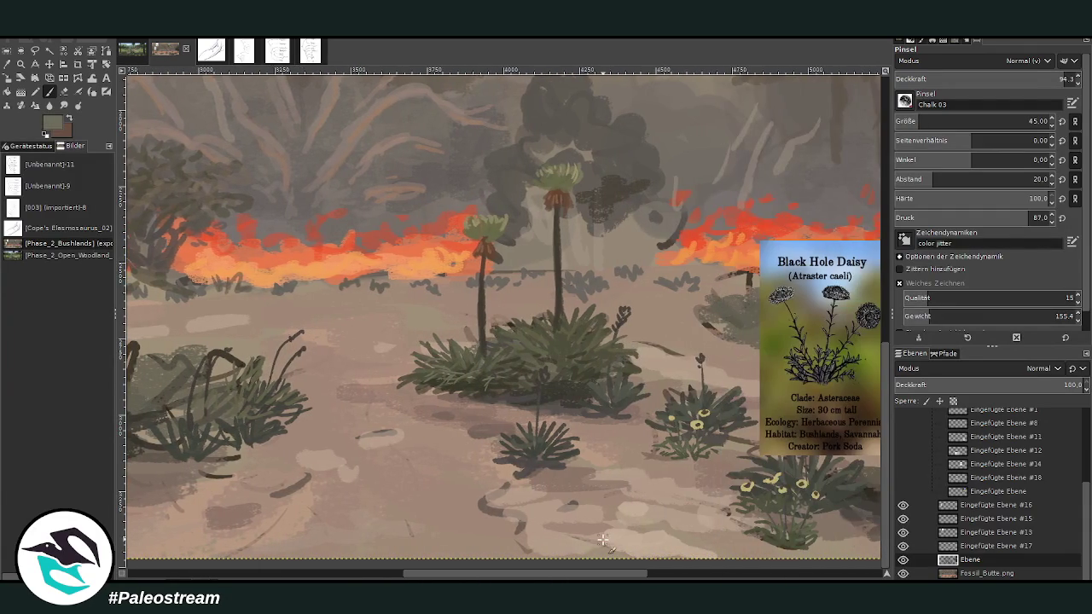
Step: Move the Black Hole Daisy card to the left of the palms
{"action": "left_click", "coordinate": [50, 64]}
{"action": "left_click_drag", "start_coordinate": [770, 411], "coordinate": [216, 389]}
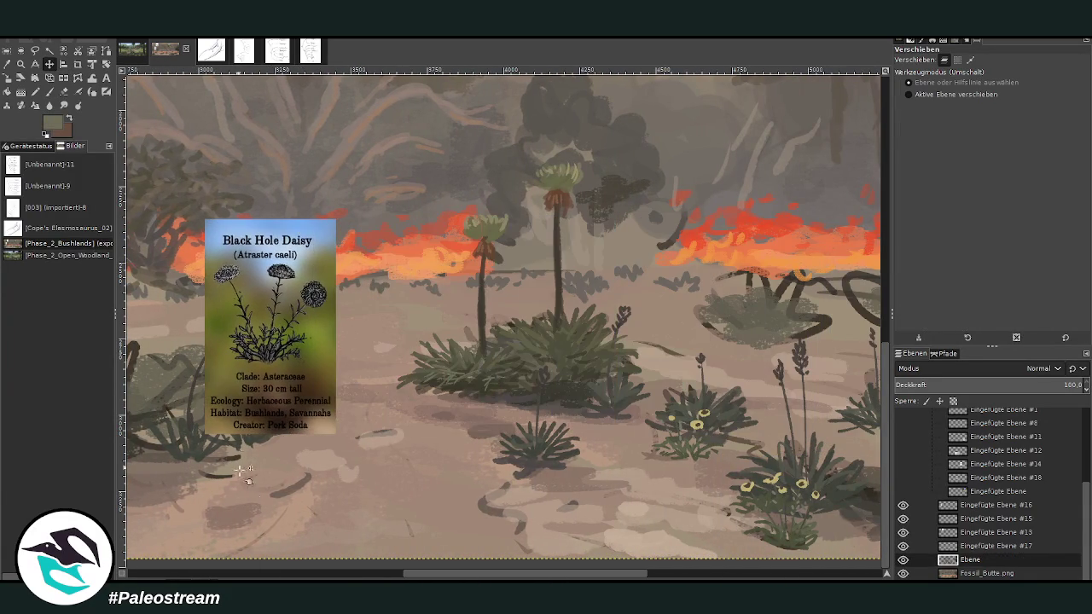
{"action": "left_click", "coordinate": [282, 571]}
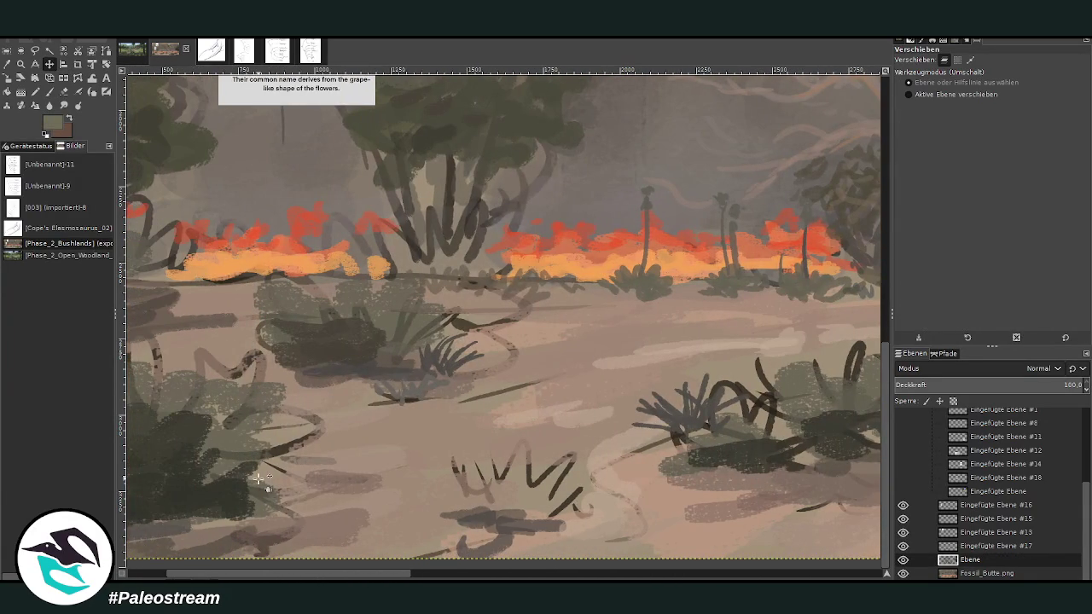
Step: Sample a dark green from the bushes and set the brush to size 56 with slightly lower opacity
{"action": "key", "text": "p"}
{"action": "left_click", "coordinate": [798, 271], "text": "ctrl"}
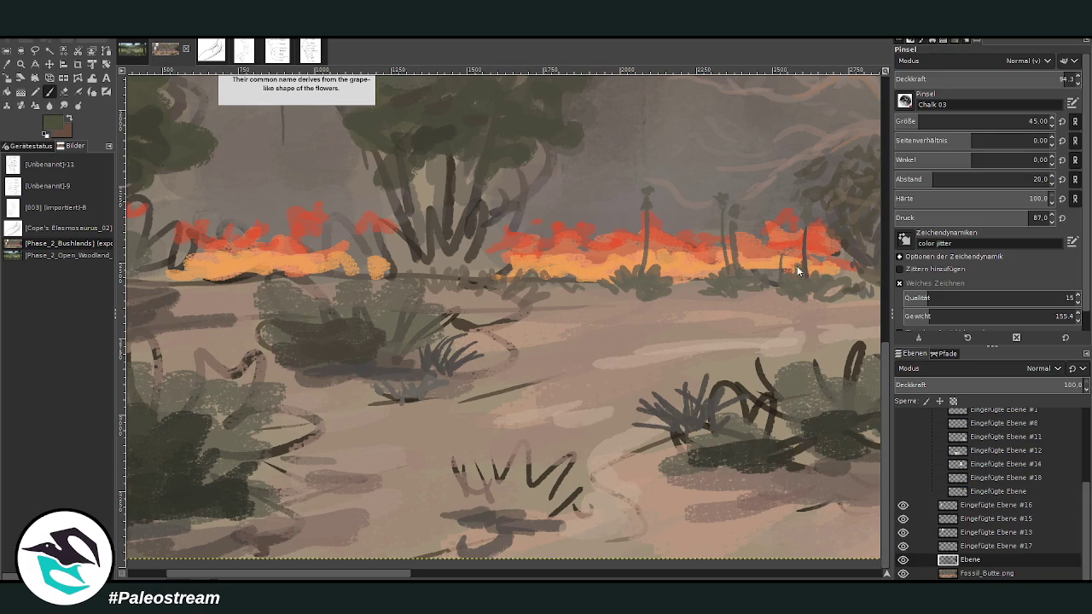
{"action": "key", "text": "bracketright"}
{"action": "key", "text": "bracketright"}
{"action": "key", "text": "bracketright"}
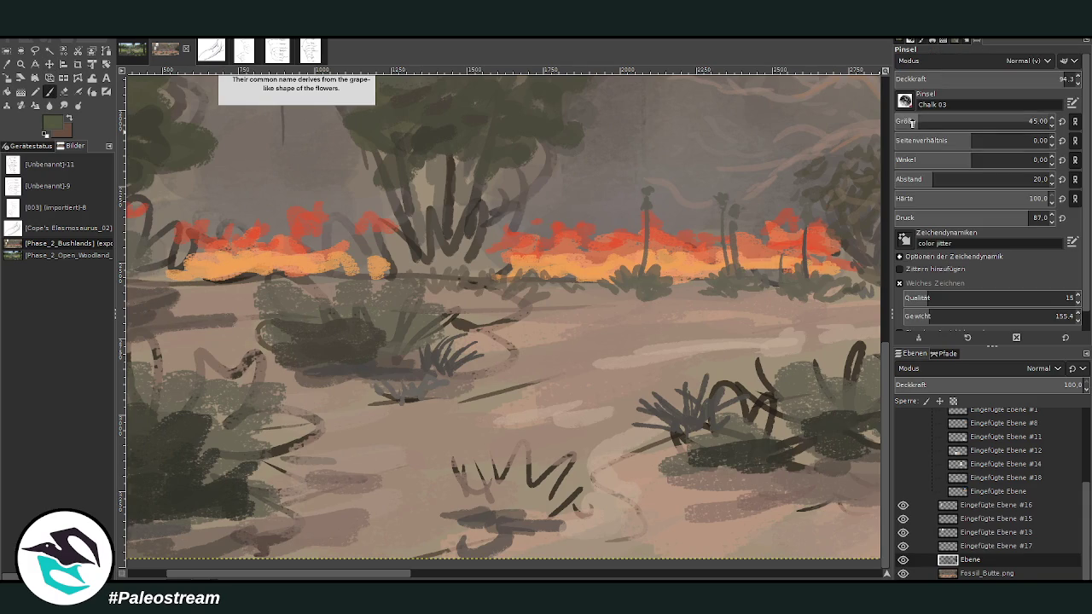
{"action": "key", "text": "less"}
{"action": "key", "text": "less"}
{"action": "key", "text": "less"}
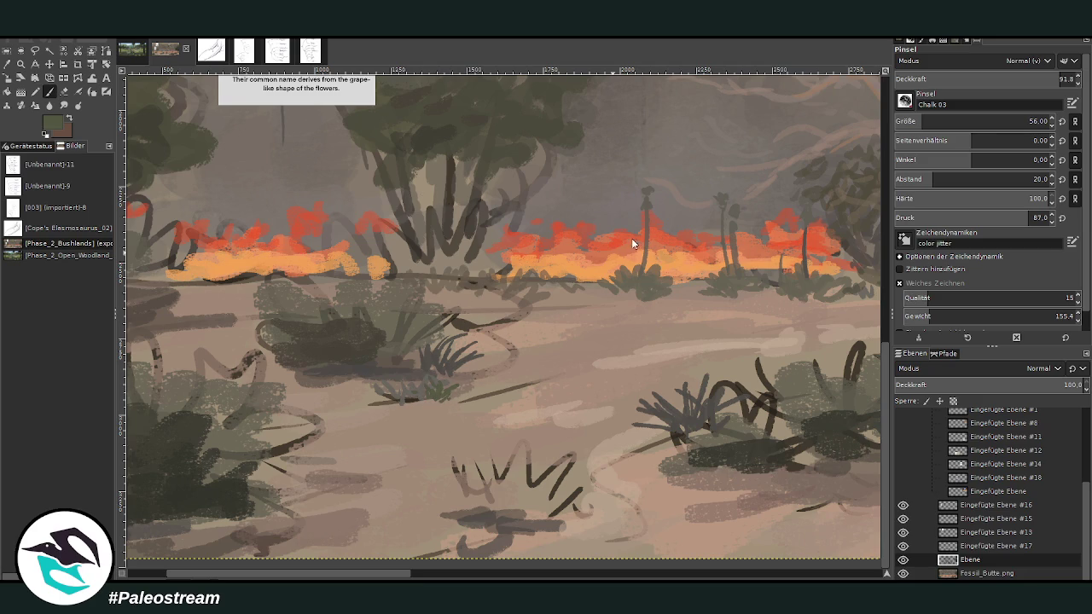
Step: Paint green and dark grass blades into the mid-ground tuft, extending the row rightward
{"action": "mouse_move", "coordinate": [436, 401]}
{"action": "left_mouse_down"}
{"action": "mouse_move", "coordinate": [427, 379]}
{"action": "mouse_move", "coordinate": [512, 358]}
{"action": "left_mouse_up"}
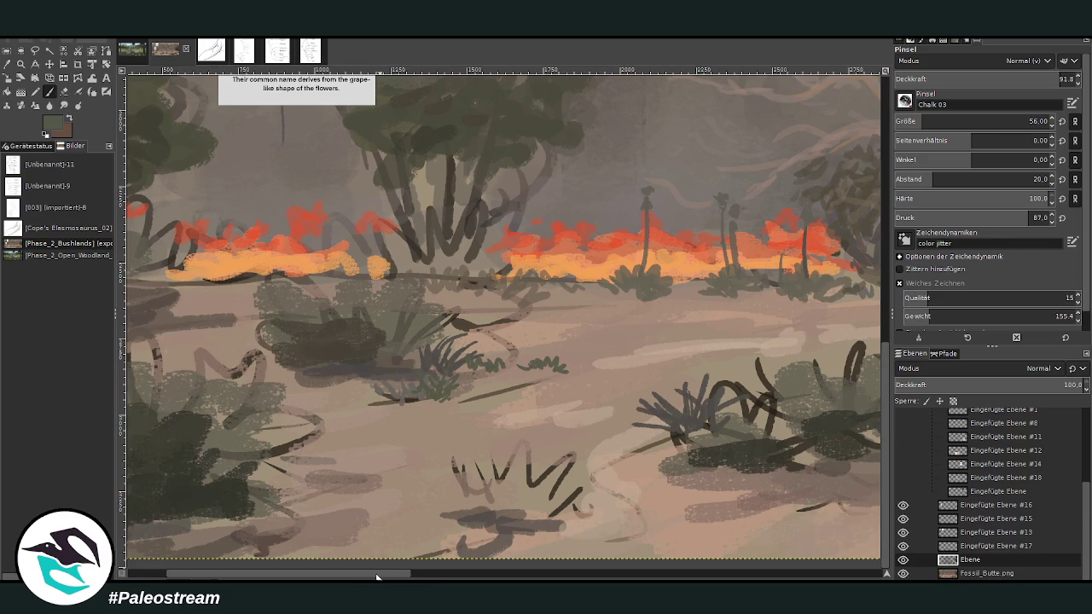
{"action": "scroll", "coordinate": [470, 354], "scroll_direction": "right", "scroll_amount": 2}
{"action": "mouse_move", "coordinate": [478, 364]}
{"action": "left_mouse_down"}
{"action": "mouse_move", "coordinate": [503, 359]}
{"action": "mouse_move", "coordinate": [372, 338]}
{"action": "mouse_move", "coordinate": [391, 326]}
{"action": "mouse_move", "coordinate": [371, 320]}
{"action": "mouse_move", "coordinate": [438, 319]}
{"action": "left_mouse_up"}
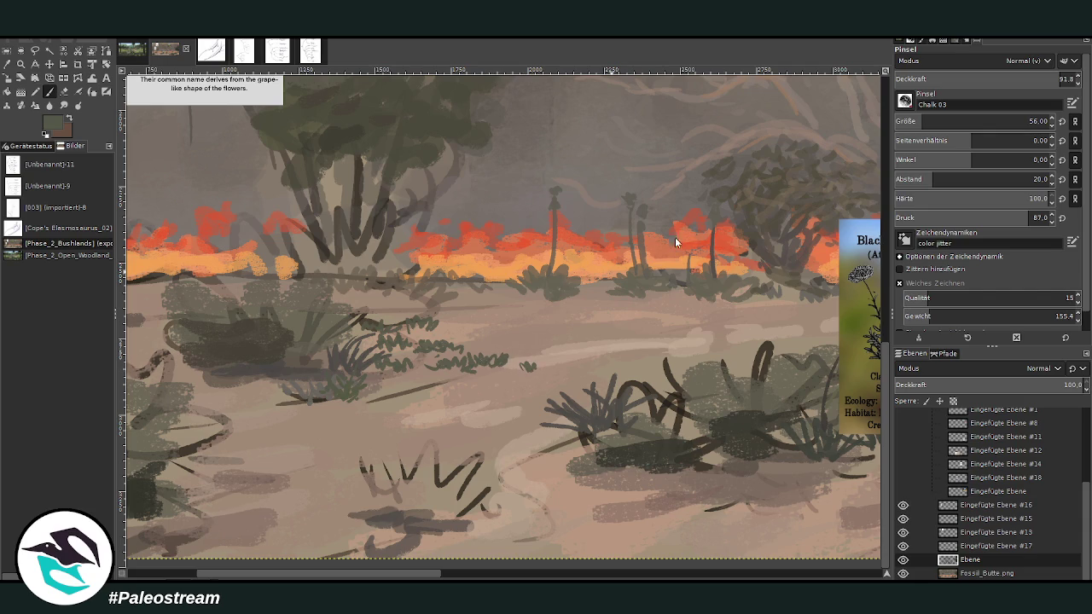
{"action": "left_click_drag", "start_coordinate": [499, 360], "coordinate": [529, 362]}
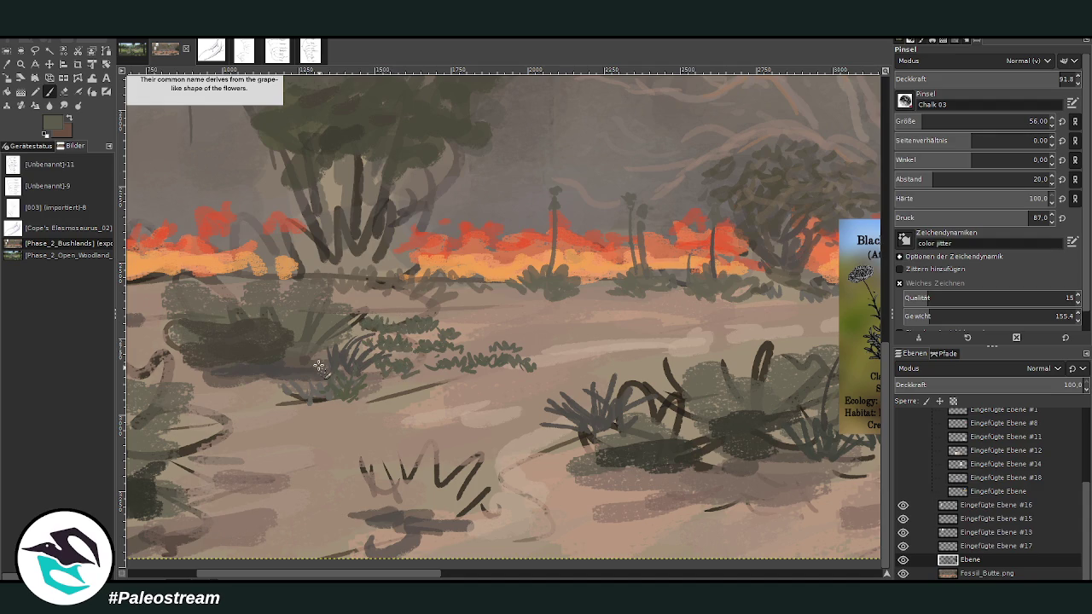
{"action": "left_click_drag", "start_coordinate": [331, 372], "coordinate": [347, 354]}
{"action": "left_click_drag", "start_coordinate": [564, 362], "coordinate": [584, 365]}
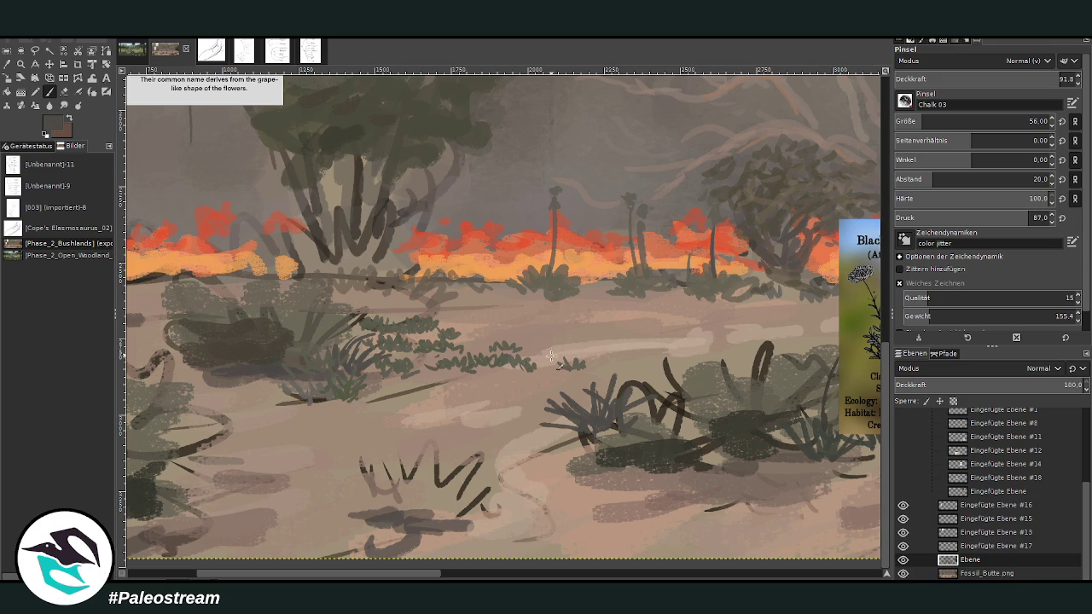
Step: At 65.9 then 76.7 opacity, add dark grass tufts above the shrub; switch to light tan
{"action": "left_click", "coordinate": [1012, 78]}
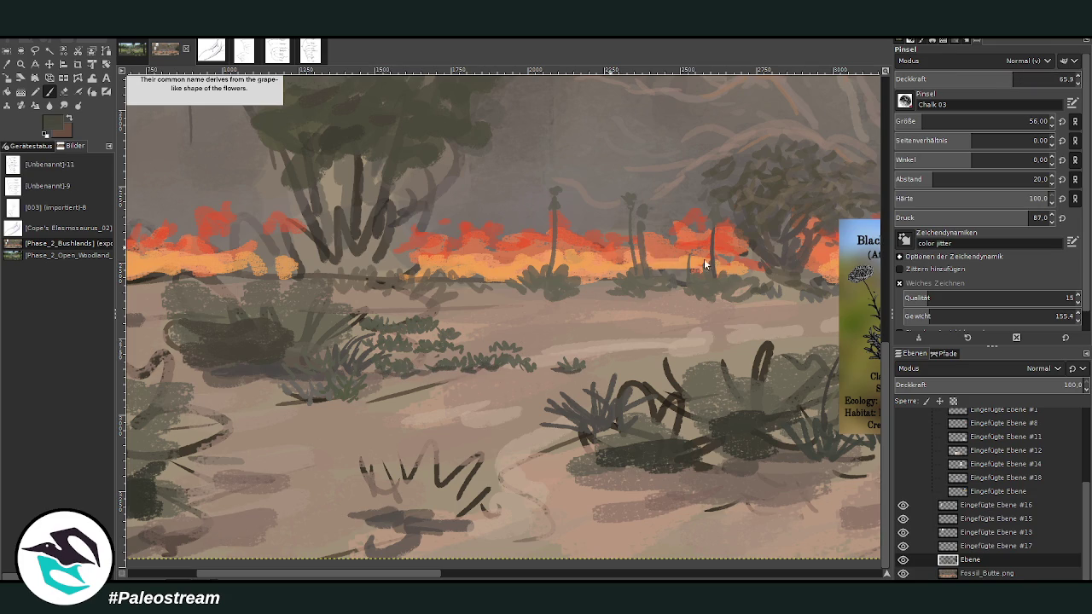
{"action": "left_click", "coordinate": [1031, 79]}
{"action": "left_click_drag", "start_coordinate": [570, 368], "coordinate": [567, 344]}
{"action": "mouse_move", "coordinate": [430, 307]}
{"action": "left_mouse_down"}
{"action": "mouse_move", "coordinate": [406, 307]}
{"action": "mouse_move", "coordinate": [343, 390]}
{"action": "left_mouse_up"}
{"action": "key", "text": "x"}
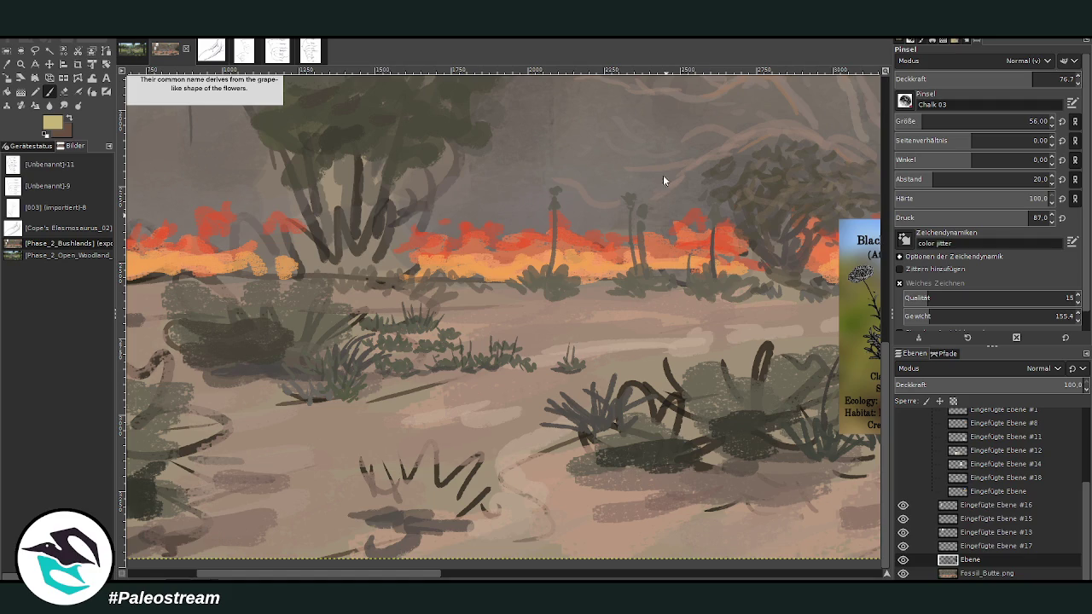
Step: Dab light tan highlights and pale yellow flower dots onto the grass tufts
{"action": "left_click_drag", "start_coordinate": [507, 328], "coordinate": [497, 329]}
{"action": "left_click", "coordinate": [434, 312]}
{"action": "left_click", "coordinate": [315, 349]}
{"action": "left_click", "coordinate": [337, 362]}
{"action": "left_click", "coordinate": [352, 358]}
{"action": "left_click", "coordinate": [328, 350]}
Step: With khaki yellow at 88.0 opacity, add faint spots along the horizon and left of the flowers
{"action": "left_click", "coordinate": [784, 297], "text": "ctrl"}
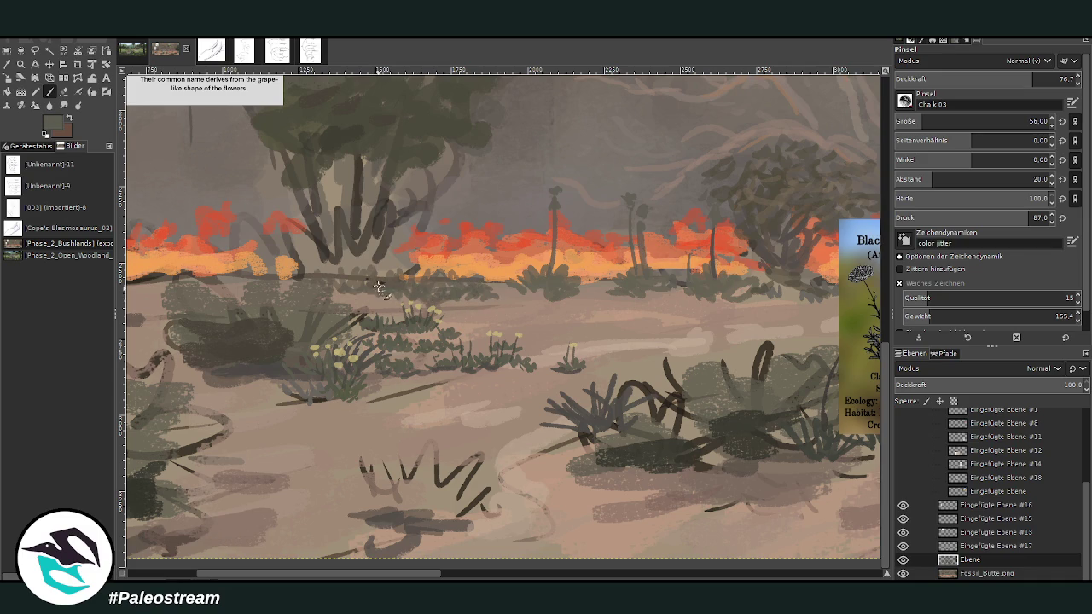
{"action": "left_click", "coordinate": [796, 240], "text": "ctrl"}
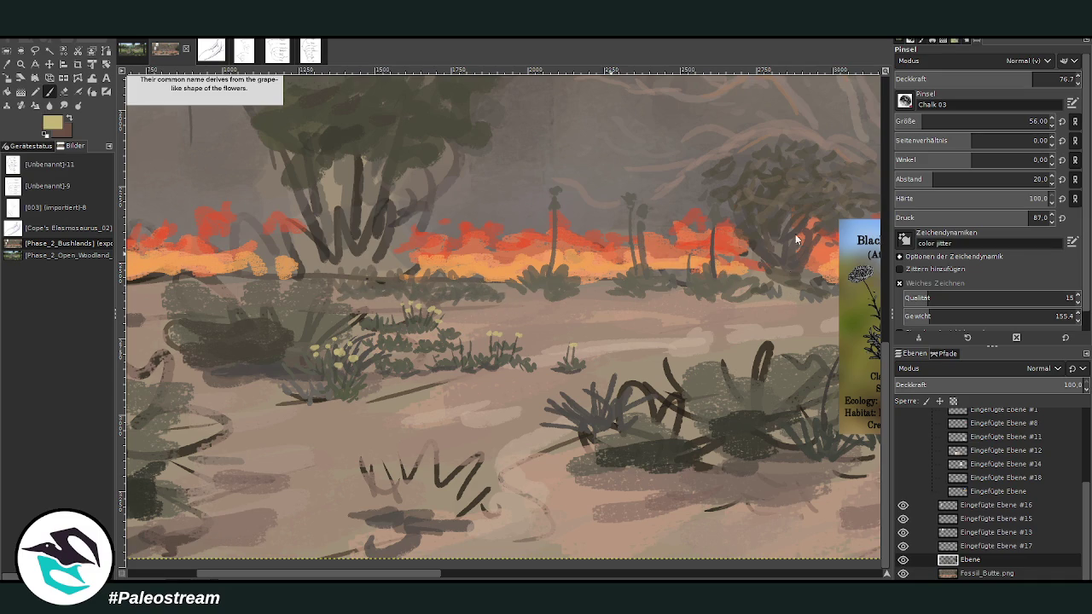
{"action": "left_click", "coordinate": [459, 283]}
{"action": "left_click", "coordinate": [1055, 79]}
{"action": "left_click", "coordinate": [352, 273]}
{"action": "key", "text": "minus"}
{"action": "key", "text": "minus"}
{"action": "key", "text": "minus"}
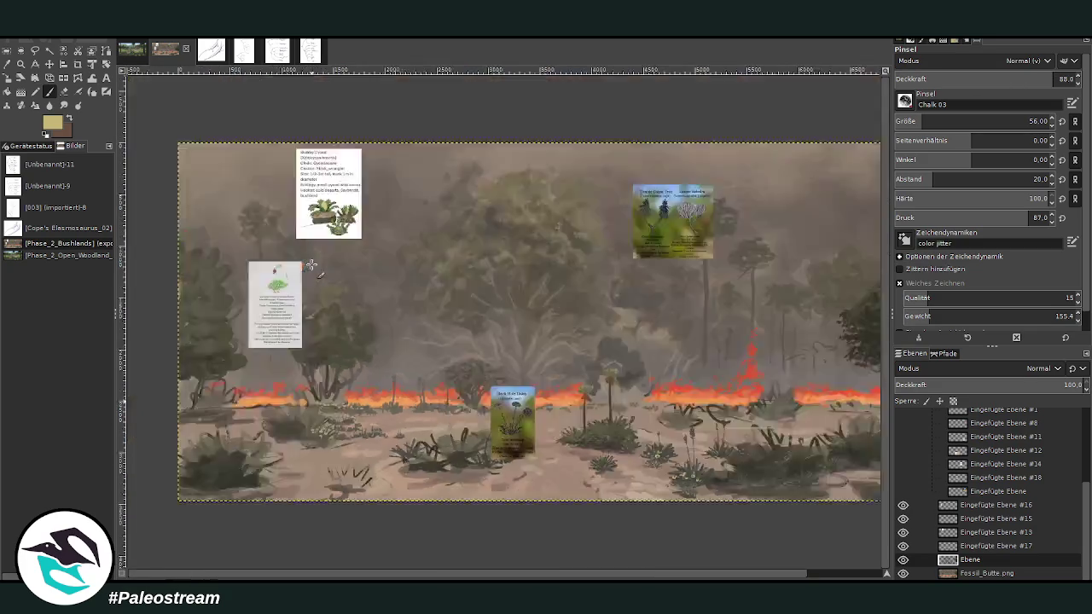
Step: Hide the Black Hole Daisy card (Eingefügte Ebene #17) and move it into the reference group
{"action": "key", "text": "minus"}
{"action": "key", "text": "z"}
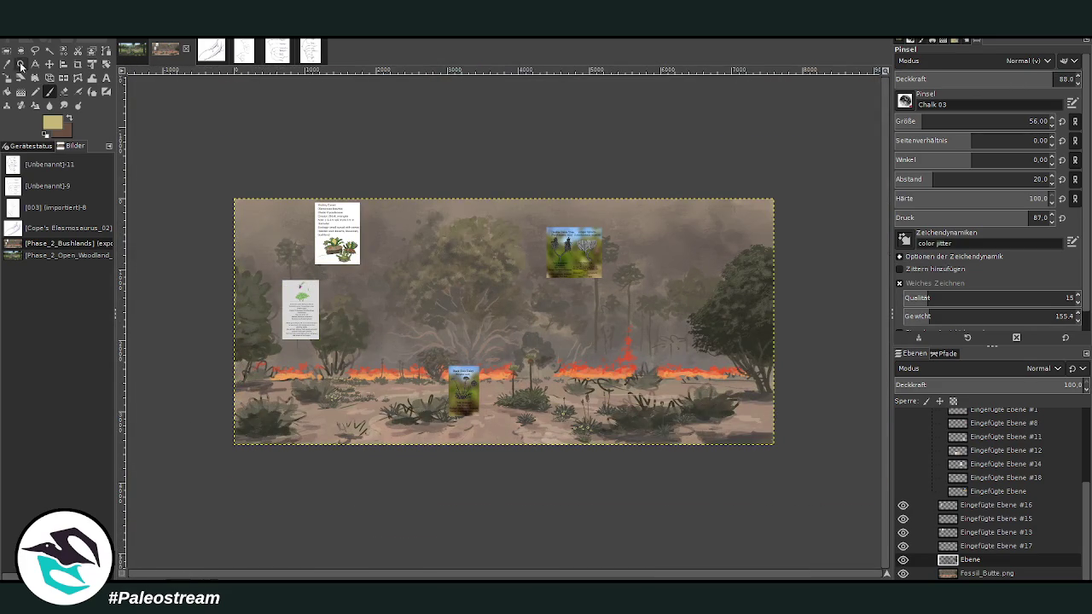
{"action": "left_click_drag", "start_coordinate": [273, 167], "coordinate": [624, 460]}
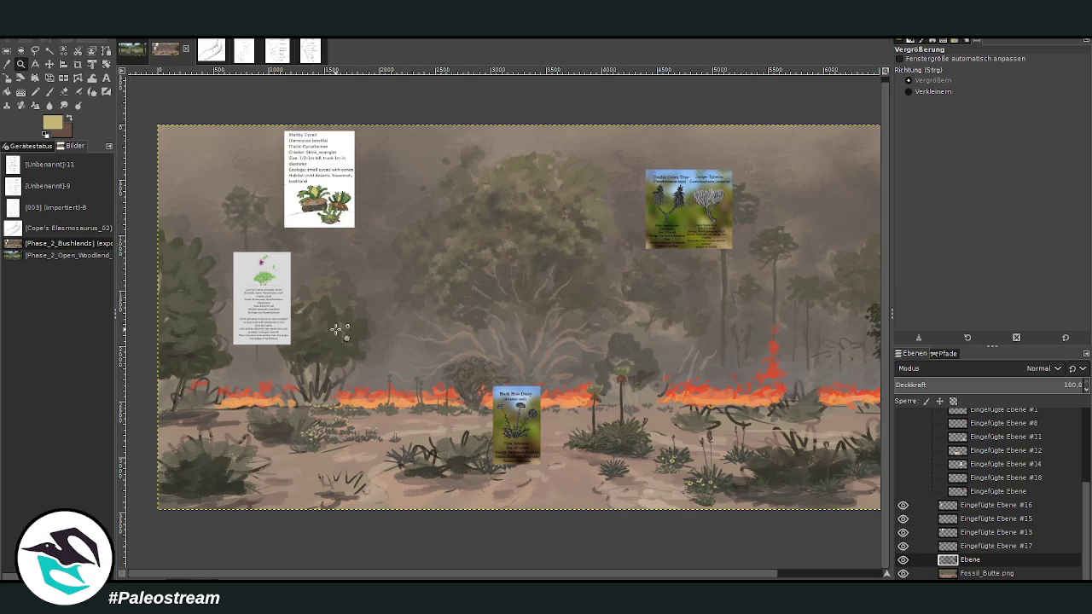
{"action": "left_click_drag", "start_coordinate": [372, 250], "coordinate": [623, 518]}
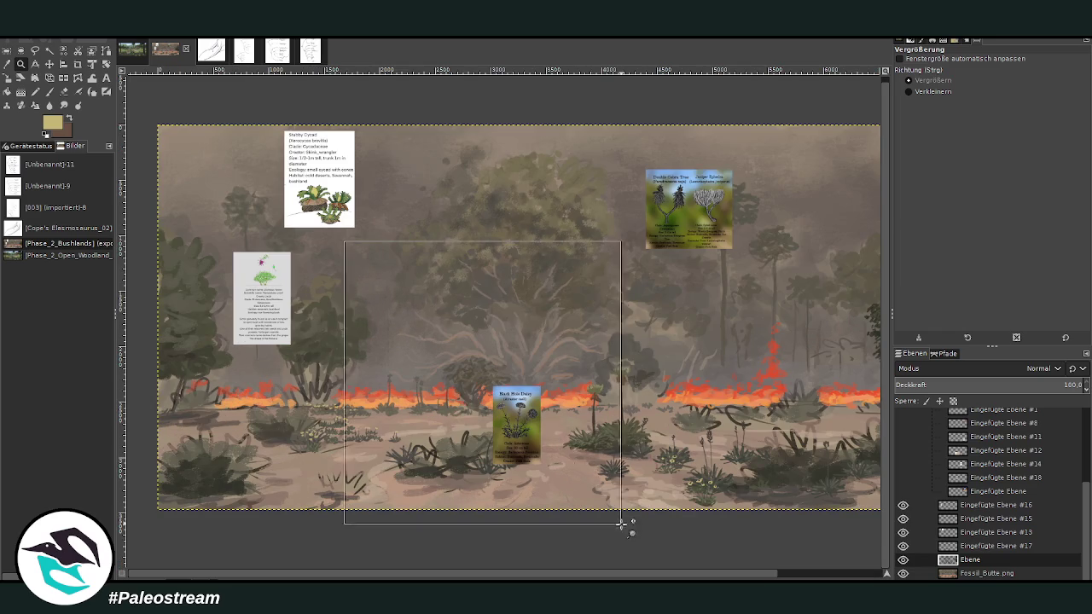
{"action": "left_click", "coordinate": [901, 518]}
{"action": "left_click", "coordinate": [900, 516]}
{"action": "left_click", "coordinate": [902, 547]}
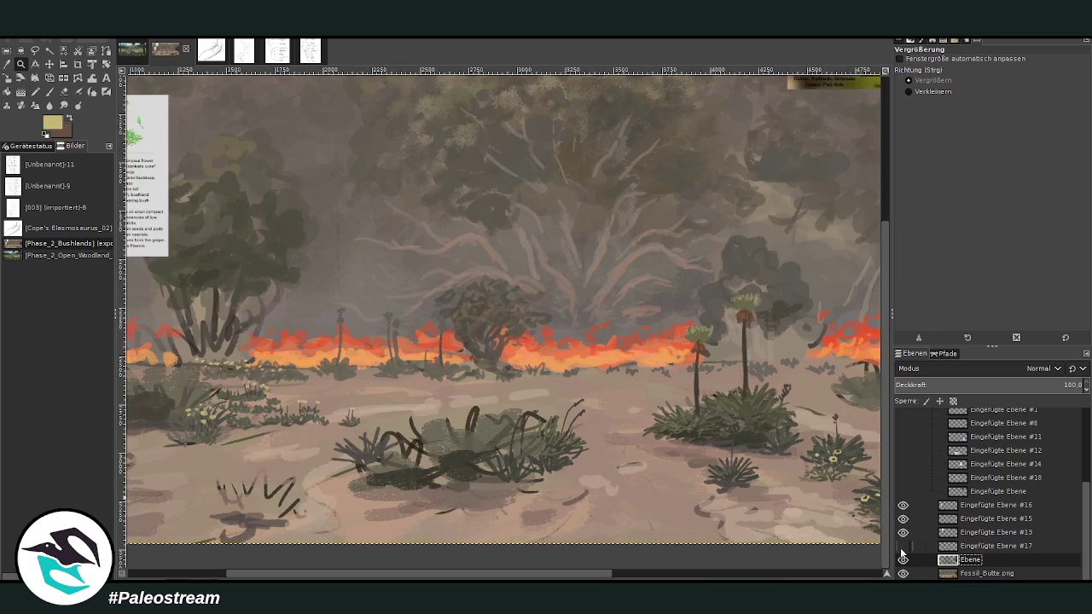
{"action": "left_click_drag", "start_coordinate": [974, 546], "coordinate": [972, 459]}
{"action": "left_click", "coordinate": [961, 551]}
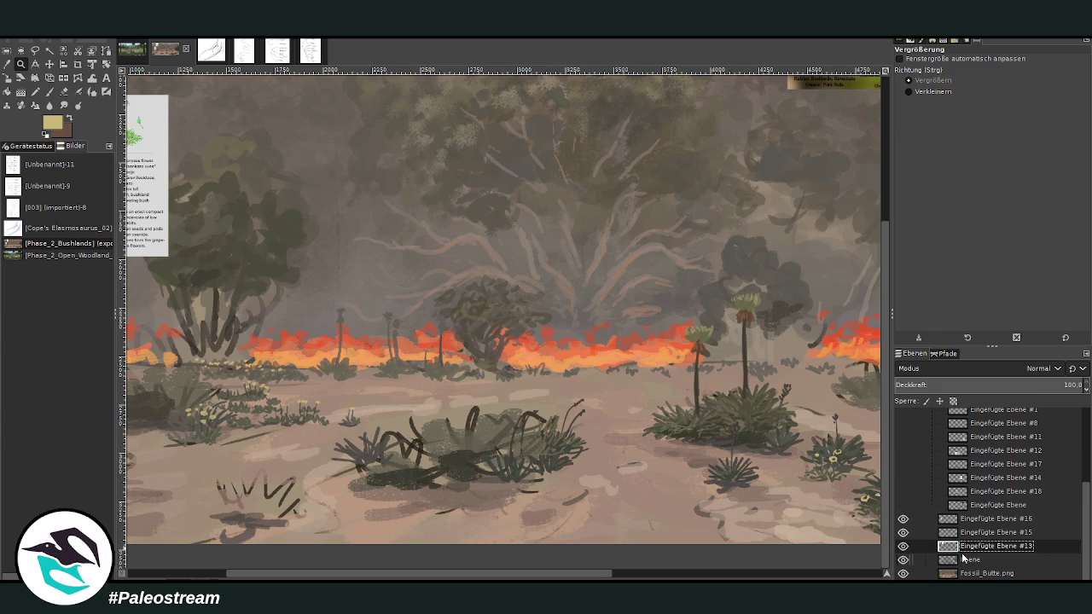
Step: Move the Stubby Cycad card down over the fire line, then select the Ebene painting layer
{"action": "key", "text": "minus"}
{"action": "key", "text": "minus"}
{"action": "key", "text": "minus"}
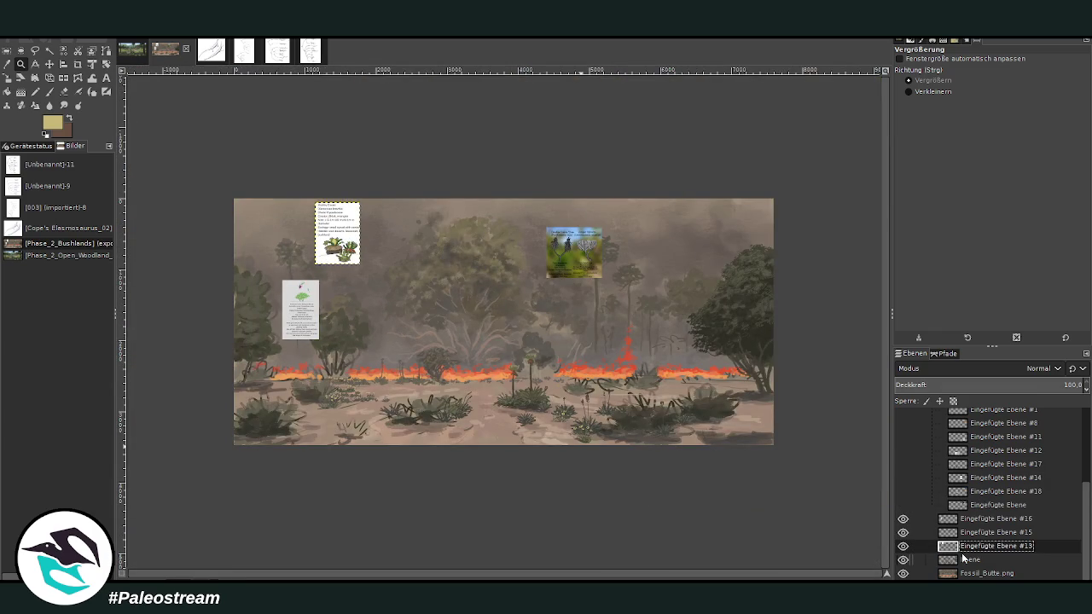
{"action": "left_click", "coordinate": [49, 64]}
{"action": "left_click_drag", "start_coordinate": [341, 242], "coordinate": [352, 358]}
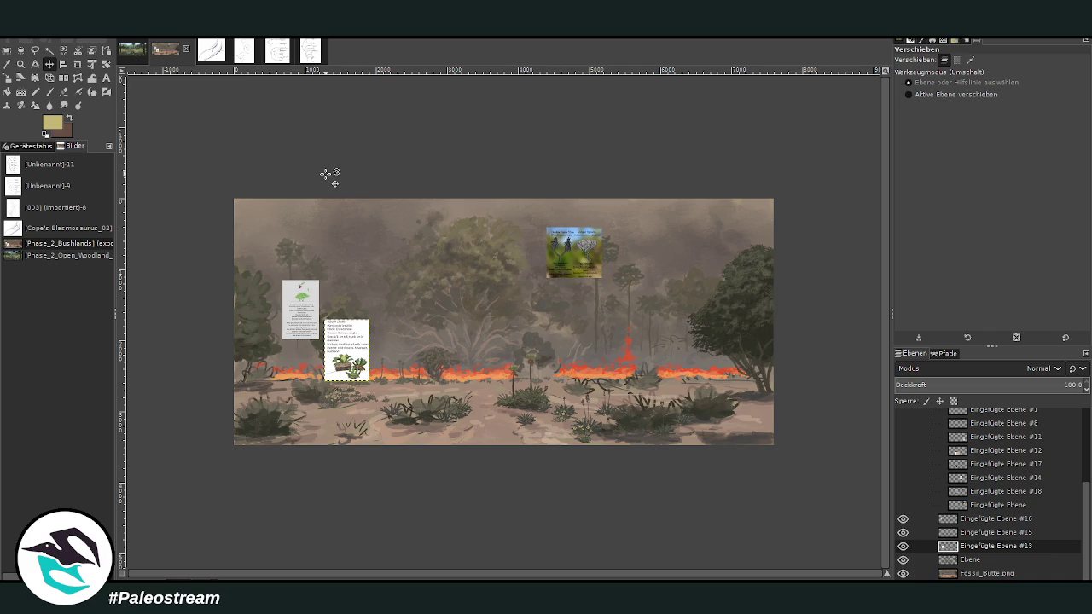
{"action": "left_click", "coordinate": [20, 64]}
{"action": "left_click_drag", "start_coordinate": [256, 277], "coordinate": [422, 470]}
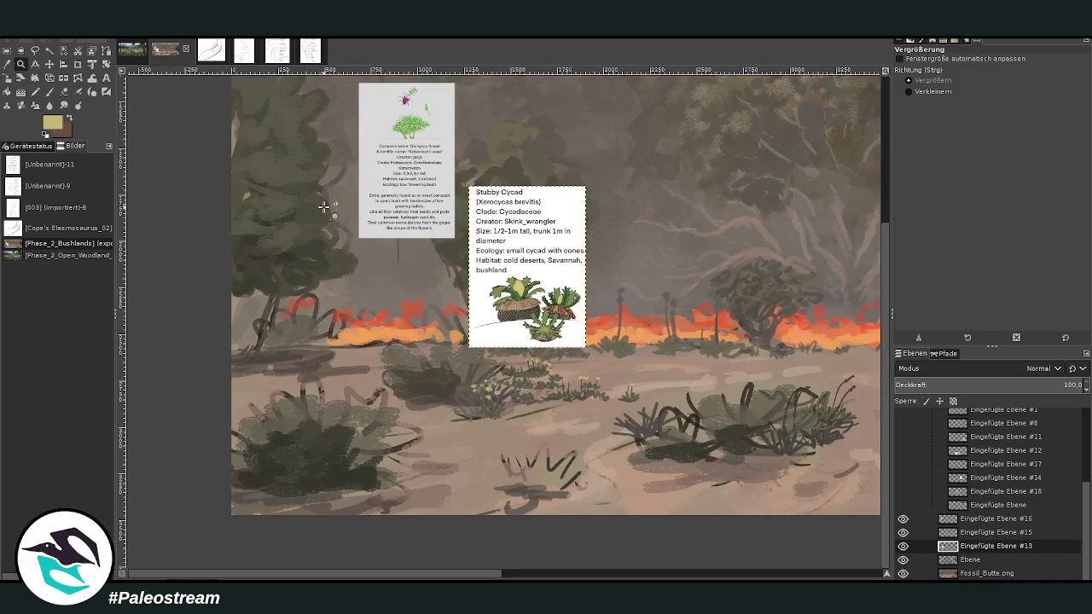
{"action": "left_click", "coordinate": [388, 324]}
{"action": "left_click", "coordinate": [49, 64]}
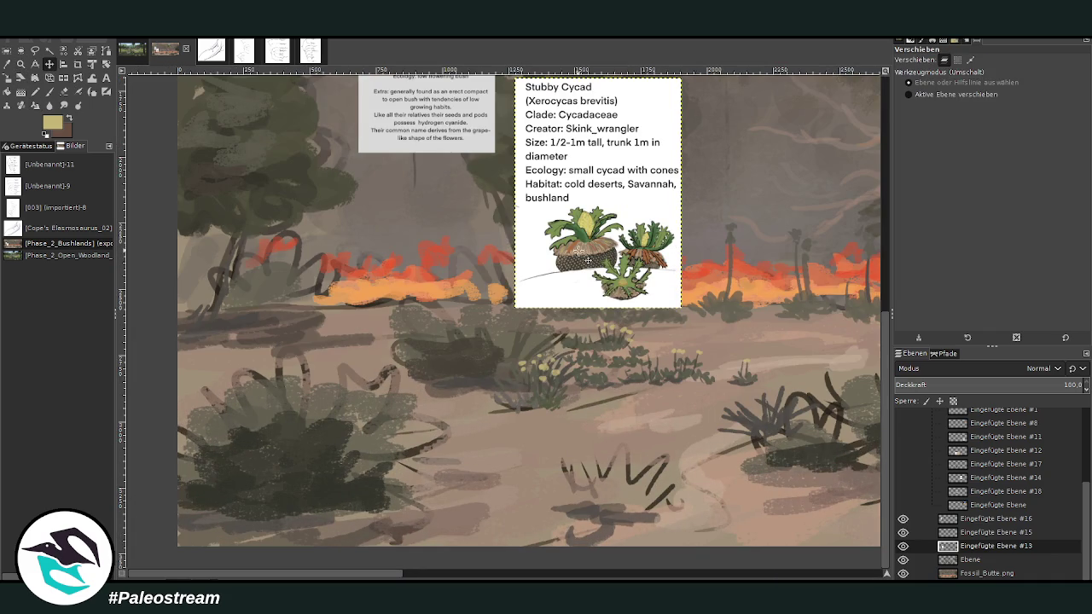
{"action": "left_click_drag", "start_coordinate": [588, 261], "coordinate": [578, 385]}
{"action": "left_click", "coordinate": [20, 65]}
{"action": "left_click_drag", "start_coordinate": [310, 132], "coordinate": [701, 547]}
{"action": "double_click", "coordinate": [970, 560]}
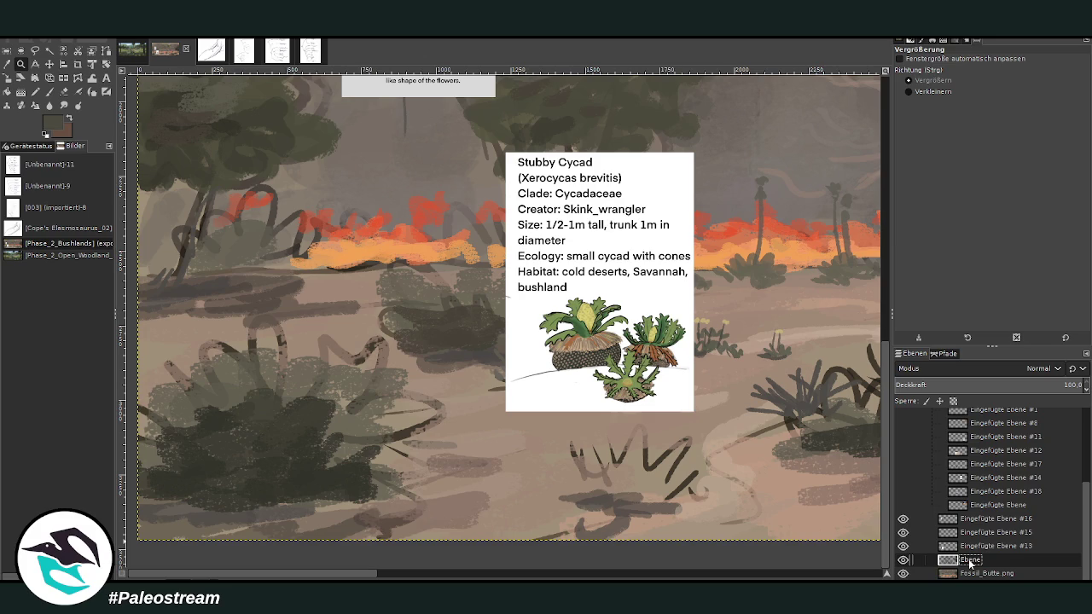
Step: Add a new layer above Ebene and set a dark Paintbrush colour at size 127
{"action": "key", "text": "shift+ctrl+n"}
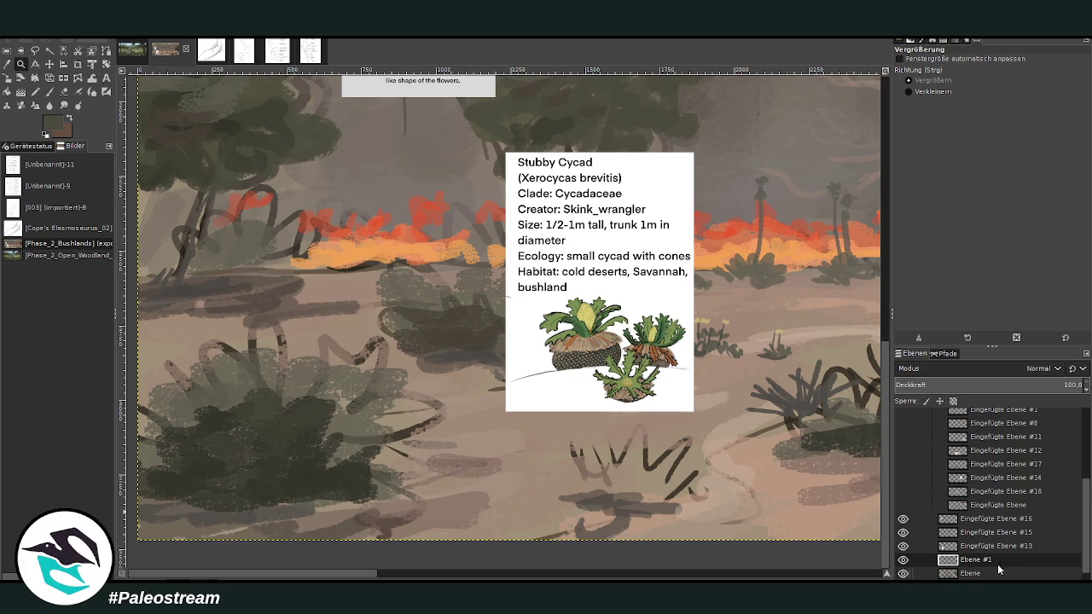
{"action": "scroll", "coordinate": [974, 553], "scroll_direction": "down", "scroll_amount": 1}
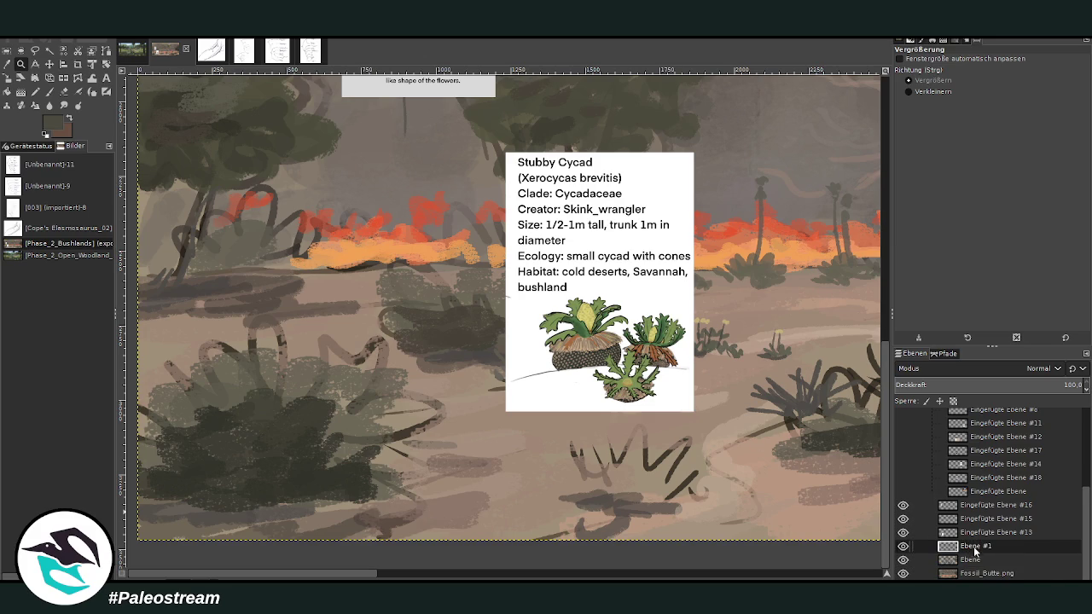
{"action": "left_click", "coordinate": [49, 91]}
{"action": "left_click", "coordinate": [709, 273], "text": "ctrl"}
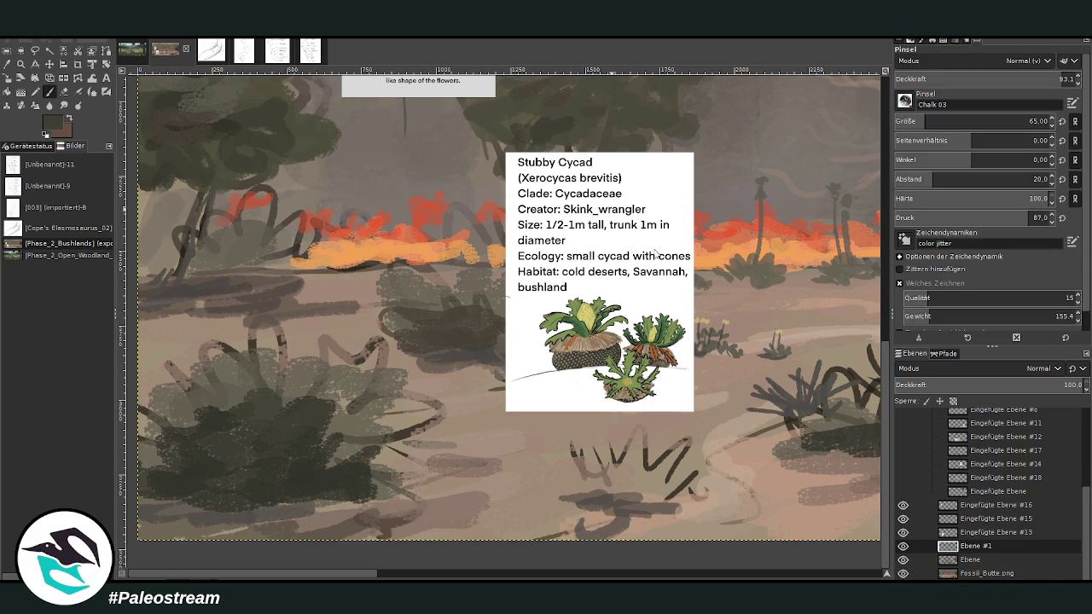
{"action": "key", "text": "bracketright"}
Step: Sketch and fill two dark, textured boulders in the foreground
{"action": "mouse_move", "coordinate": [369, 454]}
{"action": "left_mouse_down"}
{"action": "mouse_move", "coordinate": [435, 458]}
{"action": "mouse_move", "coordinate": [452, 470]}
{"action": "left_mouse_up"}
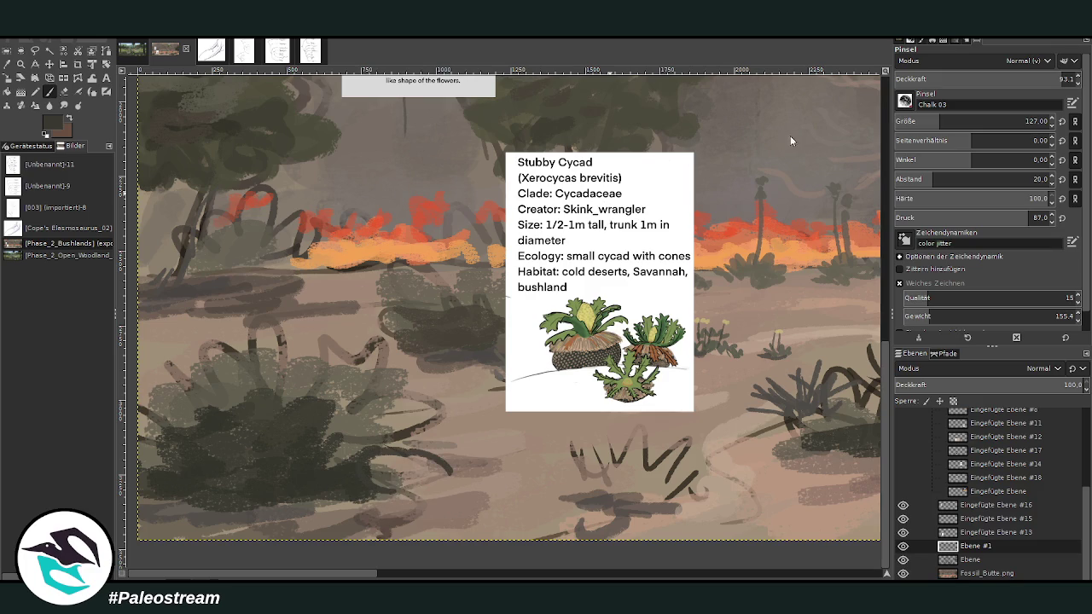
{"action": "mouse_move", "coordinate": [367, 472]}
{"action": "left_mouse_down"}
{"action": "mouse_move", "coordinate": [503, 473]}
{"action": "mouse_move", "coordinate": [379, 512]}
{"action": "mouse_move", "coordinate": [511, 460]}
{"action": "mouse_move", "coordinate": [392, 501]}
{"action": "mouse_move", "coordinate": [370, 492]}
{"action": "left_mouse_up"}
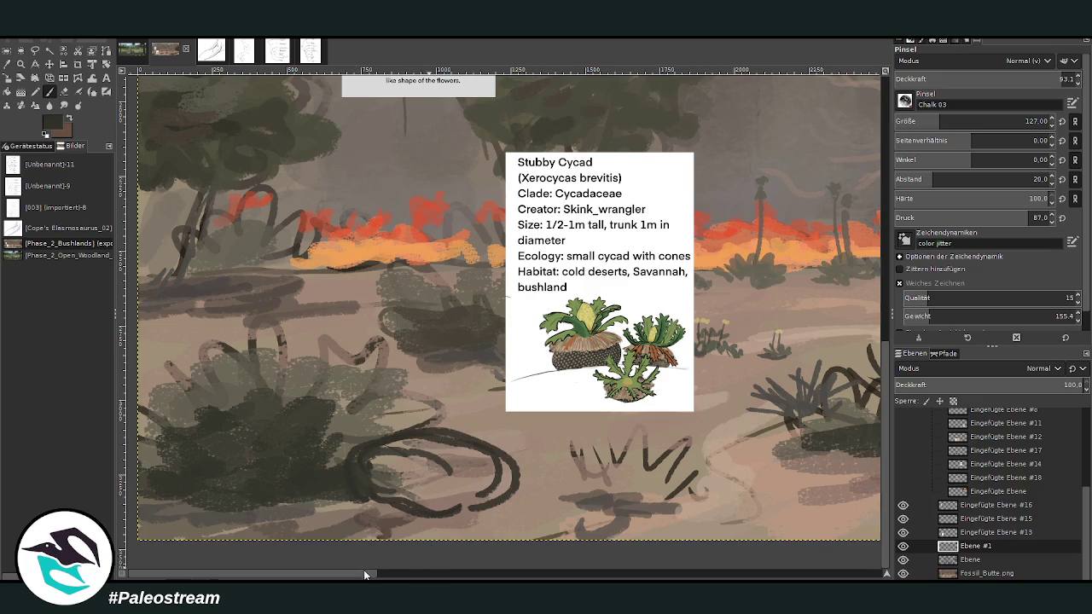
{"action": "left_click_drag", "start_coordinate": [376, 496], "coordinate": [272, 512]}
{"action": "mouse_move", "coordinate": [346, 522]}
{"action": "left_mouse_down"}
{"action": "mouse_move", "coordinate": [305, 507]}
{"action": "mouse_move", "coordinate": [442, 470]}
{"action": "mouse_move", "coordinate": [463, 500]}
{"action": "mouse_move", "coordinate": [438, 512]}
{"action": "mouse_move", "coordinate": [390, 482]}
{"action": "mouse_move", "coordinate": [461, 474]}
{"action": "mouse_move", "coordinate": [458, 500]}
{"action": "mouse_move", "coordinate": [397, 500]}
{"action": "mouse_move", "coordinate": [429, 506]}
{"action": "mouse_move", "coordinate": [479, 480]}
{"action": "left_mouse_up"}
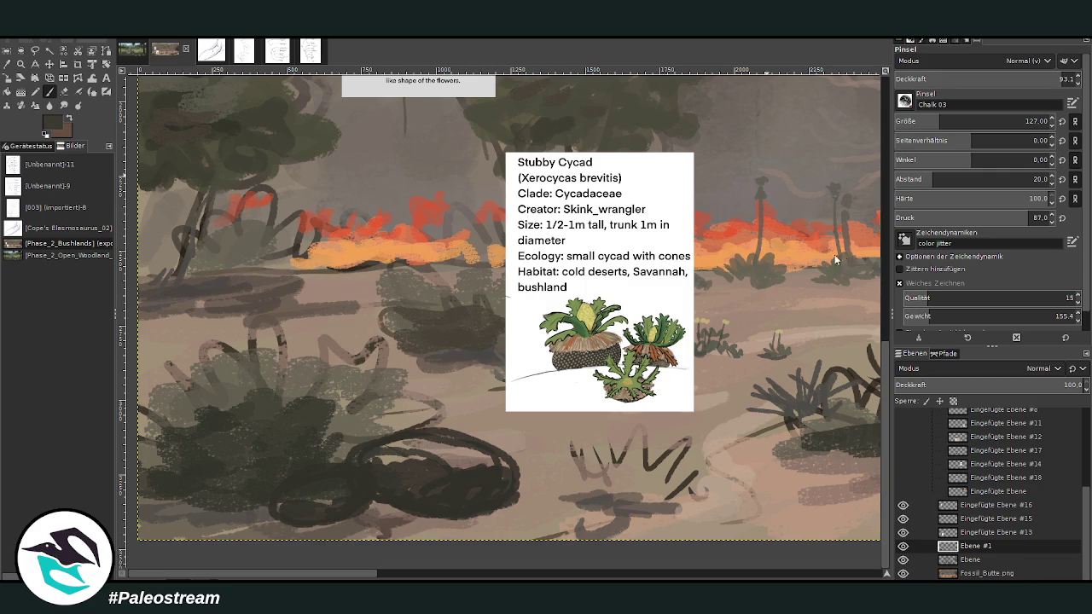
{"action": "mouse_move", "coordinate": [402, 475]}
{"action": "left_mouse_down"}
{"action": "mouse_move", "coordinate": [366, 456]}
{"action": "mouse_move", "coordinate": [434, 449]}
{"action": "mouse_move", "coordinate": [509, 464]}
{"action": "mouse_move", "coordinate": [417, 477]}
{"action": "mouse_move", "coordinate": [405, 440]}
{"action": "mouse_move", "coordinate": [287, 490]}
{"action": "mouse_move", "coordinate": [316, 501]}
{"action": "mouse_move", "coordinate": [363, 492]}
{"action": "left_mouse_up"}
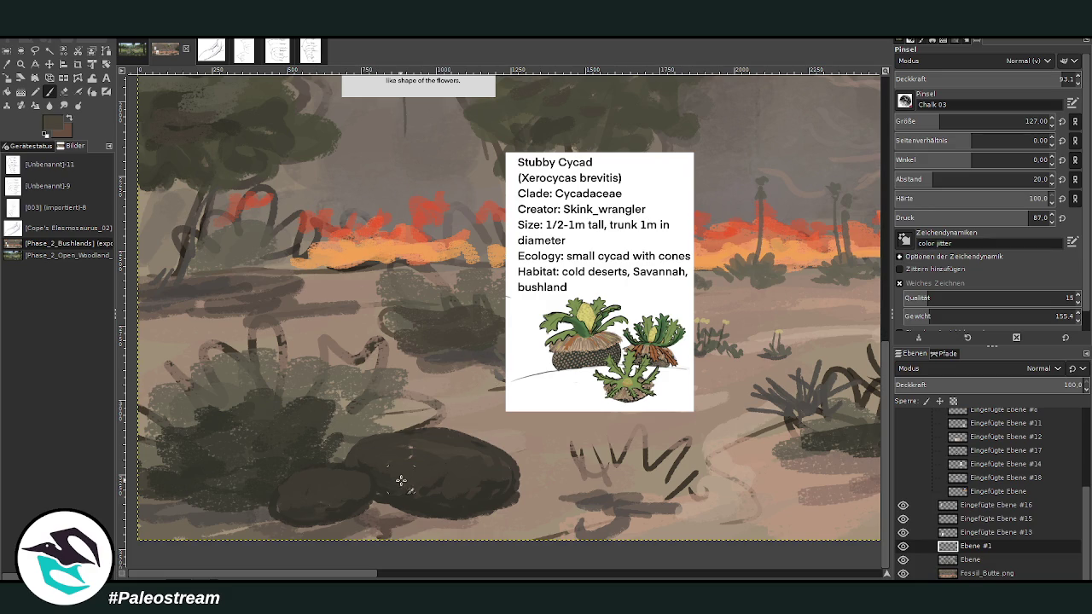
{"action": "left_click_drag", "start_coordinate": [401, 480], "coordinate": [435, 485]}
Step: Pick the dark tree-trunk colour and lower brush opacity to 62.1
{"action": "left_click", "coordinate": [764, 235], "text": "ctrl"}
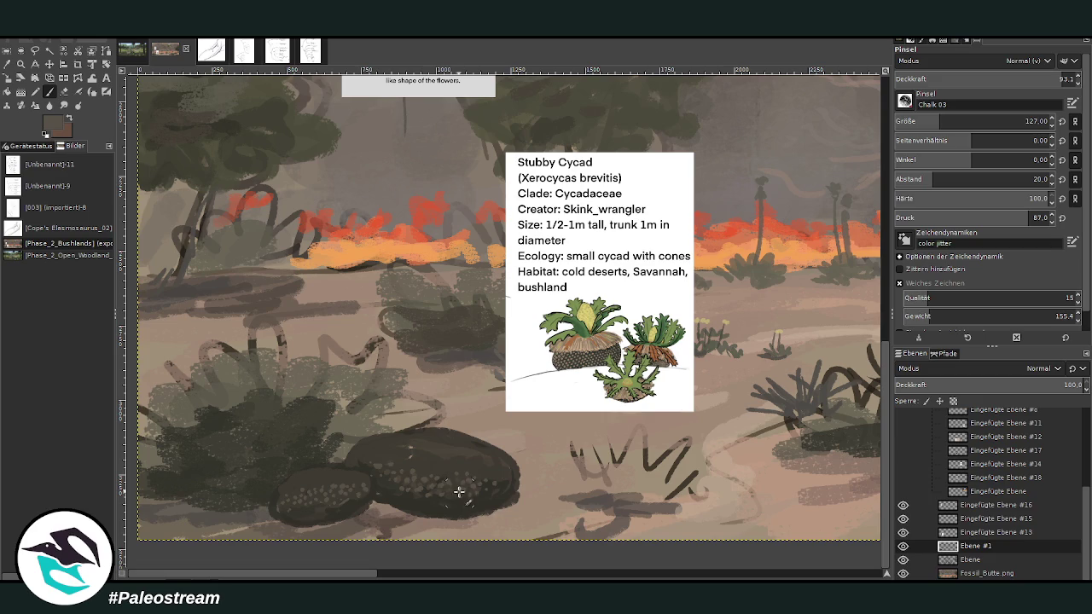
{"action": "left_click", "coordinate": [760, 239], "text": "ctrl"}
{"action": "left_click", "coordinate": [1006, 75]}
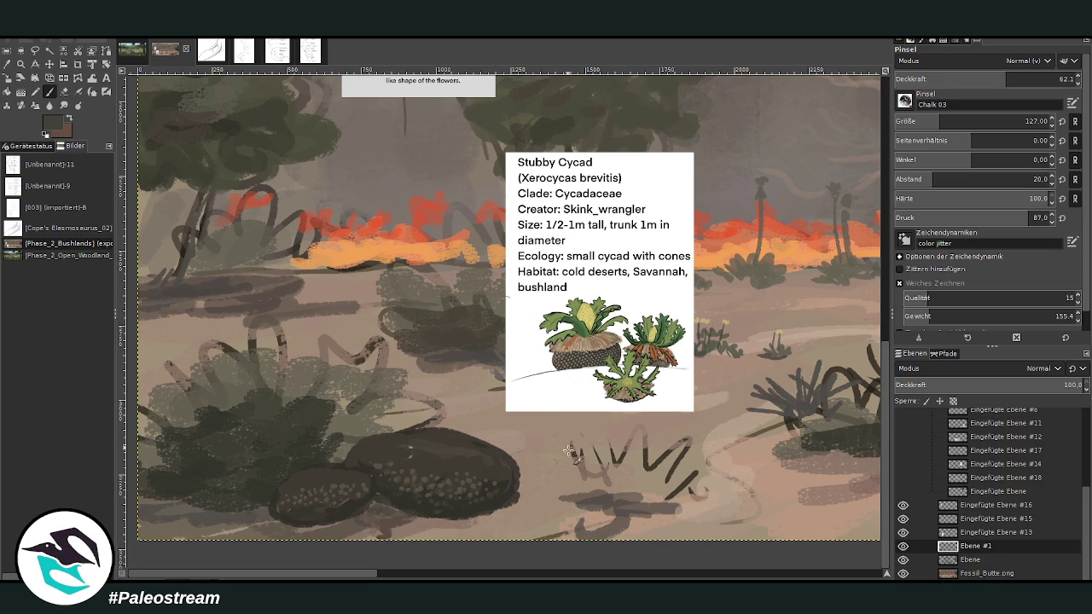
Step: Darken the boulders' lower edges and, at 75.1 opacity, shade the rock tops
{"action": "left_click_drag", "start_coordinate": [374, 507], "coordinate": [483, 517]}
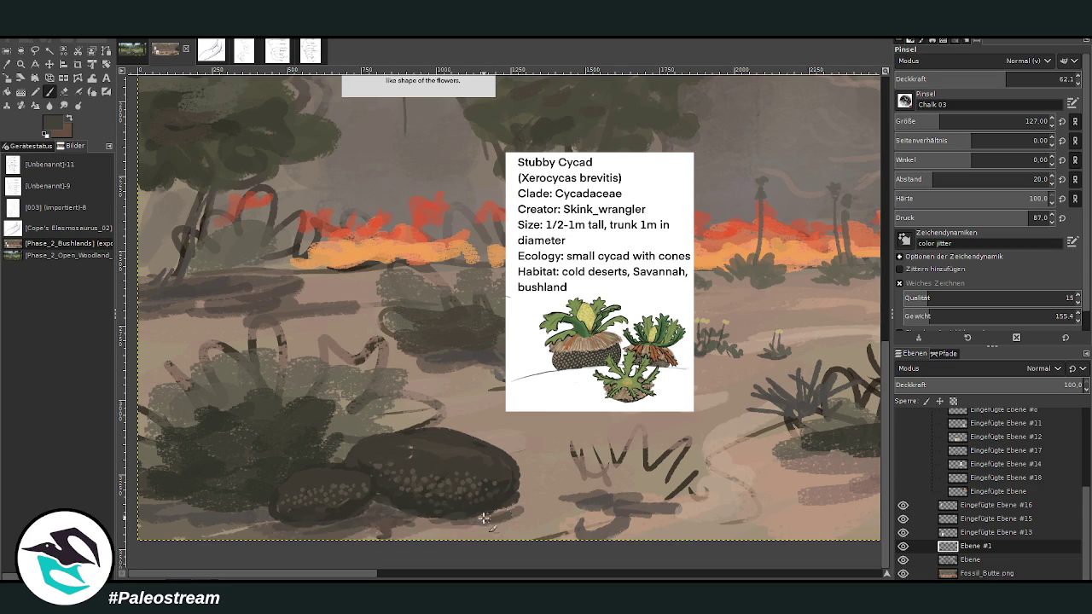
{"action": "left_click_drag", "start_coordinate": [539, 510], "coordinate": [573, 497]}
{"action": "mouse_move", "coordinate": [465, 527]}
{"action": "left_mouse_down"}
{"action": "mouse_move", "coordinate": [242, 518]}
{"action": "mouse_move", "coordinate": [205, 480]}
{"action": "left_mouse_up"}
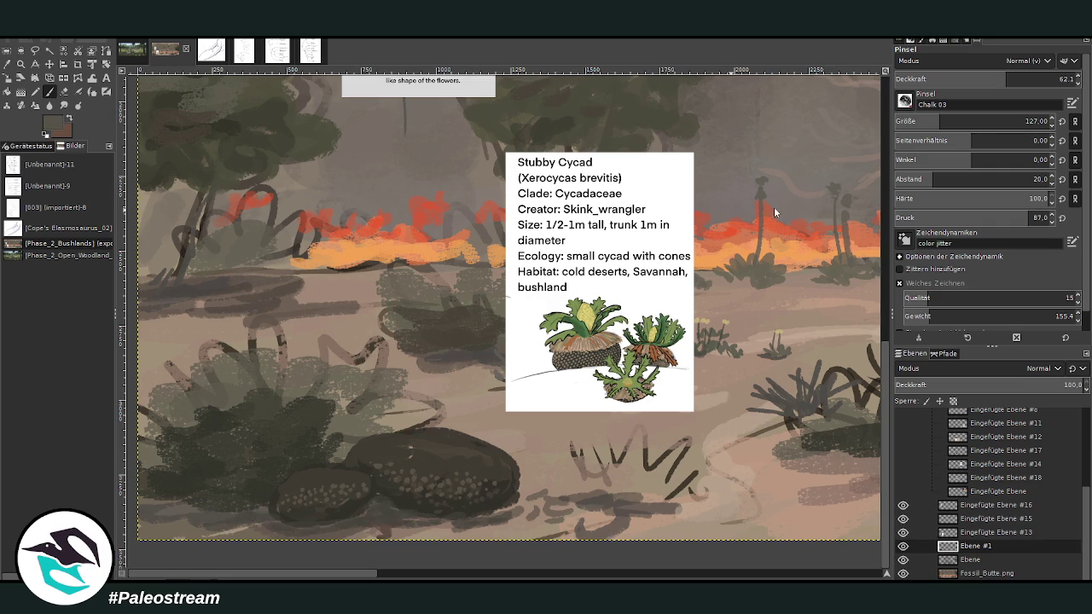
{"action": "left_click", "coordinate": [1030, 75]}
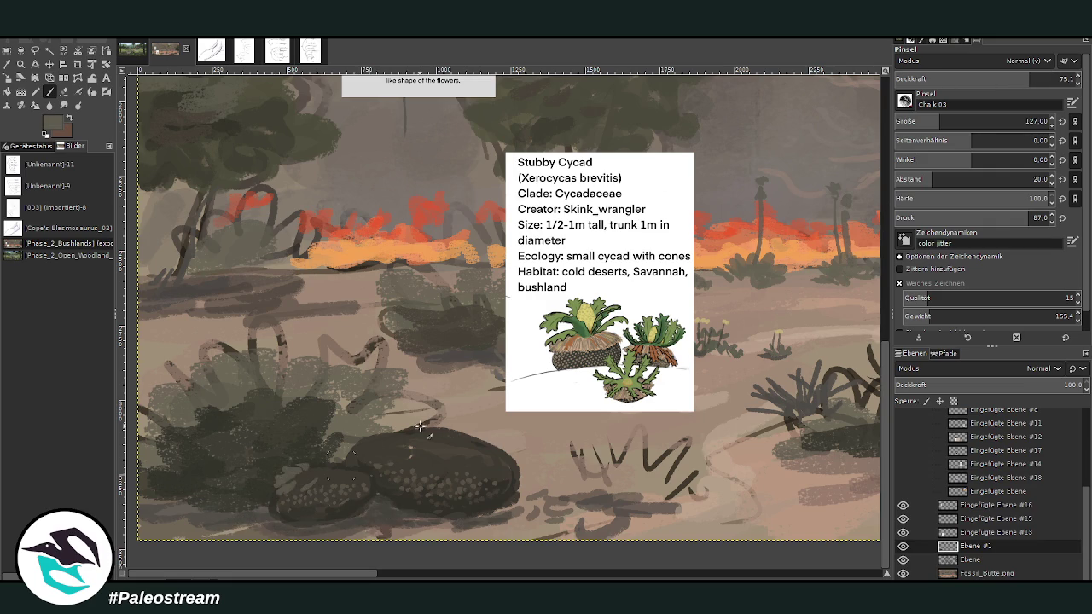
{"action": "mouse_move", "coordinate": [386, 457]}
{"action": "left_mouse_down"}
{"action": "mouse_move", "coordinate": [408, 445]}
{"action": "mouse_move", "coordinate": [445, 460]}
{"action": "mouse_move", "coordinate": [514, 454]}
{"action": "left_mouse_up"}
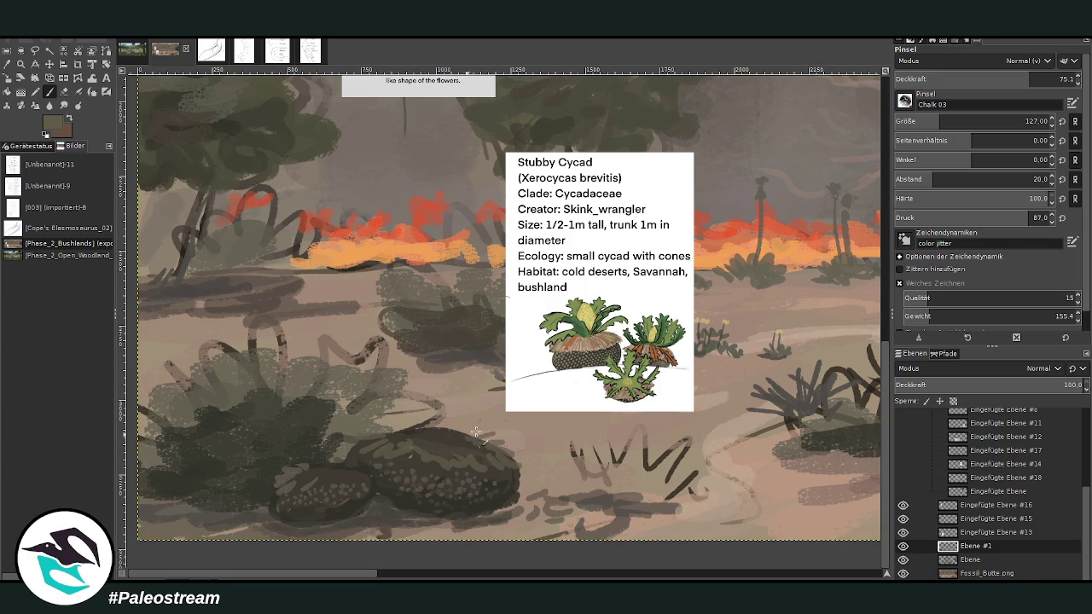
{"action": "mouse_move", "coordinate": [431, 425]}
{"action": "left_mouse_down"}
{"action": "mouse_move", "coordinate": [499, 436]}
{"action": "mouse_move", "coordinate": [522, 470]}
{"action": "mouse_move", "coordinate": [411, 461]}
{"action": "mouse_move", "coordinate": [378, 446]}
{"action": "mouse_move", "coordinate": [375, 416]}
{"action": "mouse_move", "coordinate": [432, 429]}
{"action": "mouse_move", "coordinate": [436, 453]}
{"action": "mouse_move", "coordinate": [308, 481]}
{"action": "mouse_move", "coordinate": [339, 475]}
{"action": "mouse_move", "coordinate": [346, 460]}
{"action": "mouse_move", "coordinate": [277, 482]}
{"action": "mouse_move", "coordinate": [281, 473]}
{"action": "left_mouse_up"}
Step: Darken the bush's left side in deeper green, then dab small lighter details on top
{"action": "left_click", "coordinate": [765, 241], "text": "ctrl"}
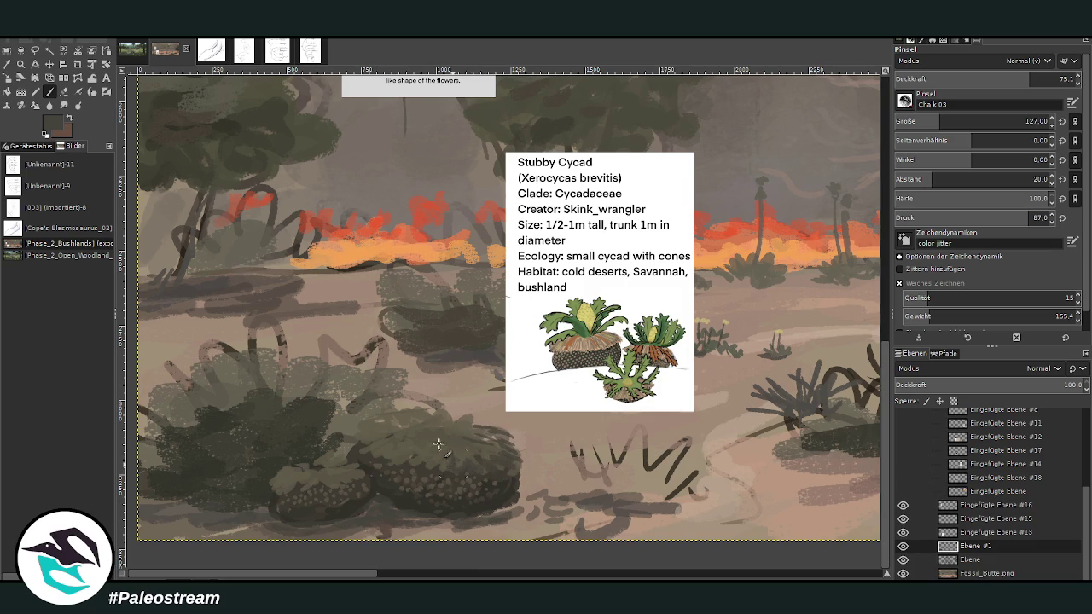
{"action": "mouse_move", "coordinate": [414, 461]}
{"action": "left_mouse_down"}
{"action": "mouse_move", "coordinate": [390, 456]}
{"action": "mouse_move", "coordinate": [378, 429]}
{"action": "mouse_move", "coordinate": [354, 462]}
{"action": "left_mouse_up"}
{"action": "left_click", "coordinate": [759, 221], "text": "ctrl"}
{"action": "left_click", "coordinate": [925, 121]}
{"action": "left_click", "coordinate": [764, 216], "text": "ctrl"}
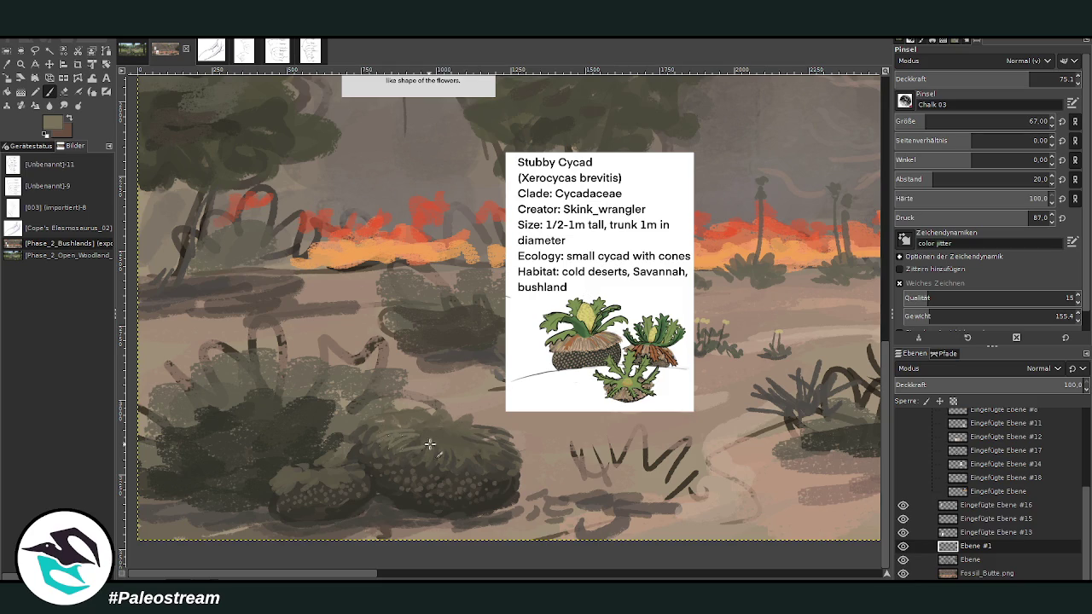
{"action": "left_click_drag", "start_coordinate": [380, 426], "coordinate": [403, 411]}
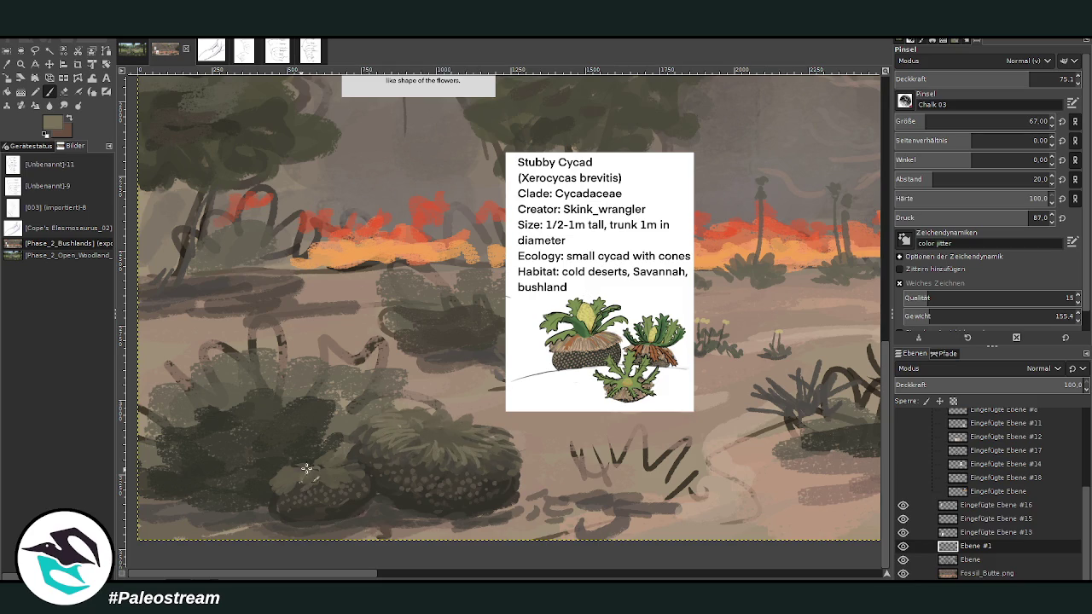
Step: Paint light tan cycad cones on both boulders and shade the large cone in dark grey-brown
{"action": "left_click", "coordinate": [770, 204], "text": "ctrl"}
{"action": "left_click_drag", "start_coordinate": [433, 410], "coordinate": [464, 421]}
{"action": "left_click_drag", "start_coordinate": [322, 452], "coordinate": [317, 471]}
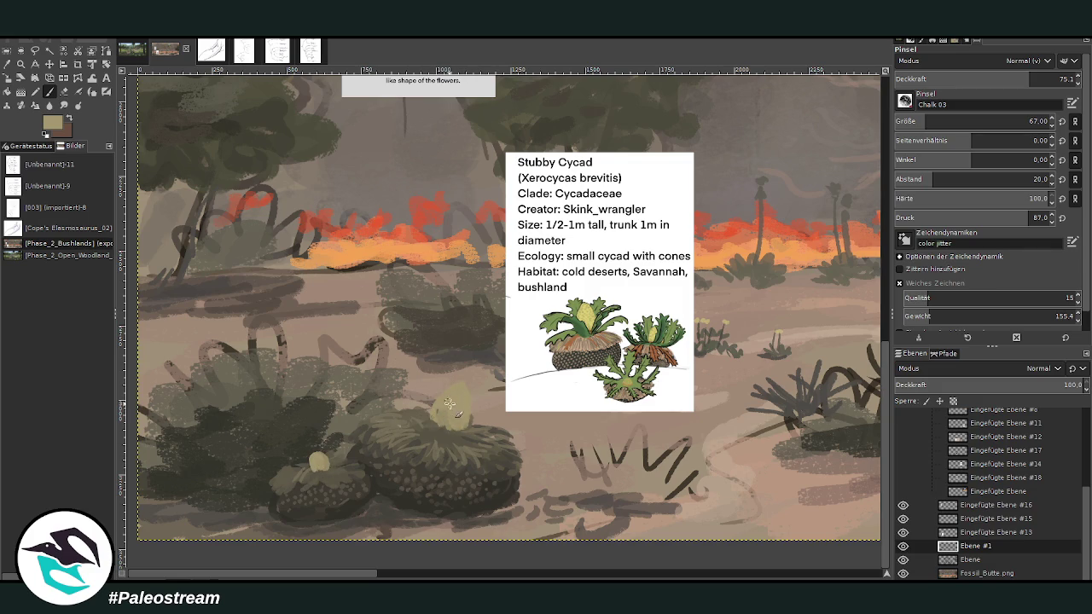
{"action": "left_click", "coordinate": [780, 205], "text": "ctrl"}
{"action": "left_click_drag", "start_coordinate": [468, 391], "coordinate": [440, 395]}
Step: At 58.0 opacity, reshade the big cone and outline the small cone in olive at size 22
{"action": "left_click", "coordinate": [996, 75]}
{"action": "mouse_move", "coordinate": [469, 389]}
{"action": "left_mouse_down"}
{"action": "mouse_move", "coordinate": [467, 423]}
{"action": "mouse_move", "coordinate": [442, 417]}
{"action": "mouse_move", "coordinate": [460, 409]}
{"action": "mouse_move", "coordinate": [433, 400]}
{"action": "mouse_move", "coordinate": [456, 391]}
{"action": "mouse_move", "coordinate": [430, 418]}
{"action": "left_mouse_up"}
{"action": "left_click_drag", "start_coordinate": [312, 461], "coordinate": [316, 470]}
{"action": "left_click", "coordinate": [722, 242], "text": "ctrl"}
{"action": "left_click", "coordinate": [898, 122]}
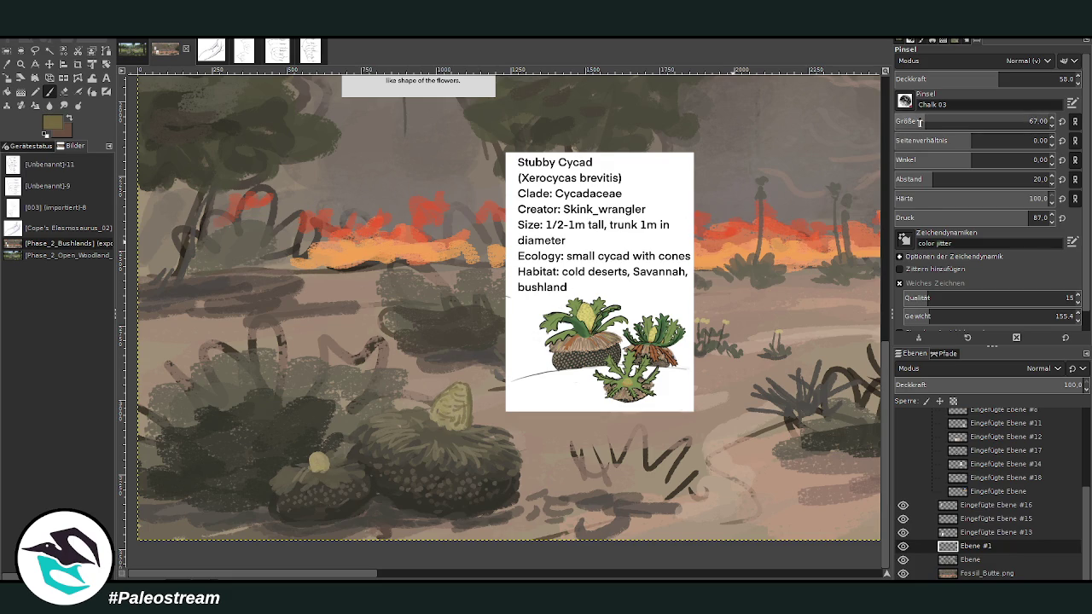
{"action": "left_click_drag", "start_coordinate": [316, 470], "coordinate": [323, 456]}
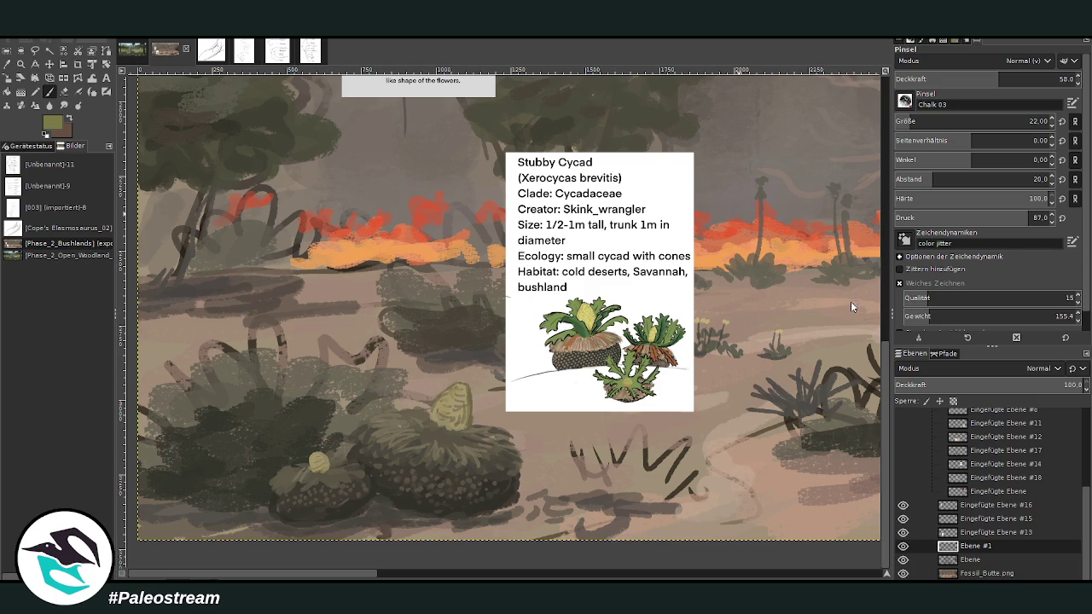
Step: Enlarge the brush, raise opacity, and paint green foliage over the large cycad mound
{"action": "key", "text": "bracketright"}
{"action": "key", "text": "bracketright"}
{"action": "key", "text": "bracketright"}
{"action": "left_click_drag", "start_coordinate": [917, 121], "coordinate": [932, 121]}
{"action": "left_click_drag", "start_coordinate": [998, 79], "coordinate": [1042, 78]}
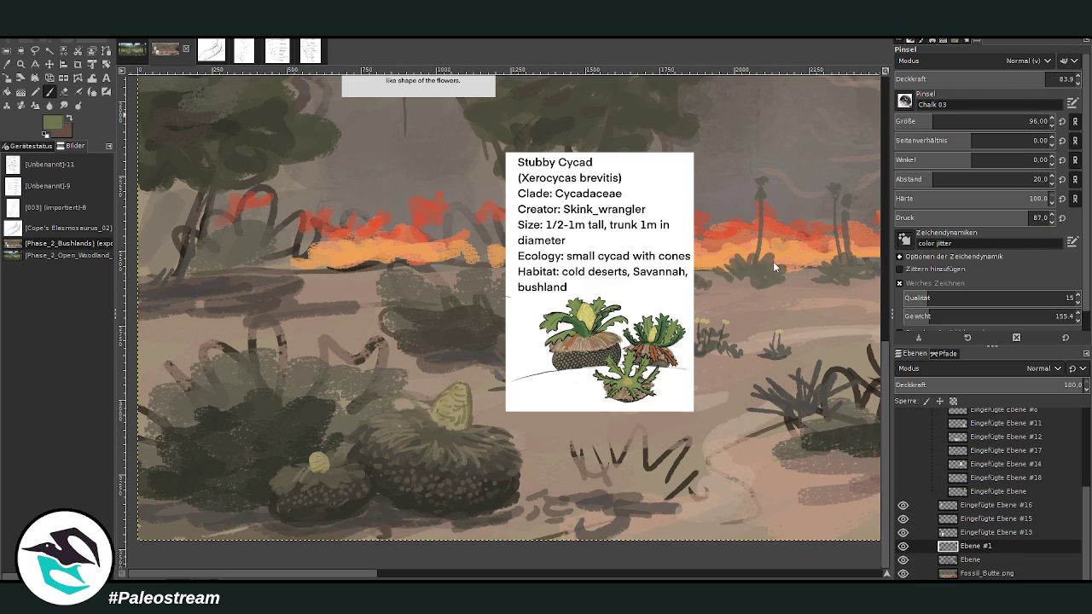
{"action": "mouse_move", "coordinate": [411, 403]}
{"action": "left_mouse_down"}
{"action": "mouse_move", "coordinate": [375, 405]}
{"action": "mouse_move", "coordinate": [437, 427]}
{"action": "mouse_move", "coordinate": [405, 439]}
{"action": "mouse_move", "coordinate": [490, 422]}
{"action": "mouse_move", "coordinate": [522, 433]}
{"action": "mouse_move", "coordinate": [507, 424]}
{"action": "mouse_move", "coordinate": [467, 430]}
{"action": "mouse_move", "coordinate": [505, 473]}
{"action": "mouse_move", "coordinate": [494, 443]}
{"action": "left_mouse_up"}
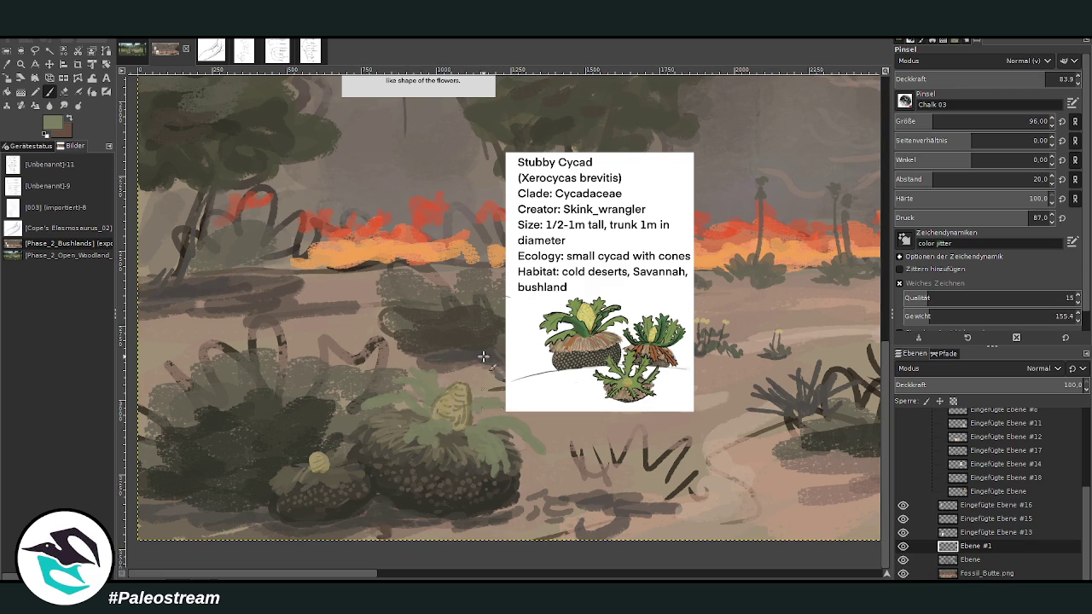
Step: Move the Stubby Cycad reference card up and to the right
{"action": "key", "text": "m"}
{"action": "left_click_drag", "start_coordinate": [588, 287], "coordinate": [640, 263]}
{"action": "key", "text": "p"}
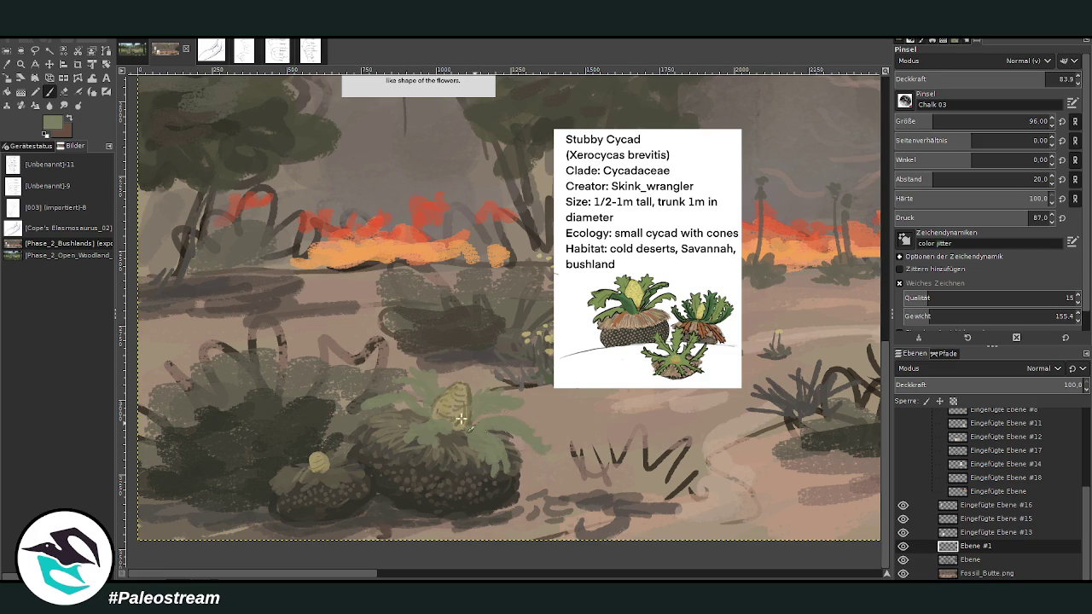
Step: Paint light-green fronds around both cones and add dark shadows over the big cycad
{"action": "mouse_move", "coordinate": [332, 459]}
{"action": "left_mouse_down"}
{"action": "mouse_move", "coordinate": [354, 430]}
{"action": "mouse_move", "coordinate": [341, 467]}
{"action": "mouse_move", "coordinate": [381, 455]}
{"action": "mouse_move", "coordinate": [343, 469]}
{"action": "mouse_move", "coordinate": [365, 488]}
{"action": "mouse_move", "coordinate": [373, 475]}
{"action": "mouse_move", "coordinate": [332, 467]}
{"action": "mouse_move", "coordinate": [294, 503]}
{"action": "mouse_move", "coordinate": [286, 475]}
{"action": "mouse_move", "coordinate": [297, 468]}
{"action": "mouse_move", "coordinate": [256, 452]}
{"action": "mouse_move", "coordinate": [288, 453]}
{"action": "mouse_move", "coordinate": [307, 471]}
{"action": "mouse_move", "coordinate": [262, 456]}
{"action": "mouse_move", "coordinate": [286, 460]}
{"action": "mouse_move", "coordinate": [308, 426]}
{"action": "mouse_move", "coordinate": [325, 454]}
{"action": "mouse_move", "coordinate": [311, 418]}
{"action": "mouse_move", "coordinate": [329, 452]}
{"action": "left_mouse_up"}
{"action": "mouse_move", "coordinate": [419, 400]}
{"action": "left_mouse_down"}
{"action": "mouse_move", "coordinate": [399, 411]}
{"action": "mouse_move", "coordinate": [380, 399]}
{"action": "left_mouse_up"}
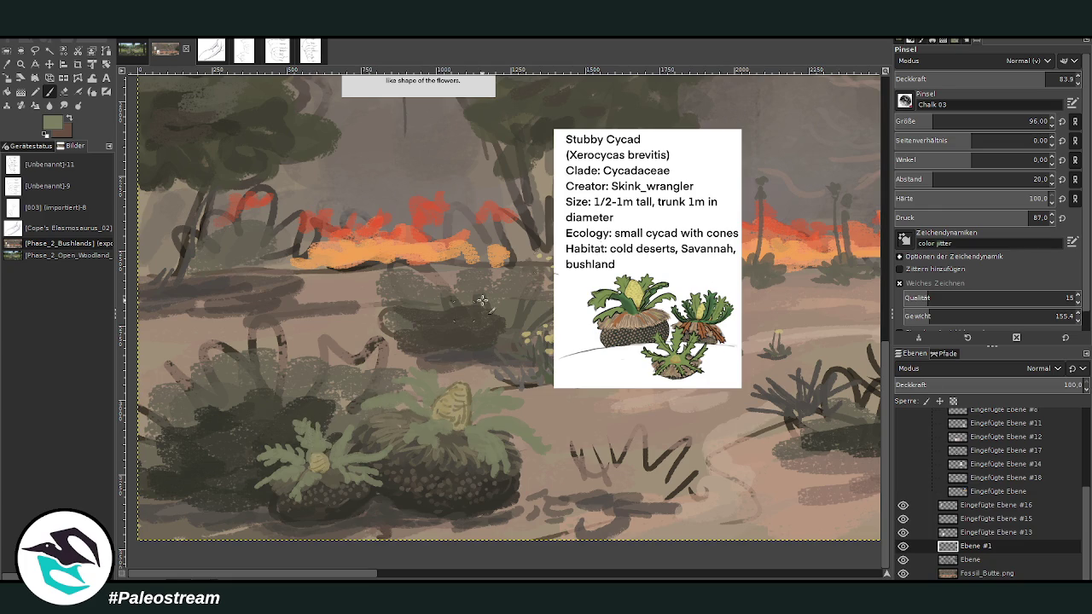
{"action": "left_click", "coordinate": [768, 279], "text": "ctrl"}
{"action": "mouse_move", "coordinate": [467, 443]}
{"action": "left_mouse_down"}
{"action": "mouse_move", "coordinate": [489, 471]}
{"action": "mouse_move", "coordinate": [438, 434]}
{"action": "mouse_move", "coordinate": [440, 452]}
{"action": "mouse_move", "coordinate": [426, 459]}
{"action": "left_mouse_up"}
{"action": "left_click", "coordinate": [998, 78]}
{"action": "left_click_drag", "start_coordinate": [410, 418], "coordinate": [406, 419]}
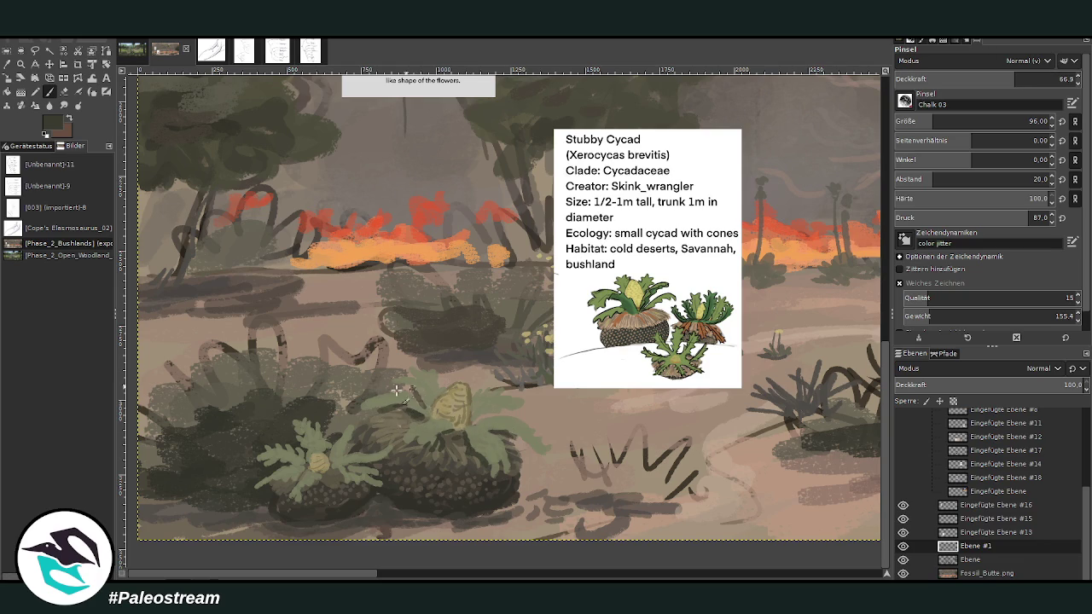
Step: At brush size 32, paint brighter green leaves above the cone and pick lighter highlight greens
{"action": "left_click", "coordinate": [915, 122]}
{"action": "left_click_drag", "start_coordinate": [914, 122], "coordinate": [909, 122]}
{"action": "left_click", "coordinate": [798, 247], "text": "ctrl"}
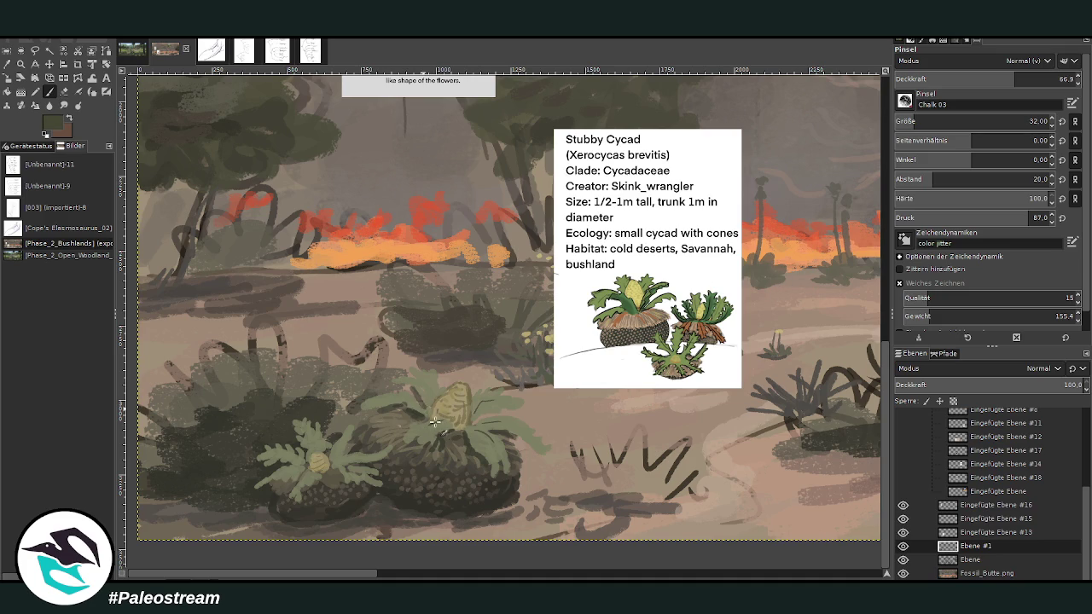
{"action": "left_click", "coordinate": [770, 288], "text": "ctrl"}
{"action": "left_click_drag", "start_coordinate": [426, 393], "coordinate": [414, 371]}
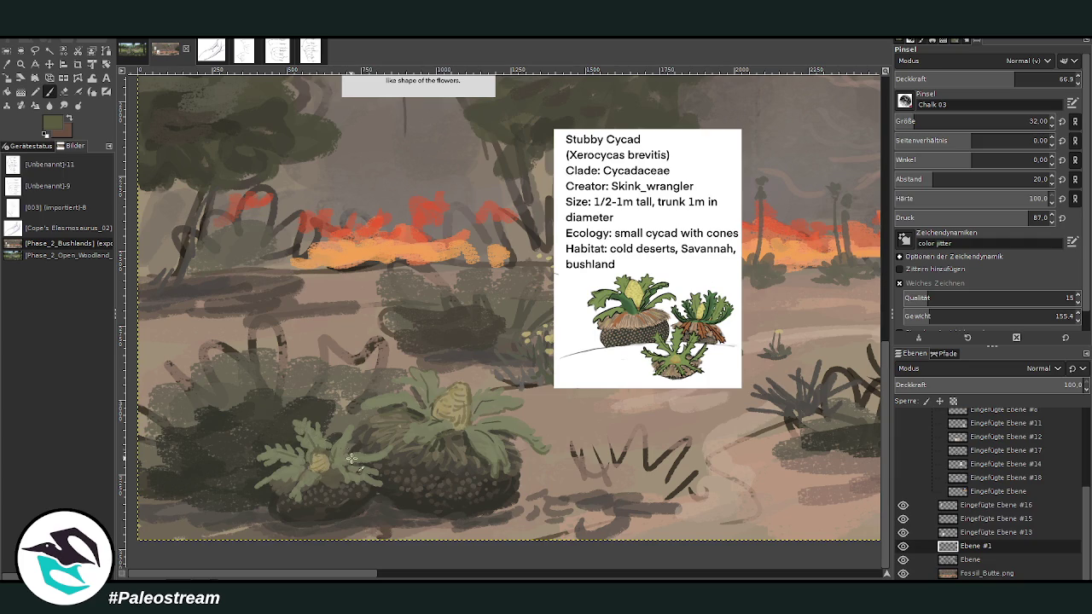
{"action": "left_click", "coordinate": [783, 266], "text": "ctrl"}
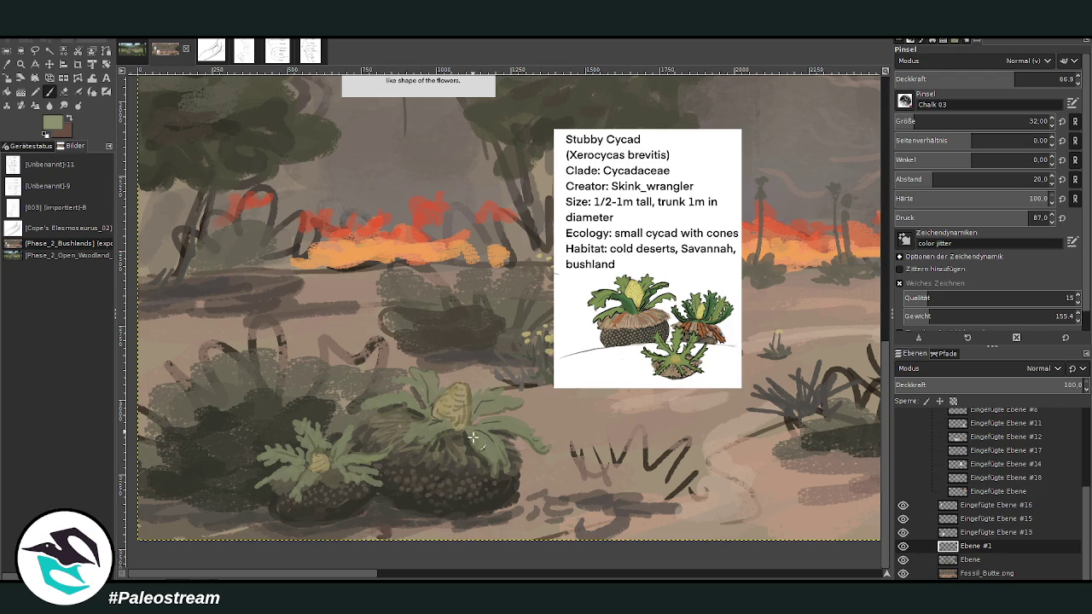
{"action": "left_click", "coordinate": [775, 253], "text": "ctrl"}
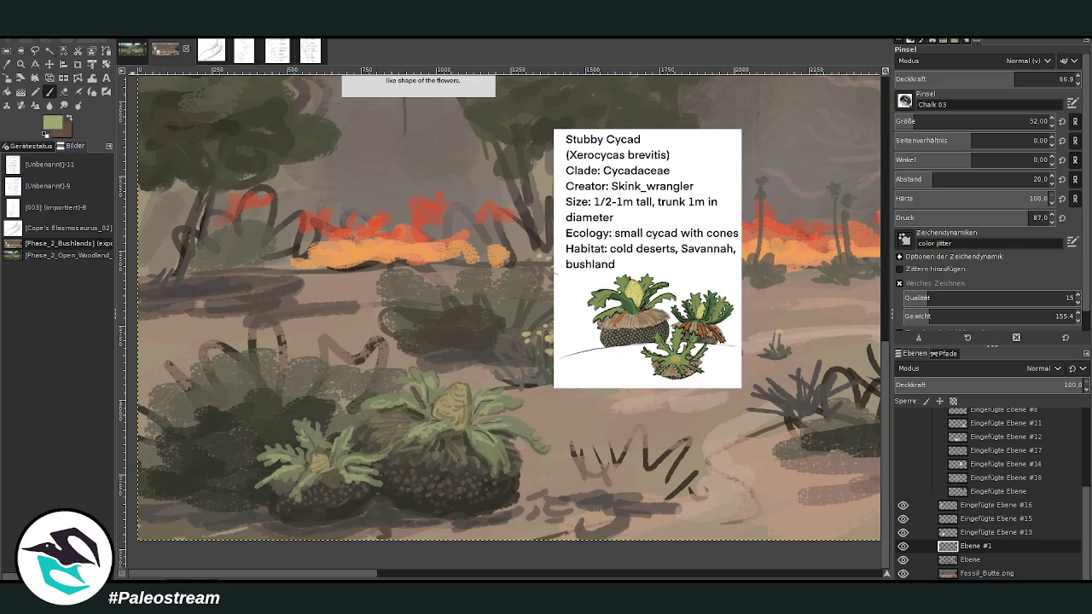
Step: Sample a tan-brown from the ground, set opacity to 43.2, swap to dark brown, and zoom out
{"action": "key", "text": "o"}
{"action": "left_click", "coordinate": [633, 317]}
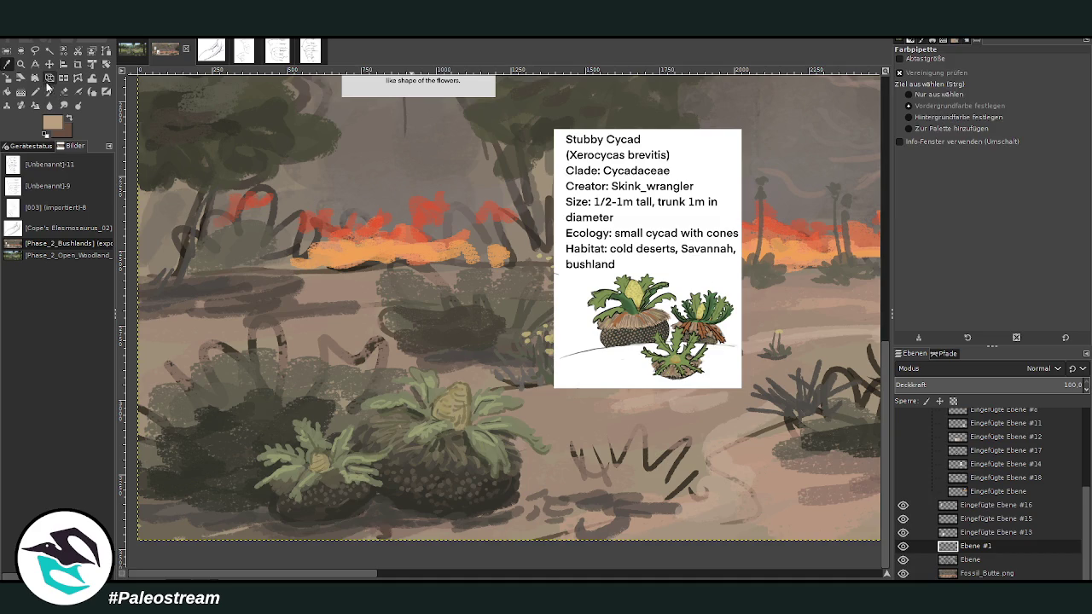
{"action": "left_click", "coordinate": [48, 89]}
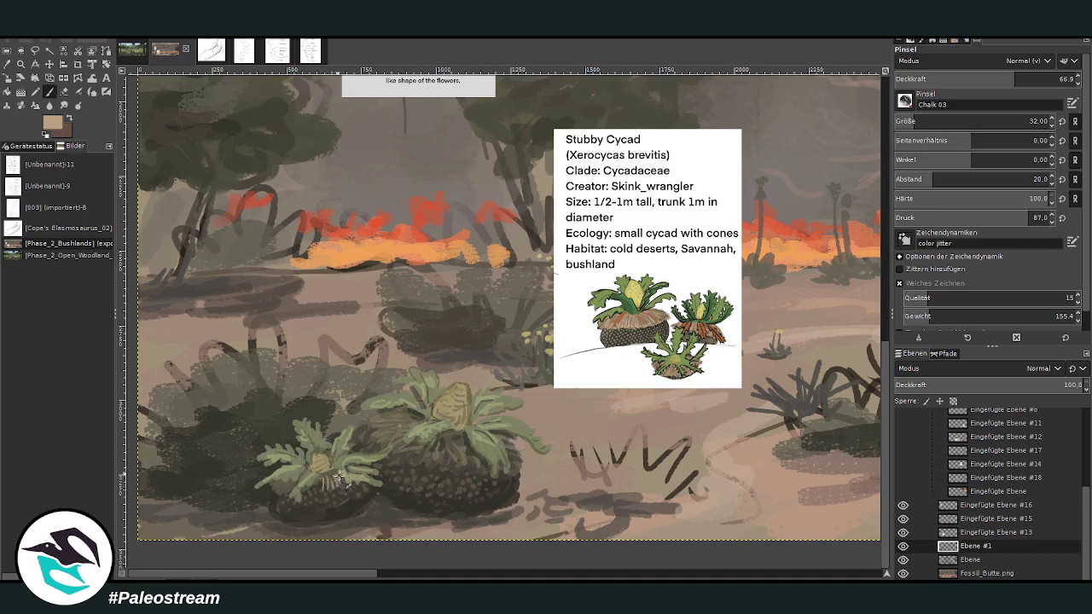
{"action": "left_click", "coordinate": [974, 78]}
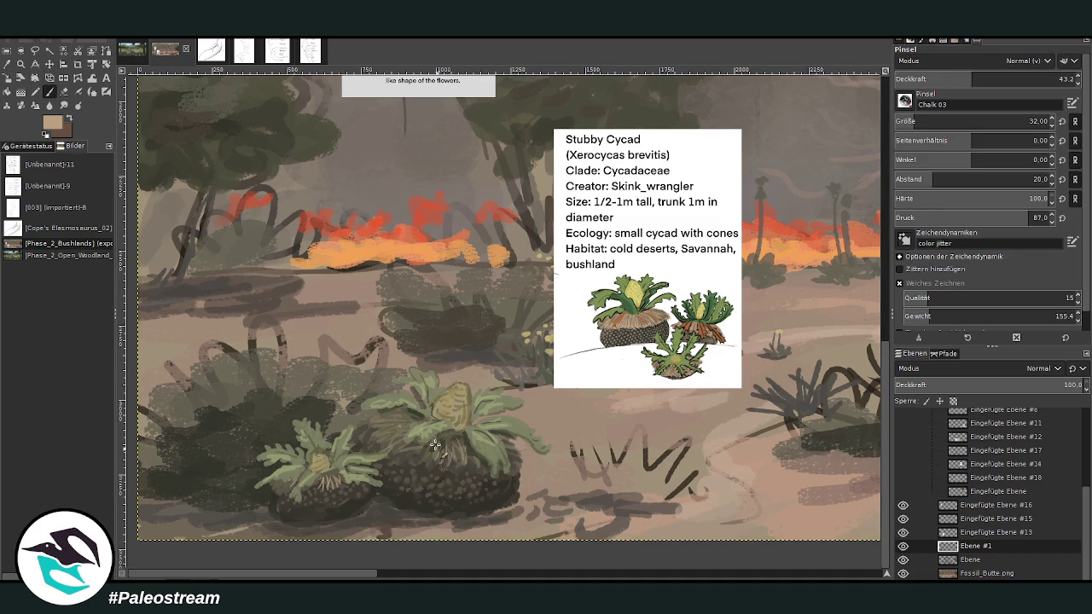
{"action": "key", "text": "x"}
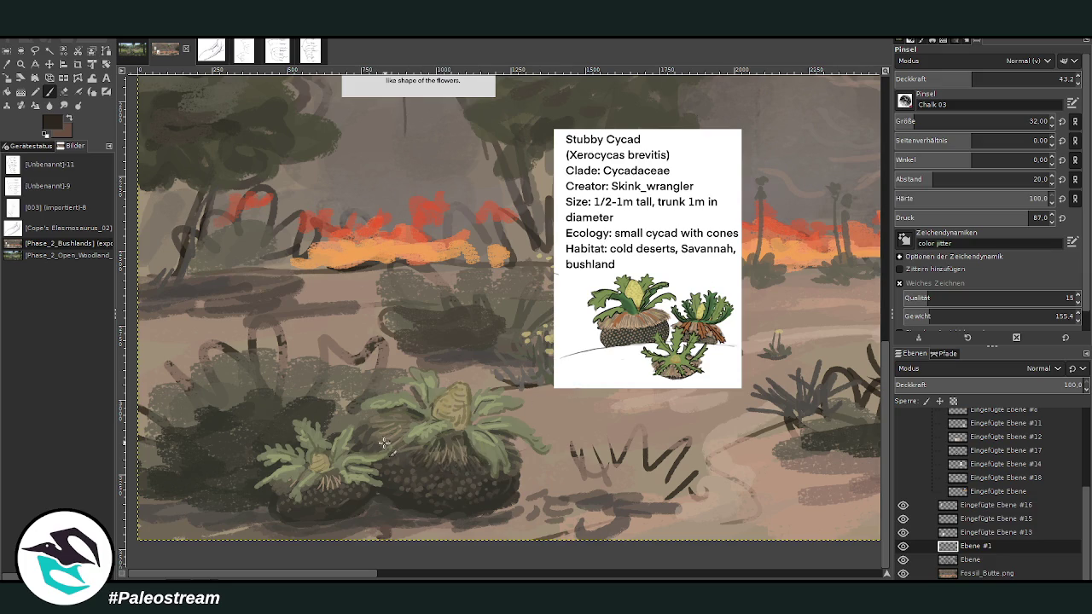
{"action": "key", "text": "minus"}
{"action": "key", "text": "minus"}
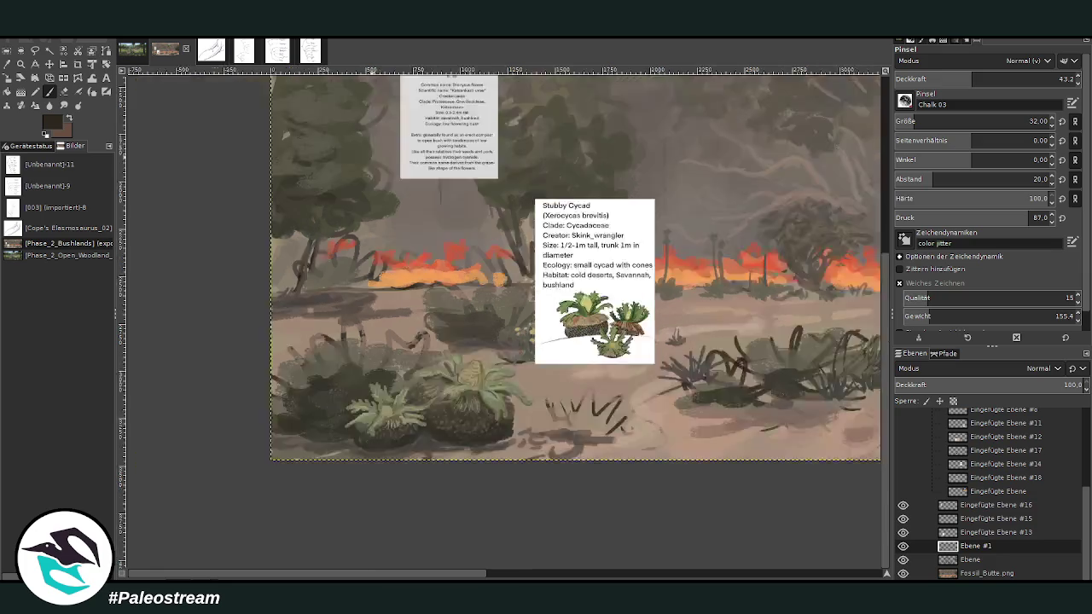
{"action": "key", "text": "minus"}
Step: Hide the Stubby Cycad card, tuck it into the layer group, and select Eingefügte Ebene #16
{"action": "key", "text": "z"}
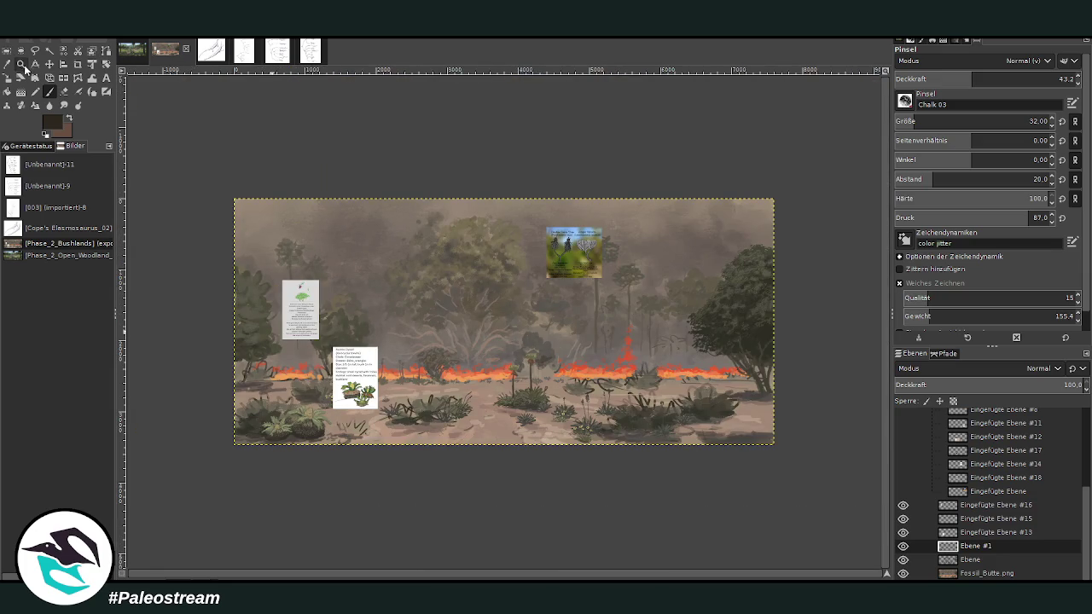
{"action": "left_click_drag", "start_coordinate": [249, 218], "coordinate": [586, 465]}
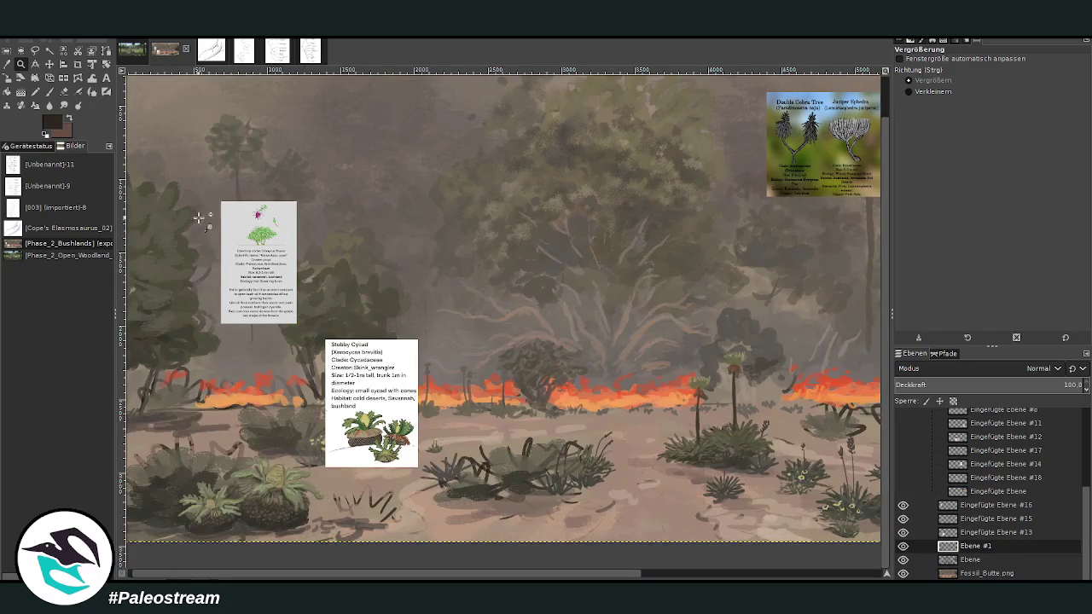
{"action": "key", "text": "m"}
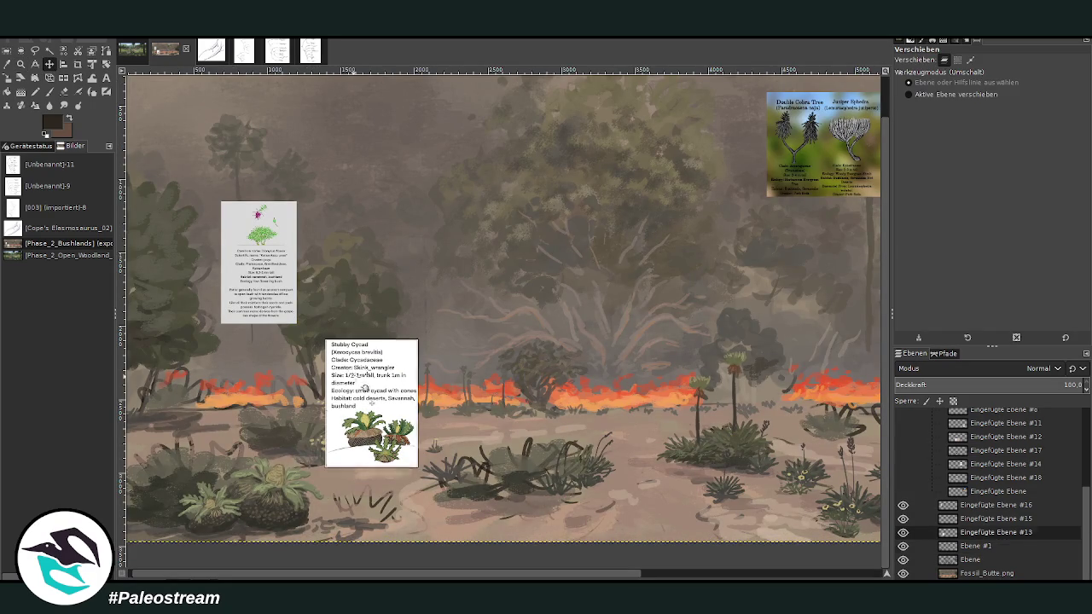
{"action": "left_click_drag", "start_coordinate": [371, 401], "coordinate": [615, 371]}
{"action": "scroll", "coordinate": [647, 577], "scroll_direction": "right", "scroll_amount": 5}
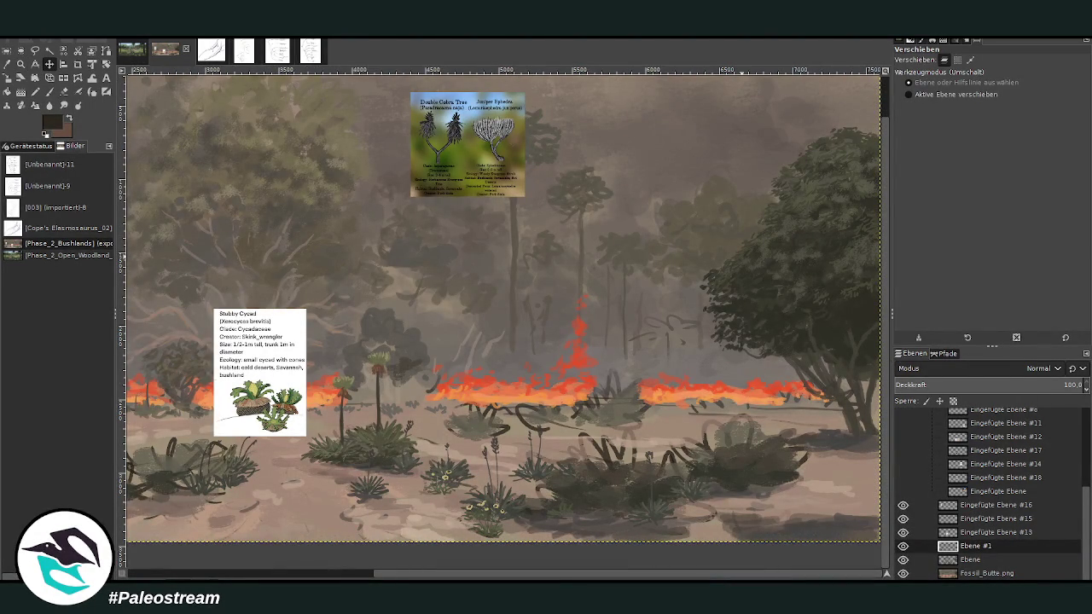
{"action": "left_click", "coordinate": [902, 532]}
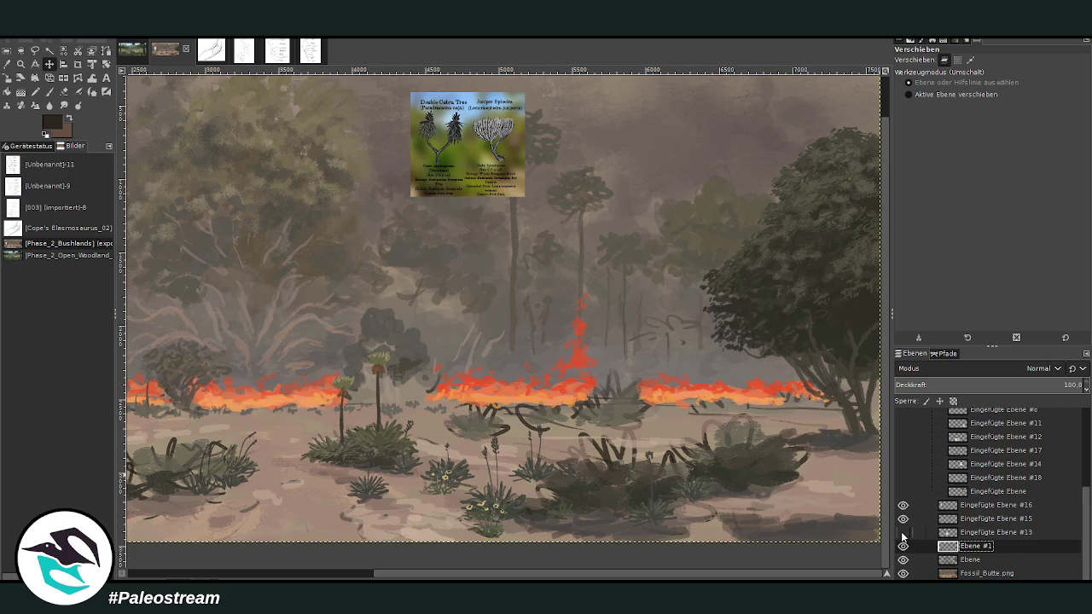
{"action": "left_click_drag", "start_coordinate": [972, 532], "coordinate": [994, 464]}
{"action": "left_click", "coordinate": [962, 521]}
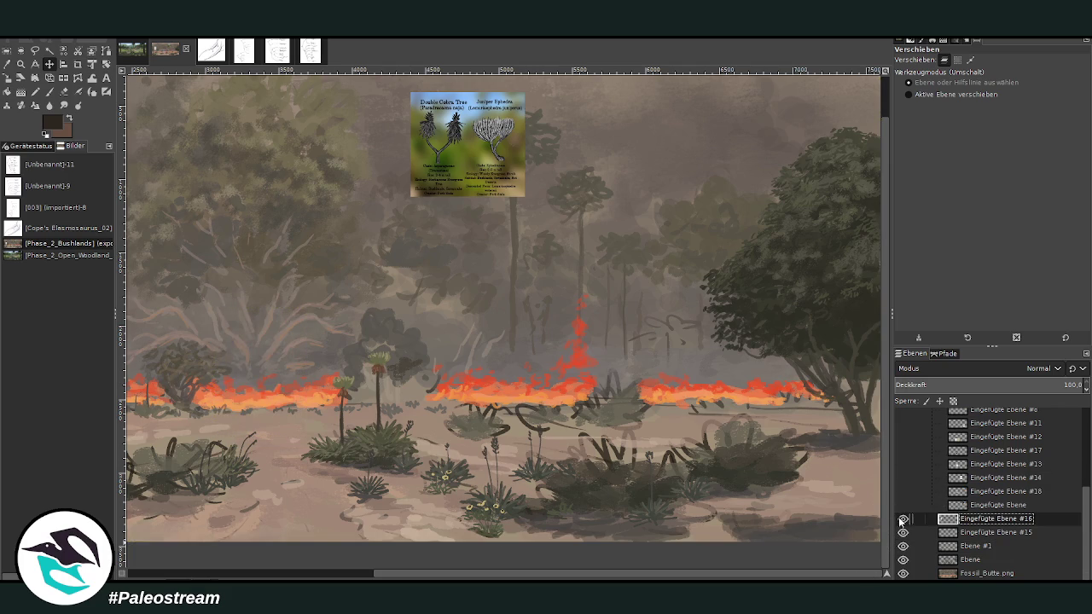
{"action": "scroll", "coordinate": [475, 571], "scroll_direction": "left", "scroll_amount": 5}
Step: Move the Dionysus flower card down beside the left foreground shrubs and zoom into that area
{"action": "key", "text": "z"}
{"action": "left_click_drag", "start_coordinate": [180, 173], "coordinate": [586, 559]}
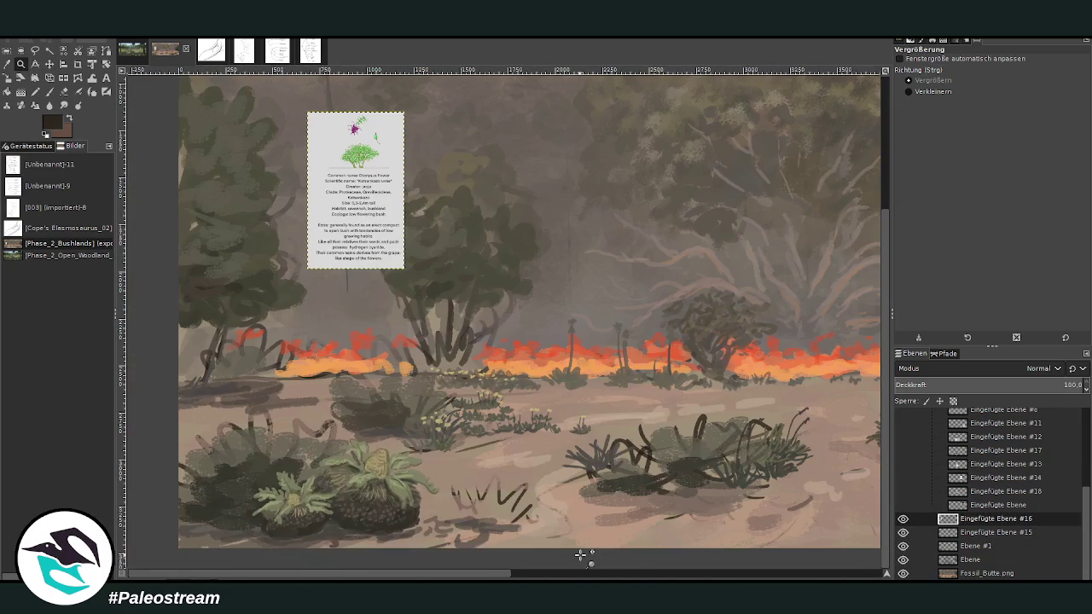
{"action": "left_click", "coordinate": [49, 64]}
{"action": "mouse_move", "coordinate": [324, 175]}
{"action": "left_mouse_down"}
{"action": "mouse_move", "coordinate": [565, 519]}
{"action": "mouse_move", "coordinate": [552, 515]}
{"action": "left_mouse_up"}
{"action": "key", "text": "z"}
{"action": "left_click_drag", "start_coordinate": [478, 407], "coordinate": [658, 556]}
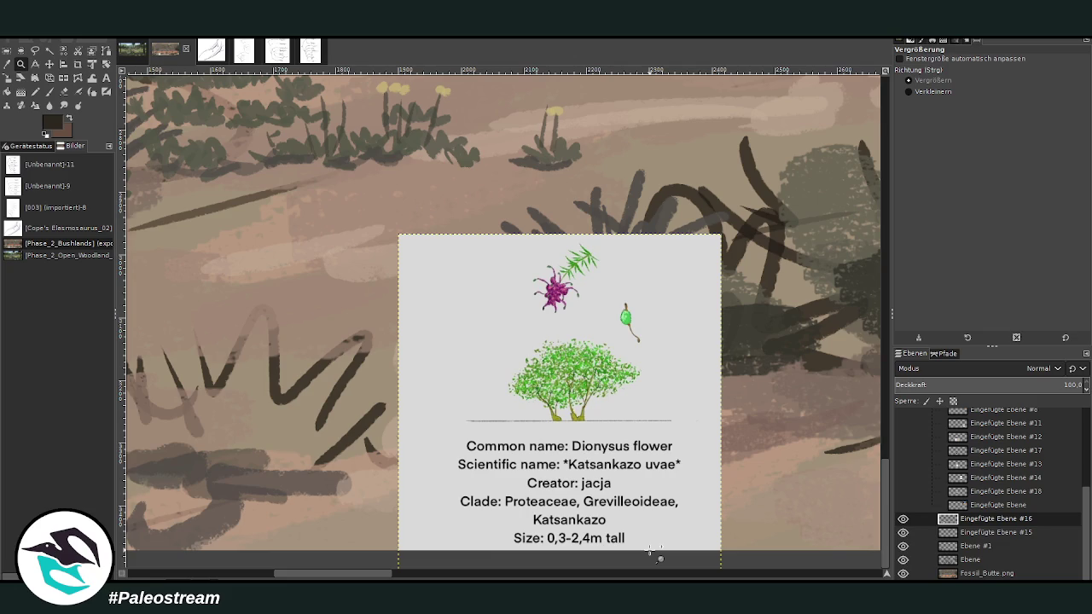
{"action": "left_click", "coordinate": [659, 558], "text": "ctrl"}
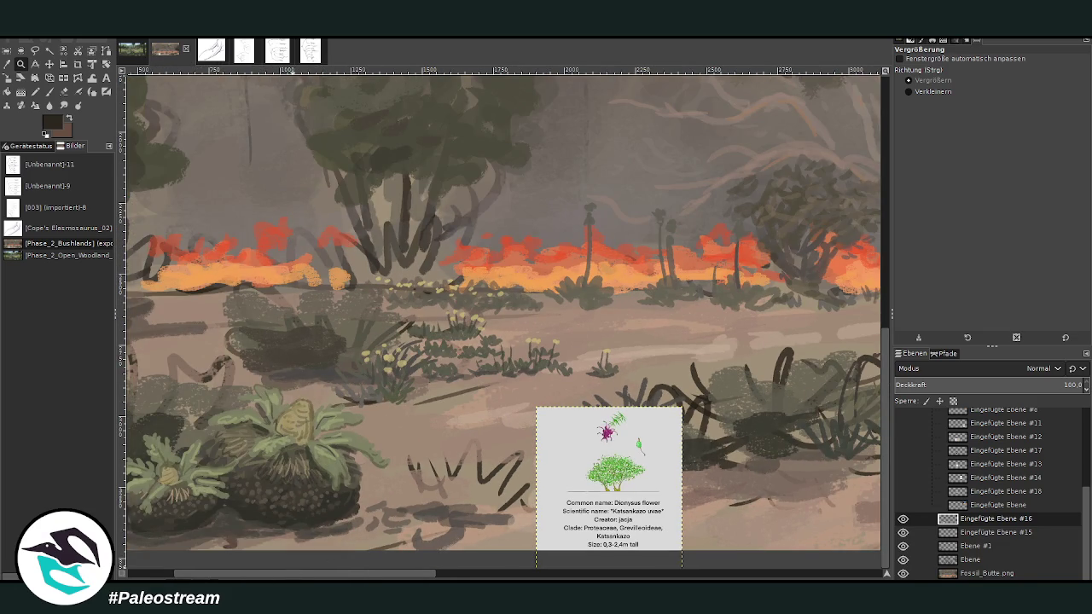
{"action": "left_click", "coordinate": [660, 557], "text": "ctrl"}
{"action": "mouse_move", "coordinate": [156, 230]}
{"action": "left_mouse_down"}
{"action": "mouse_move", "coordinate": [530, 457]}
{"action": "mouse_move", "coordinate": [612, 493]}
{"action": "left_mouse_up"}
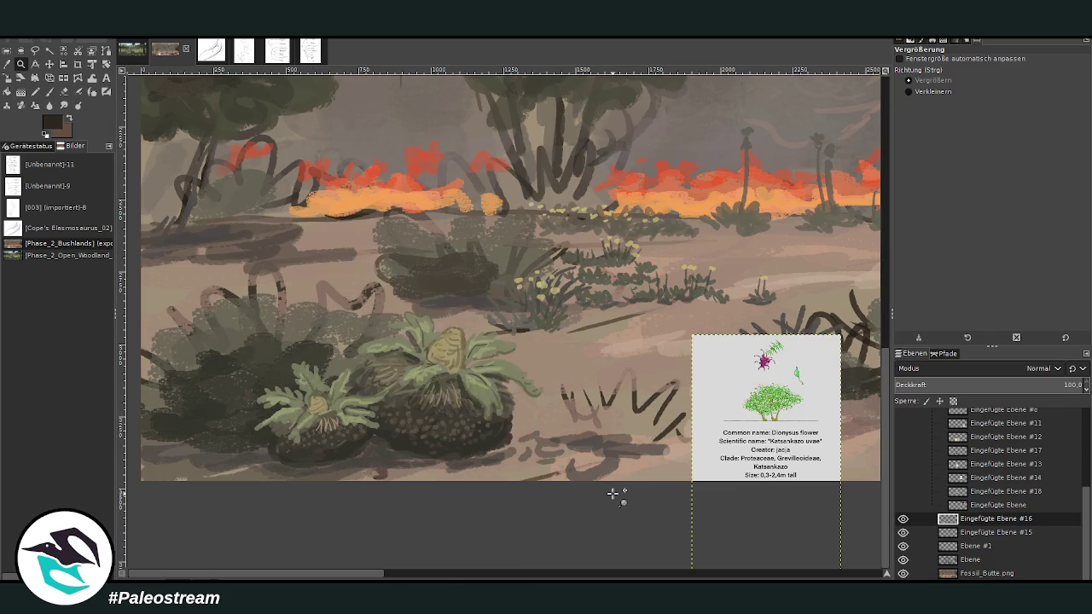
{"action": "left_click", "coordinate": [49, 91]}
Step: Sample a lighter bush colour, enlarge the brush, and add a faint light stroke to the left bush on layer Ebene
{"action": "left_click", "coordinate": [771, 293], "text": "ctrl"}
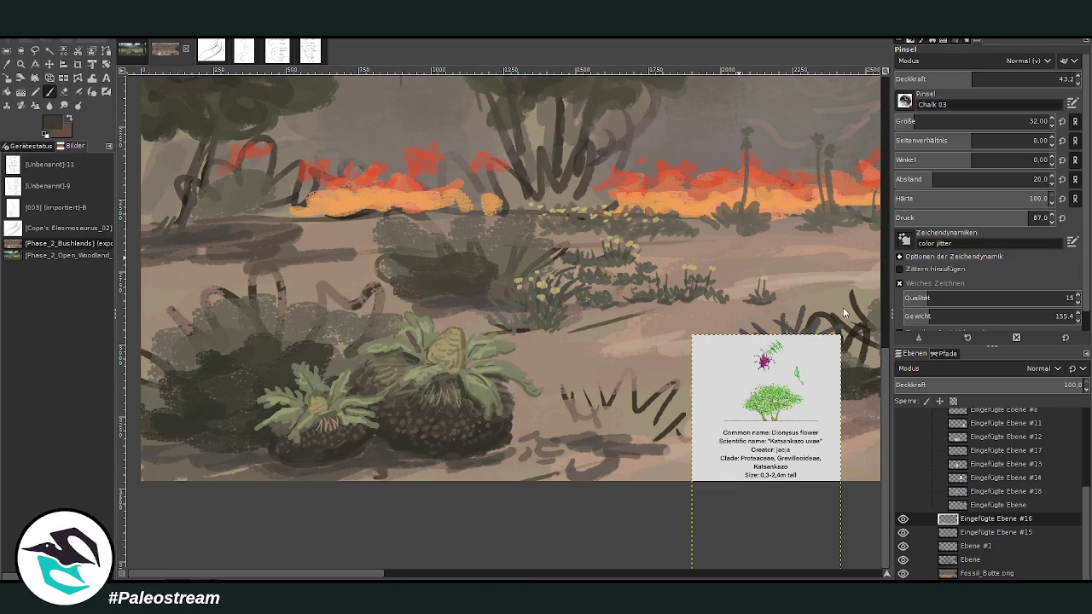
{"action": "left_click", "coordinate": [934, 121]}
{"action": "left_click", "coordinate": [1012, 78]}
{"action": "left_click", "coordinate": [962, 558]}
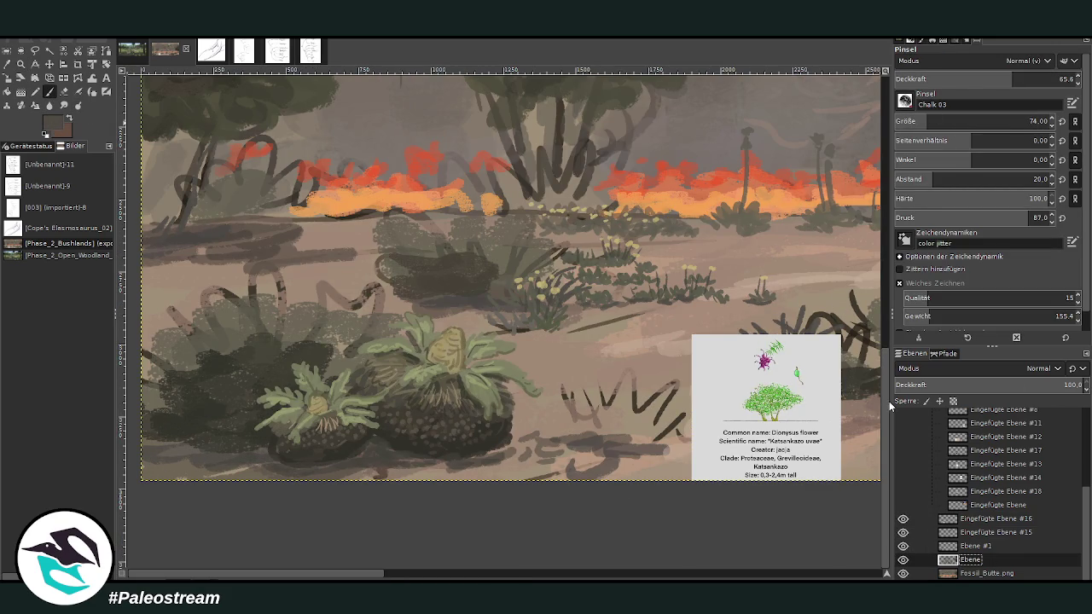
{"action": "left_click_drag", "start_coordinate": [232, 420], "coordinate": [199, 383]}
Step: Raise brush opacity and size, texture the left bush with light patches, and darken the middle bush
{"action": "left_click", "coordinate": [1049, 78]}
{"action": "left_click", "coordinate": [931, 121]}
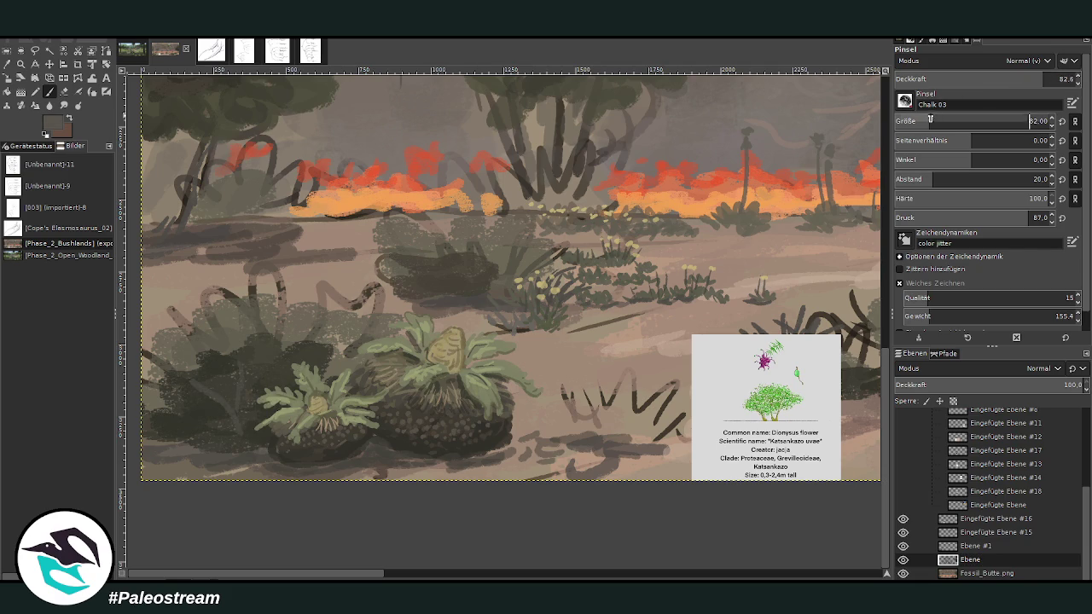
{"action": "mouse_move", "coordinate": [233, 432]}
{"action": "left_mouse_down"}
{"action": "mouse_move", "coordinate": [223, 409]}
{"action": "mouse_move", "coordinate": [199, 397]}
{"action": "mouse_move", "coordinate": [242, 399]}
{"action": "mouse_move", "coordinate": [243, 337]}
{"action": "left_mouse_up"}
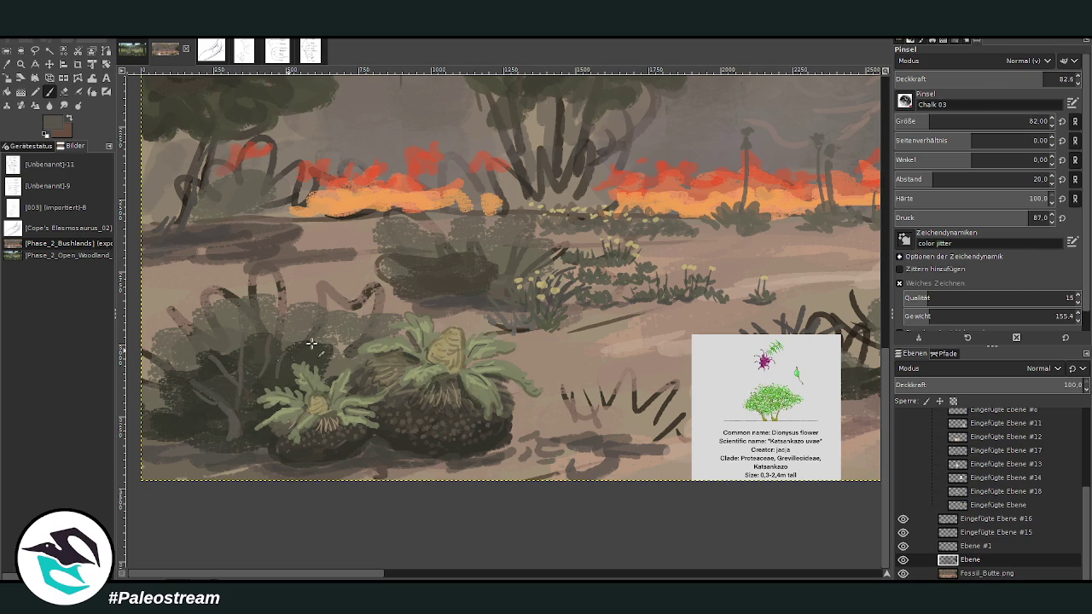
{"action": "mouse_move", "coordinate": [482, 281]}
{"action": "left_mouse_down"}
{"action": "mouse_move", "coordinate": [404, 264]}
{"action": "mouse_move", "coordinate": [481, 278]}
{"action": "left_mouse_up"}
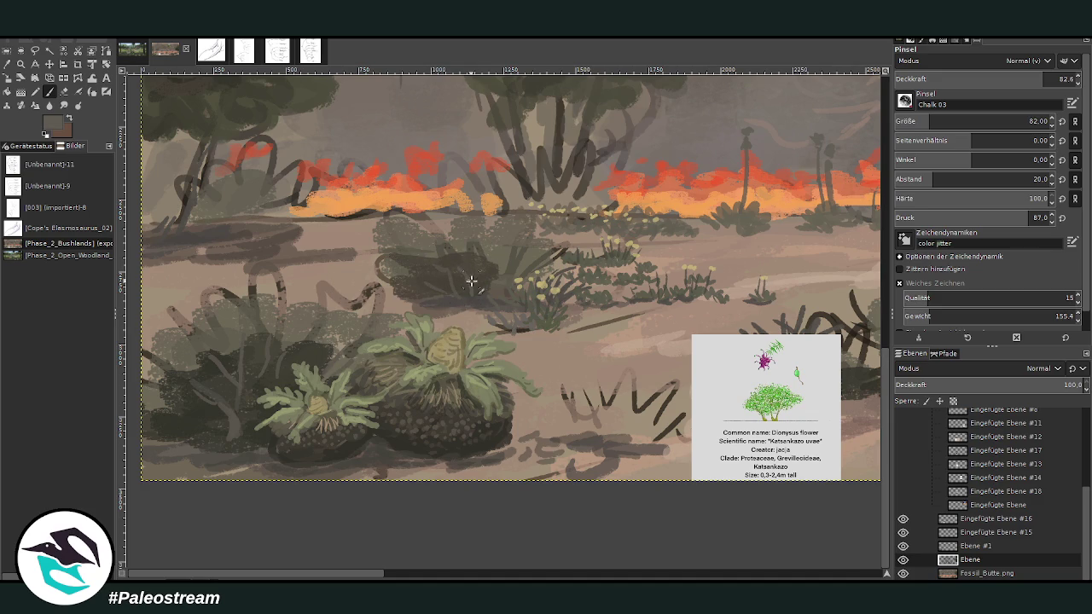
Step: At brush size 52, paint light grass-blade strokes over the dark bushes
{"action": "left_click", "coordinate": [912, 121]}
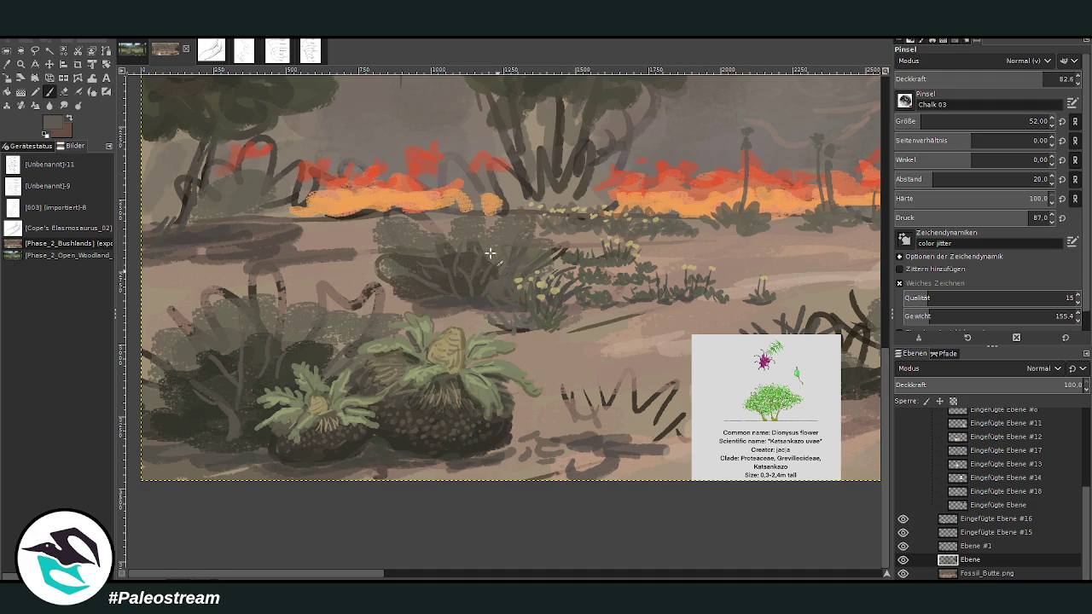
{"action": "scroll", "coordinate": [502, 577], "scroll_direction": "right", "scroll_amount": 5}
{"action": "left_click_drag", "start_coordinate": [287, 376], "coordinate": [309, 354]}
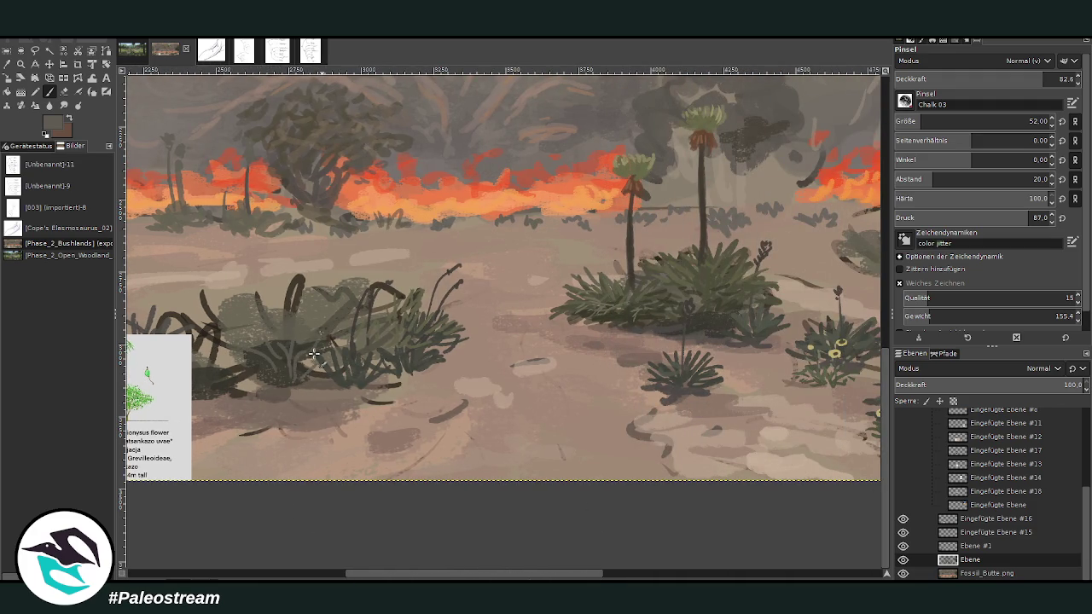
{"action": "scroll", "coordinate": [521, 165], "scroll_direction": "right", "scroll_amount": 3}
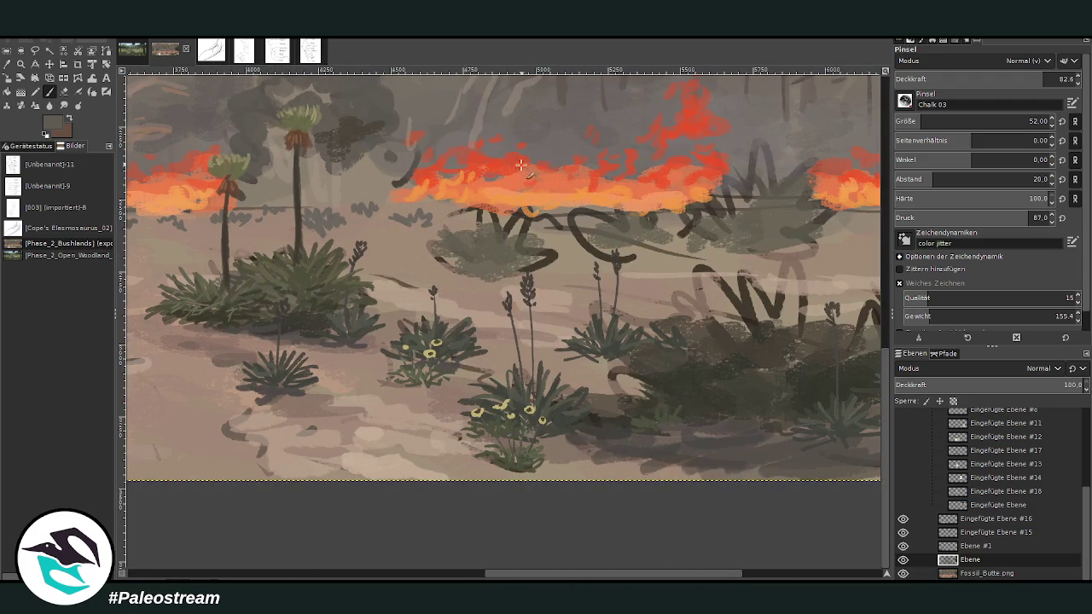
{"action": "scroll", "coordinate": [617, 578], "scroll_direction": "right", "scroll_amount": 1}
{"action": "scroll", "coordinate": [617, 577], "scroll_direction": "right", "scroll_amount": 1}
{"action": "left_click_drag", "start_coordinate": [431, 401], "coordinate": [384, 394]}
{"action": "left_click_drag", "start_coordinate": [467, 418], "coordinate": [460, 373]}
{"action": "mouse_move", "coordinate": [474, 415]}
{"action": "left_mouse_down"}
{"action": "mouse_move", "coordinate": [452, 402]}
{"action": "mouse_move", "coordinate": [454, 340]}
{"action": "left_mouse_up"}
Step: Sample a colour from the canvas and paint light chalk strokes over the right bush
{"action": "left_click", "coordinate": [697, 250], "text": "ctrl"}
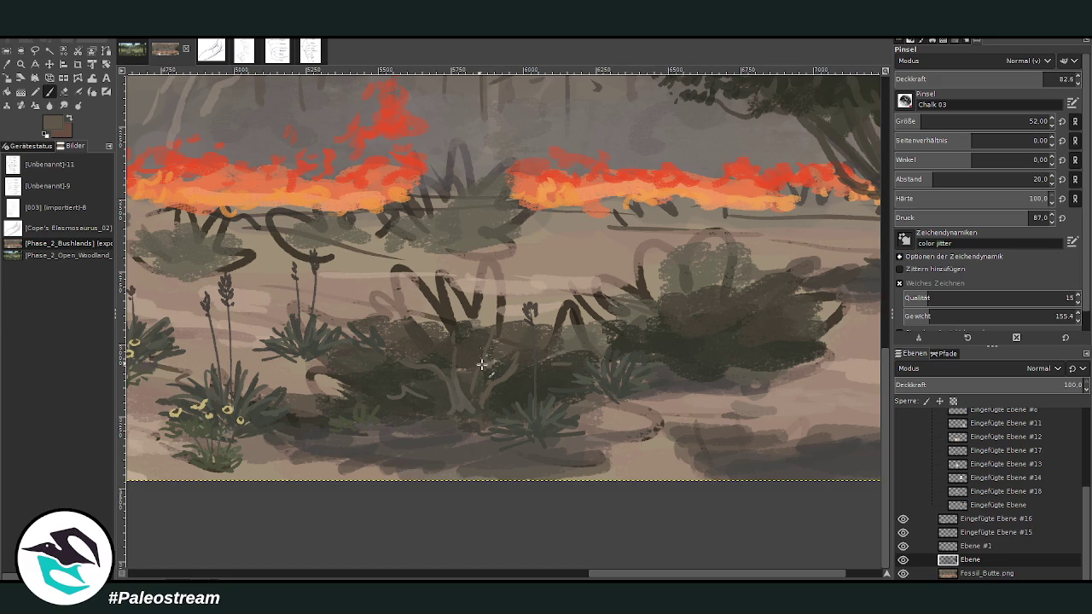
{"action": "left_click_drag", "start_coordinate": [680, 574], "coordinate": [731, 574]}
{"action": "mouse_move", "coordinate": [586, 341]}
{"action": "left_mouse_down"}
{"action": "mouse_move", "coordinate": [572, 366]}
{"action": "mouse_move", "coordinate": [627, 340]}
{"action": "mouse_move", "coordinate": [633, 357]}
{"action": "mouse_move", "coordinate": [646, 322]}
{"action": "left_mouse_up"}
{"action": "mouse_move", "coordinate": [605, 366]}
{"action": "left_mouse_down"}
{"action": "mouse_move", "coordinate": [658, 368]}
{"action": "mouse_move", "coordinate": [610, 336]}
{"action": "mouse_move", "coordinate": [682, 323]}
{"action": "mouse_move", "coordinate": [592, 324]}
{"action": "mouse_move", "coordinate": [577, 309]}
{"action": "left_mouse_up"}
{"action": "left_click_drag", "start_coordinate": [561, 352], "coordinate": [579, 362]}
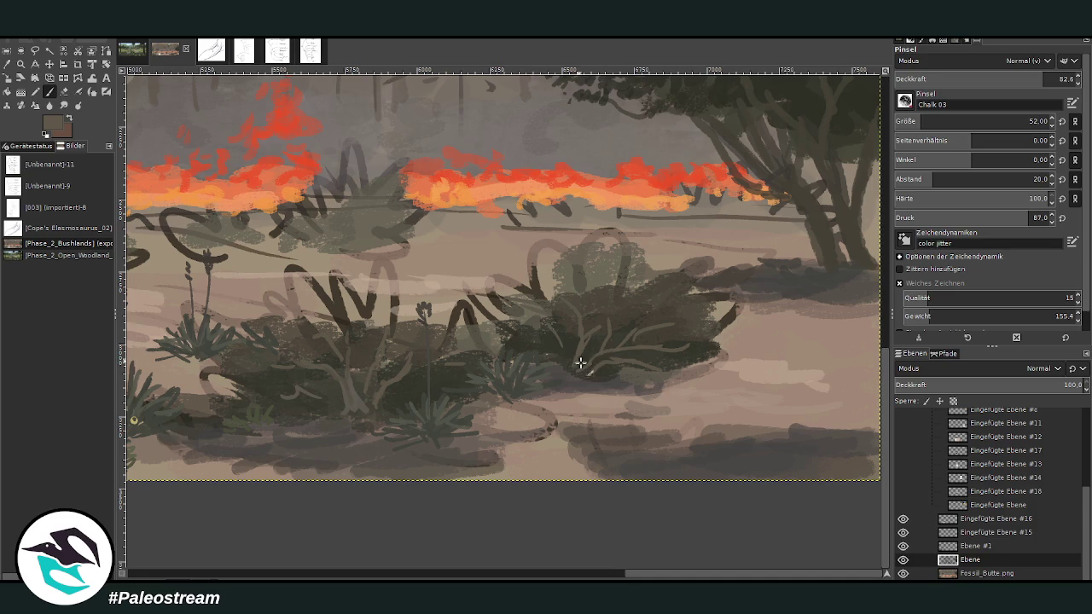
Step: Pick a darker colour from the bush with the Color Picker and return to the Paintbrush
{"action": "left_click", "coordinate": [765, 284], "text": "ctrl"}
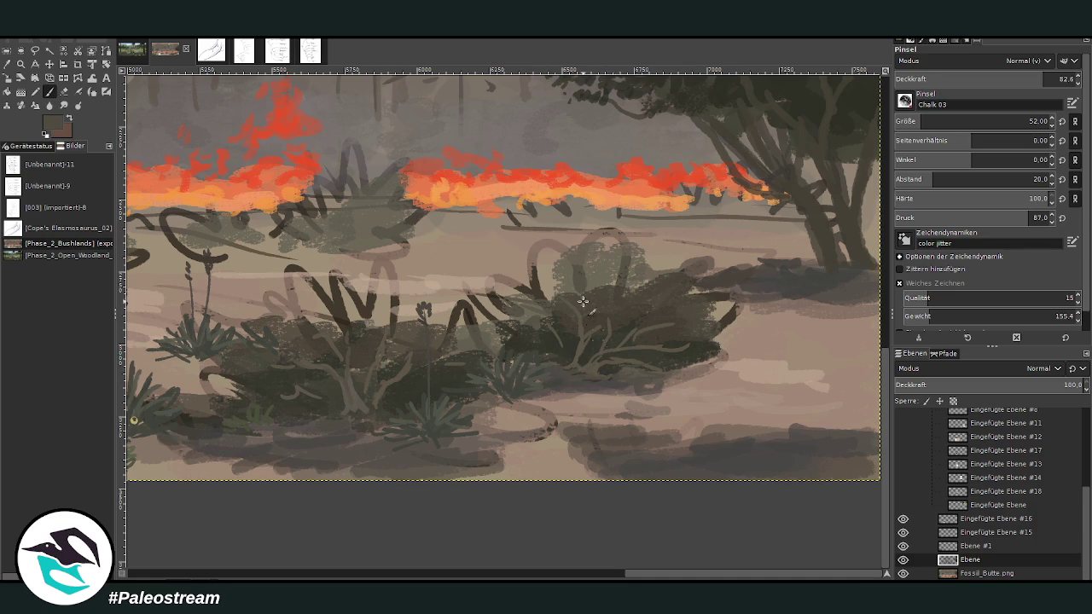
{"action": "key", "text": "o"}
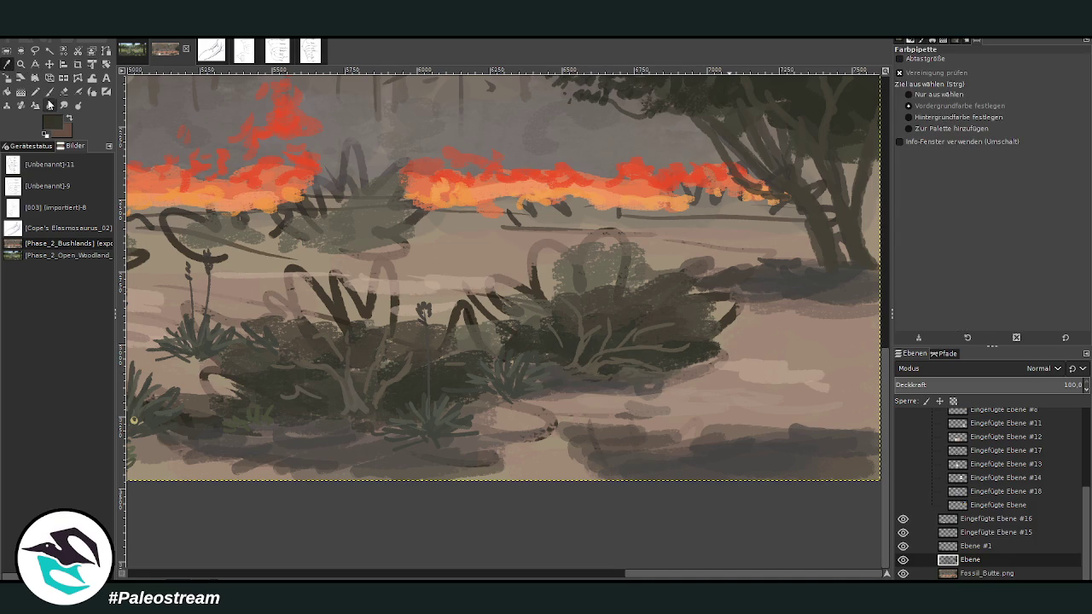
{"action": "left_click", "coordinate": [49, 91]}
{"action": "mouse_move", "coordinate": [637, 577]}
{"action": "left_mouse_down"}
{"action": "mouse_move", "coordinate": [287, 577]}
{"action": "mouse_move", "coordinate": [298, 578]}
{"action": "left_mouse_up"}
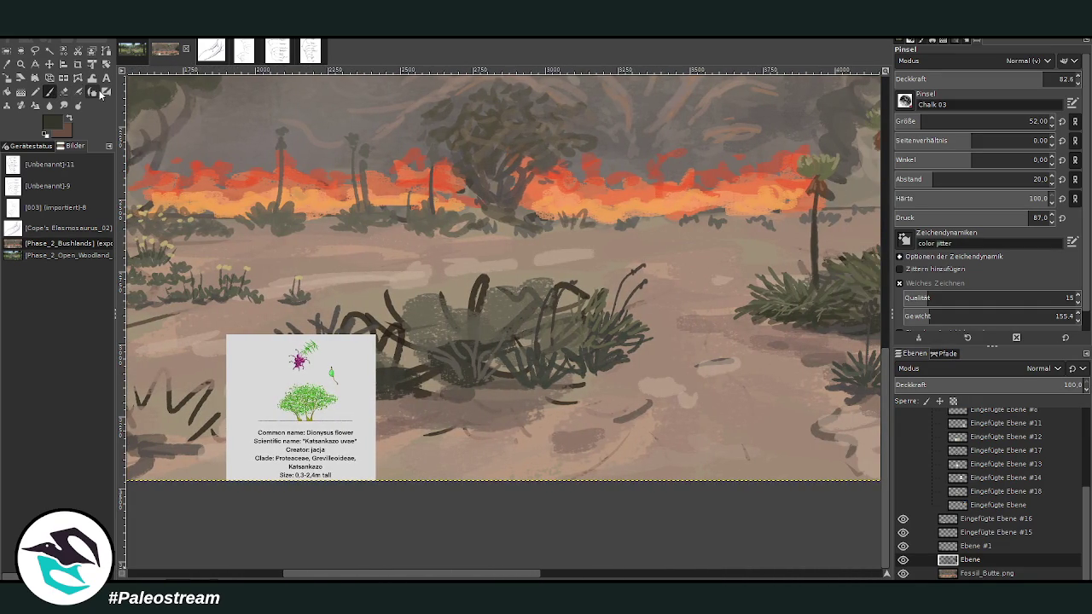
Step: At brush size 82, paint dark foliage into the central shrub, finishing with the auraucaria test brush
{"action": "left_click_drag", "start_coordinate": [926, 124], "coordinate": [1029, 124]}
{"action": "mouse_move", "coordinate": [426, 334]}
{"action": "left_mouse_down"}
{"action": "mouse_move", "coordinate": [398, 304]}
{"action": "mouse_move", "coordinate": [450, 290]}
{"action": "left_mouse_up"}
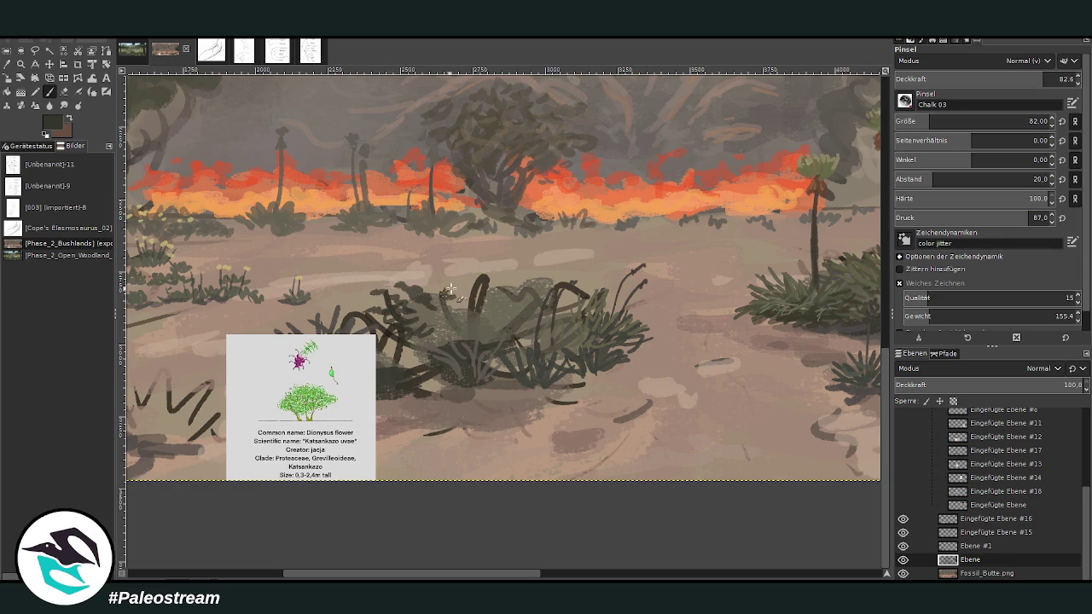
{"action": "left_click_drag", "start_coordinate": [451, 290], "coordinate": [510, 288]}
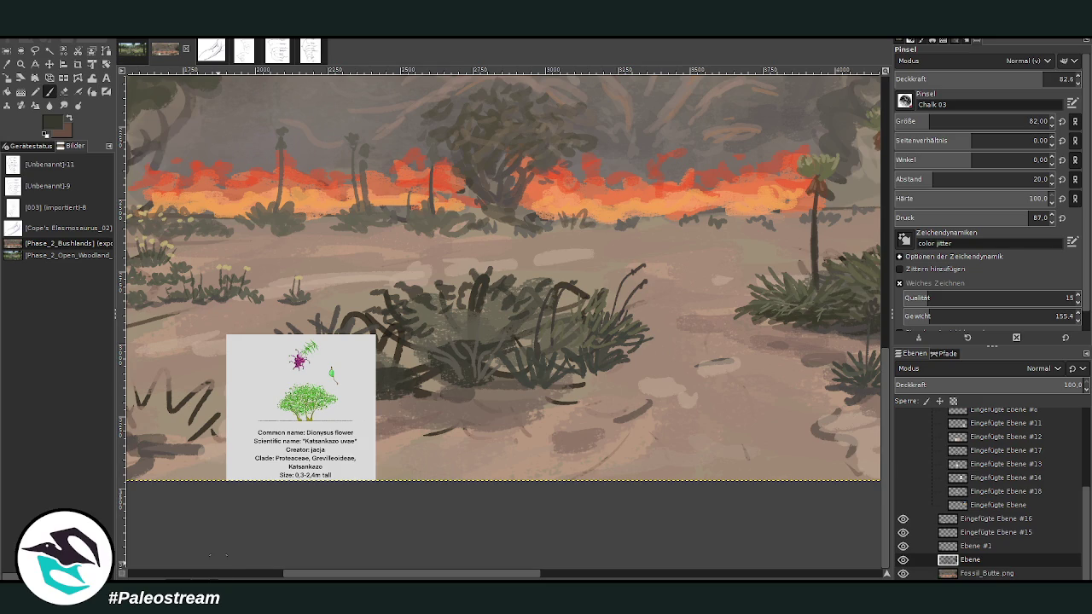
{"action": "mouse_move", "coordinate": [457, 317]}
{"action": "left_mouse_down"}
{"action": "mouse_move", "coordinate": [422, 312]}
{"action": "mouse_move", "coordinate": [440, 344]}
{"action": "left_mouse_up"}
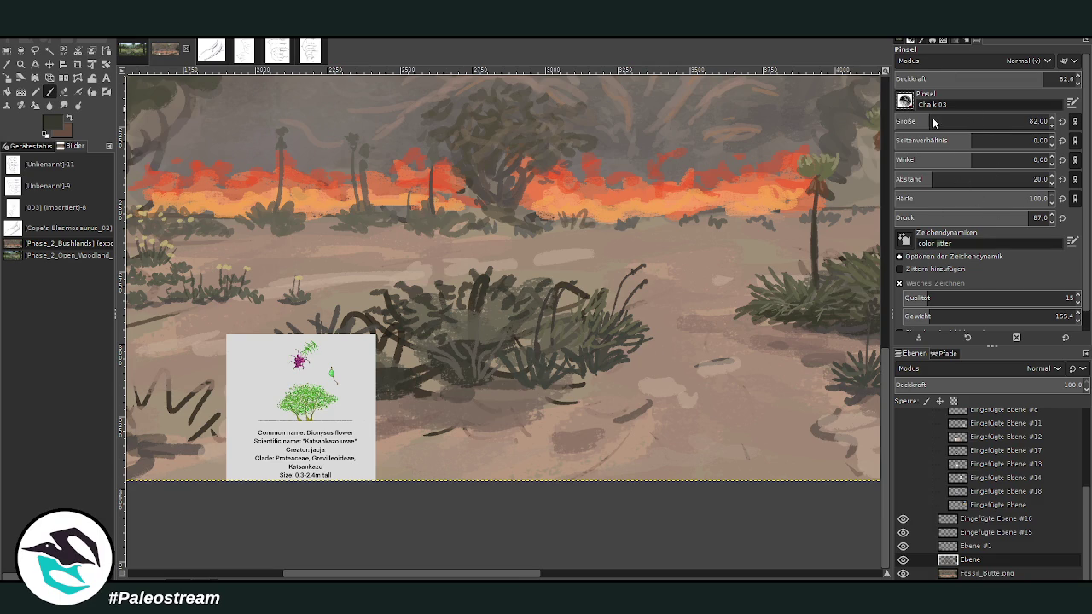
{"action": "key", "text": "period"}
{"action": "mouse_move", "coordinate": [486, 271]}
{"action": "left_mouse_down"}
{"action": "mouse_move", "coordinate": [485, 319]}
{"action": "mouse_move", "coordinate": [461, 322]}
{"action": "mouse_move", "coordinate": [531, 339]}
{"action": "left_mouse_up"}
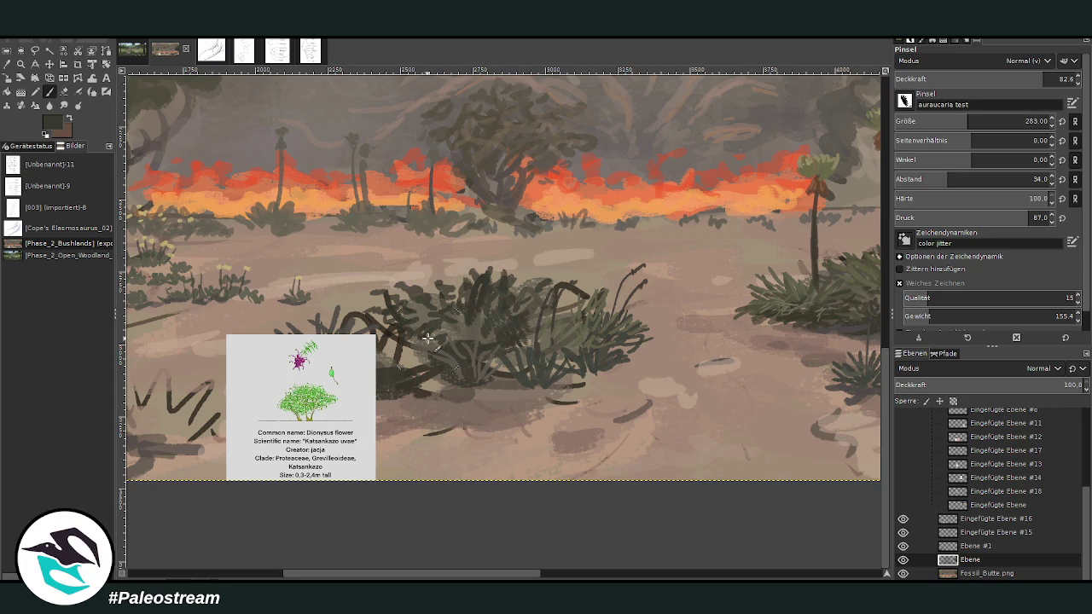
Step: Undo the last strokes, set aspect ratio -6, wider spacing, angle -88, and hatch the bush's left part
{"action": "key", "text": "ctrl+z"}
{"action": "key", "text": "ctrl+z"}
{"action": "key", "text": "ctrl+z"}
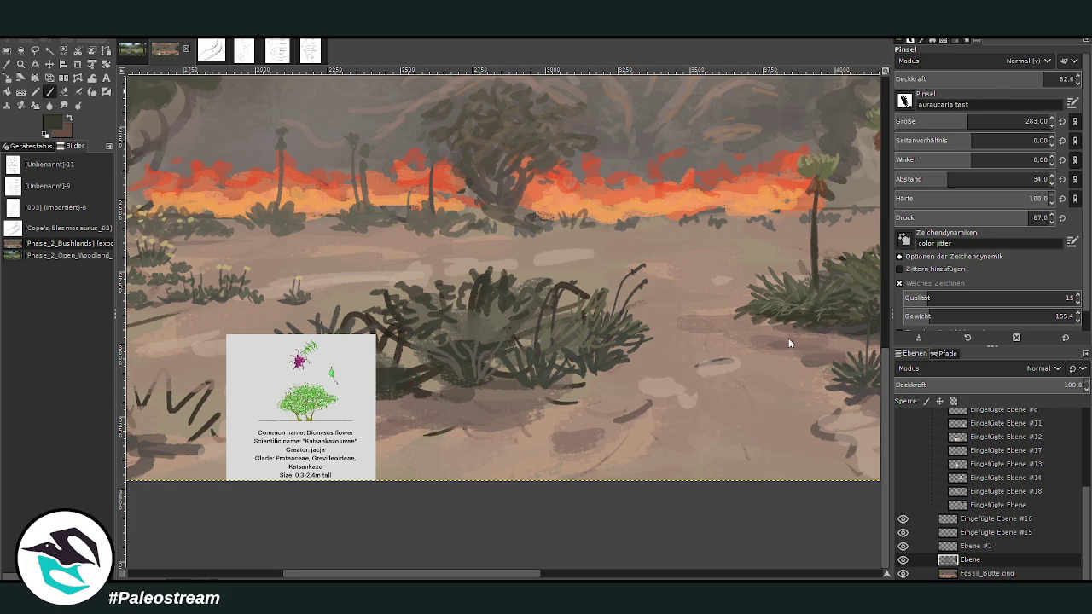
{"action": "left_click", "coordinate": [947, 141]}
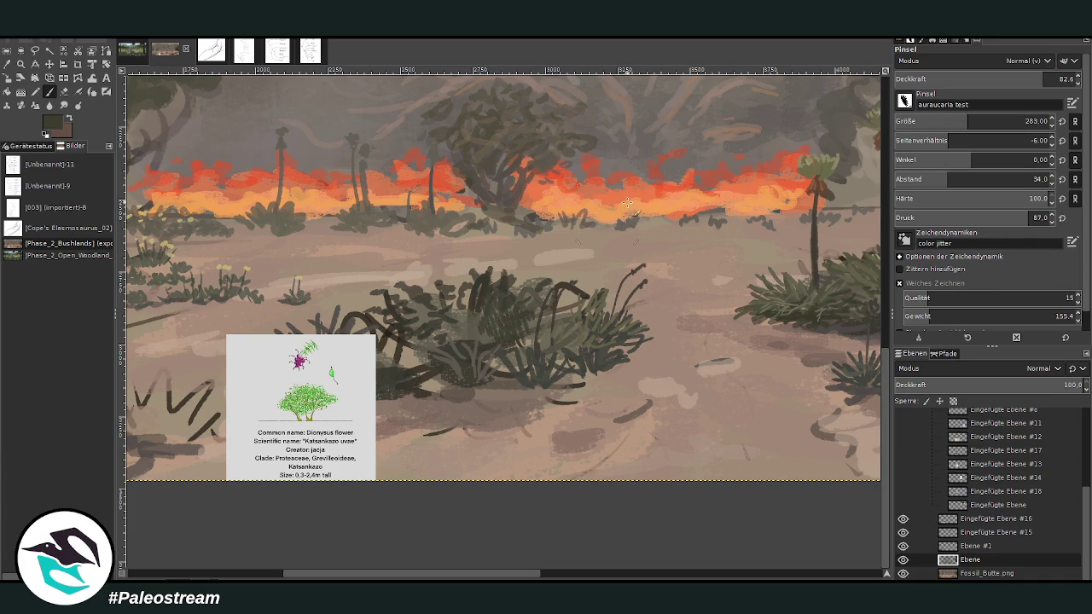
{"action": "left_click", "coordinate": [949, 182]}
{"action": "left_click", "coordinate": [934, 161]}
{"action": "mouse_move", "coordinate": [459, 326]}
{"action": "left_mouse_down"}
{"action": "mouse_move", "coordinate": [435, 295]}
{"action": "mouse_move", "coordinate": [414, 319]}
{"action": "mouse_move", "coordinate": [441, 271]}
{"action": "mouse_move", "coordinate": [437, 321]}
{"action": "mouse_move", "coordinate": [392, 316]}
{"action": "mouse_move", "coordinate": [466, 321]}
{"action": "left_mouse_up"}
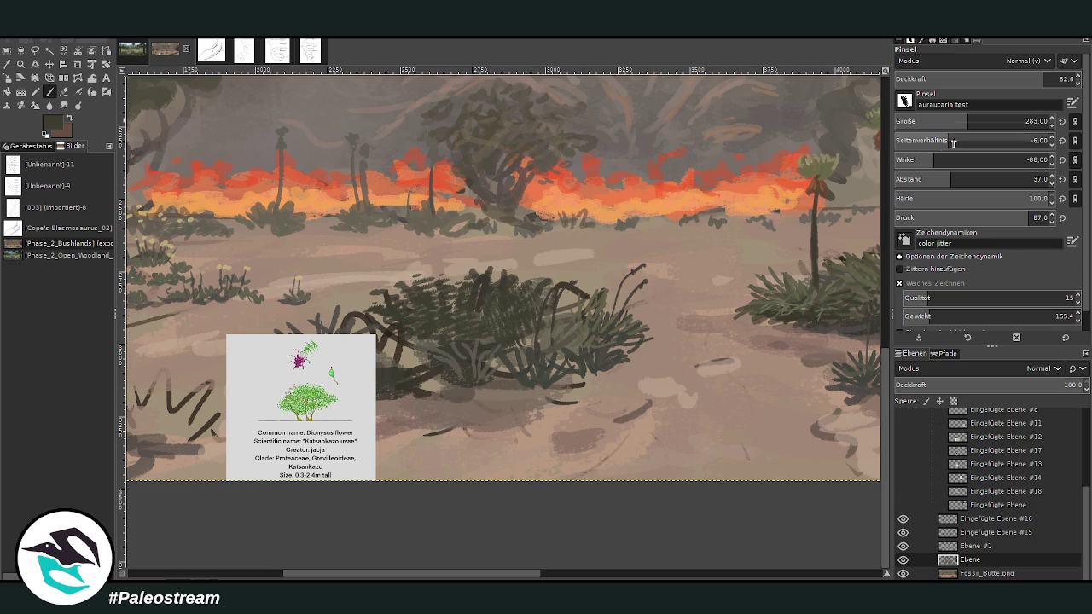
Step: Rotate the brush to -112, shrink it to 137, and zoom in on the bush and reference card
{"action": "left_click", "coordinate": [923, 161]}
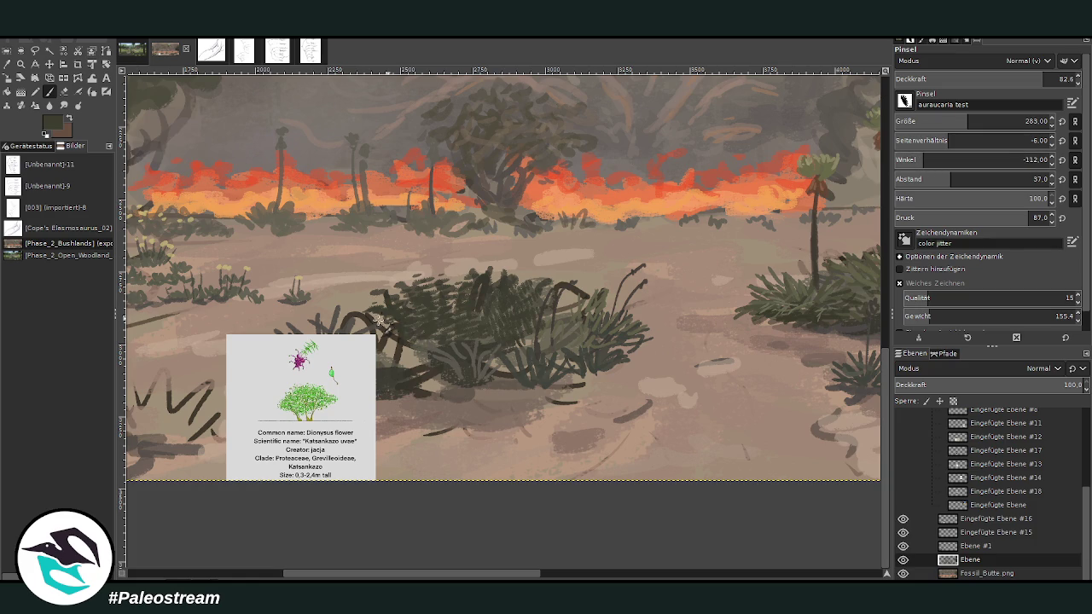
{"action": "left_click", "coordinate": [941, 121]}
{"action": "left_click", "coordinate": [1057, 78]}
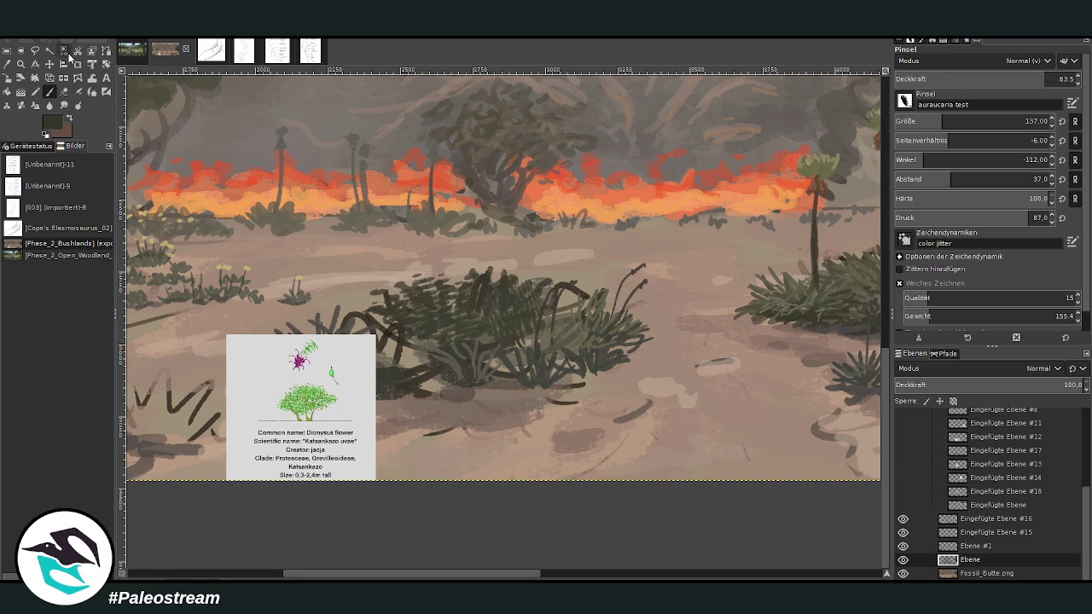
{"action": "key", "text": "z"}
{"action": "left_click_drag", "start_coordinate": [234, 159], "coordinate": [522, 457]}
{"action": "left_click", "coordinate": [49, 91]}
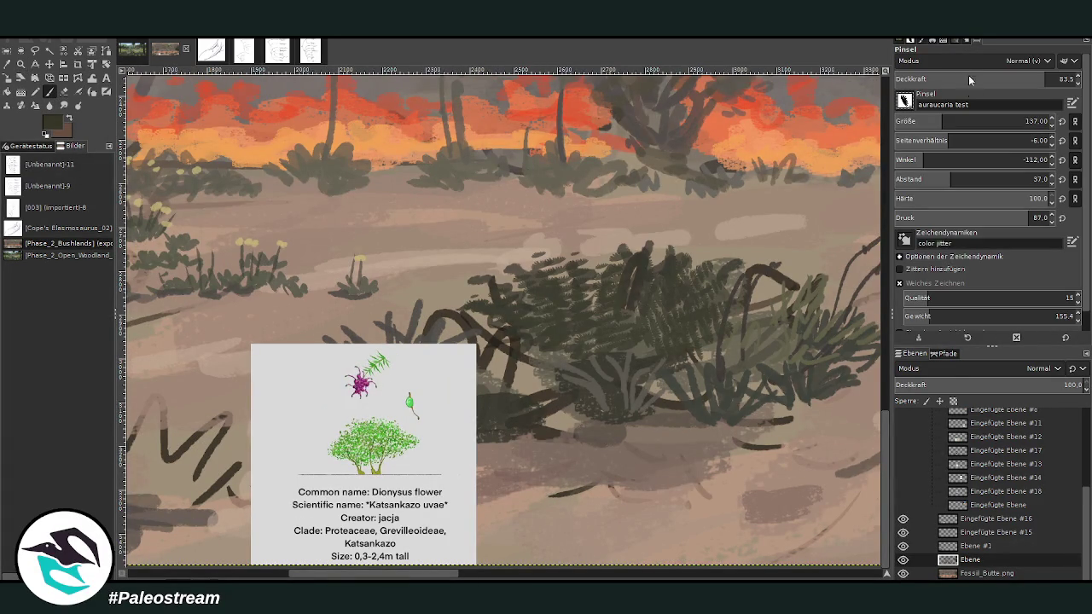
Step: With Texture Hose 01 at higher opacity and size 92, paint dark foliage on the bush's left and top
{"action": "key", "text": "2"}
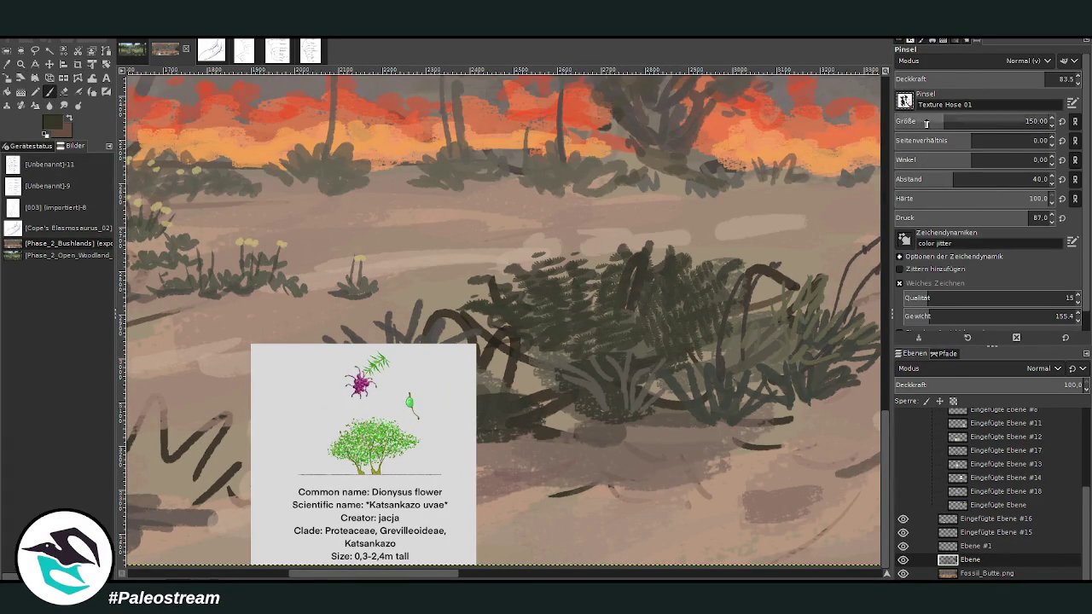
{"action": "mouse_move", "coordinate": [553, 305]}
{"action": "left_mouse_down"}
{"action": "mouse_move", "coordinate": [535, 314]}
{"action": "mouse_move", "coordinate": [477, 294]}
{"action": "mouse_move", "coordinate": [470, 315]}
{"action": "left_mouse_up"}
{"action": "left_click_drag", "start_coordinate": [1011, 82], "coordinate": [1036, 81]}
{"action": "left_click_drag", "start_coordinate": [955, 119], "coordinate": [931, 119]}
{"action": "mouse_move", "coordinate": [503, 328]}
{"action": "left_mouse_down"}
{"action": "mouse_move", "coordinate": [482, 315]}
{"action": "mouse_move", "coordinate": [539, 359]}
{"action": "mouse_move", "coordinate": [571, 324]}
{"action": "mouse_move", "coordinate": [522, 285]}
{"action": "mouse_move", "coordinate": [539, 285]}
{"action": "left_mouse_up"}
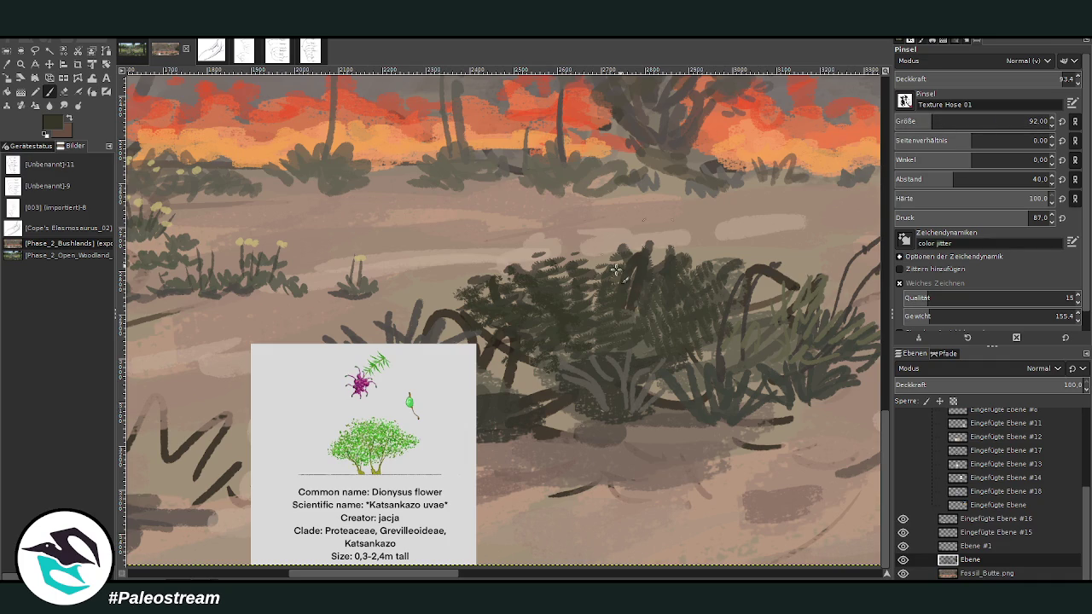
{"action": "scroll", "coordinate": [482, 541], "scroll_direction": "right", "scroll_amount": 3}
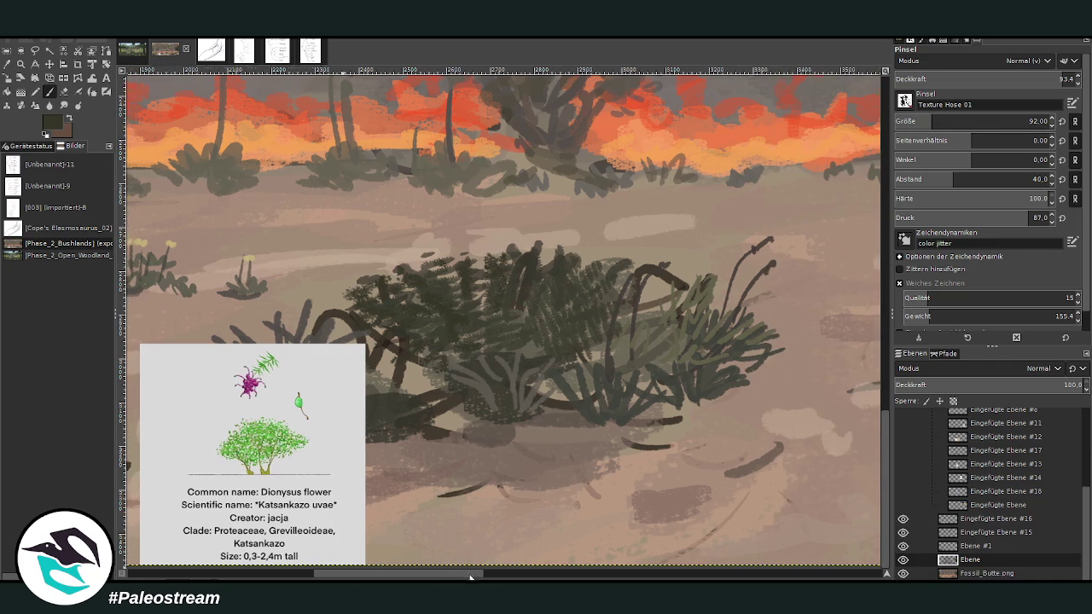
{"action": "mouse_move", "coordinate": [609, 270]}
{"action": "left_mouse_down"}
{"action": "mouse_move", "coordinate": [580, 254]}
{"action": "mouse_move", "coordinate": [639, 251]}
{"action": "mouse_move", "coordinate": [465, 246]}
{"action": "mouse_move", "coordinate": [352, 290]}
{"action": "left_mouse_up"}
Step: At spacing 20, fill the bush's top, centre-left and upper-right with dark foliage, then enlarge the brush to 169
{"action": "left_click", "coordinate": [932, 179]}
{"action": "left_click_drag", "start_coordinate": [469, 246], "coordinate": [486, 262]}
{"action": "key", "text": "bracketright"}
{"action": "key", "text": "bracketright"}
{"action": "key", "text": "bracketright"}
{"action": "mouse_move", "coordinate": [517, 260]}
{"action": "left_mouse_down"}
{"action": "mouse_move", "coordinate": [478, 285]}
{"action": "mouse_move", "coordinate": [418, 273]}
{"action": "mouse_move", "coordinate": [465, 354]}
{"action": "mouse_move", "coordinate": [358, 324]}
{"action": "mouse_move", "coordinate": [431, 397]}
{"action": "mouse_move", "coordinate": [396, 400]}
{"action": "mouse_move", "coordinate": [370, 353]}
{"action": "mouse_move", "coordinate": [430, 375]}
{"action": "mouse_move", "coordinate": [308, 310]}
{"action": "left_mouse_up"}
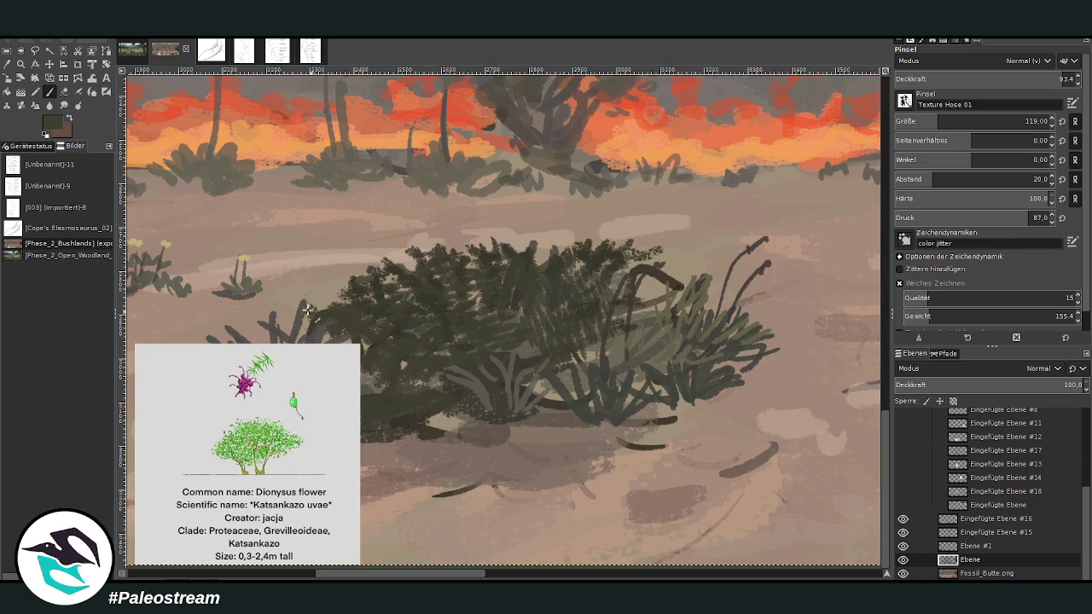
{"action": "mouse_move", "coordinate": [625, 272]}
{"action": "left_mouse_down"}
{"action": "mouse_move", "coordinate": [674, 294]}
{"action": "mouse_move", "coordinate": [590, 252]}
{"action": "mouse_move", "coordinate": [533, 256]}
{"action": "mouse_move", "coordinate": [550, 245]}
{"action": "left_mouse_up"}
{"action": "left_click", "coordinate": [429, 247]}
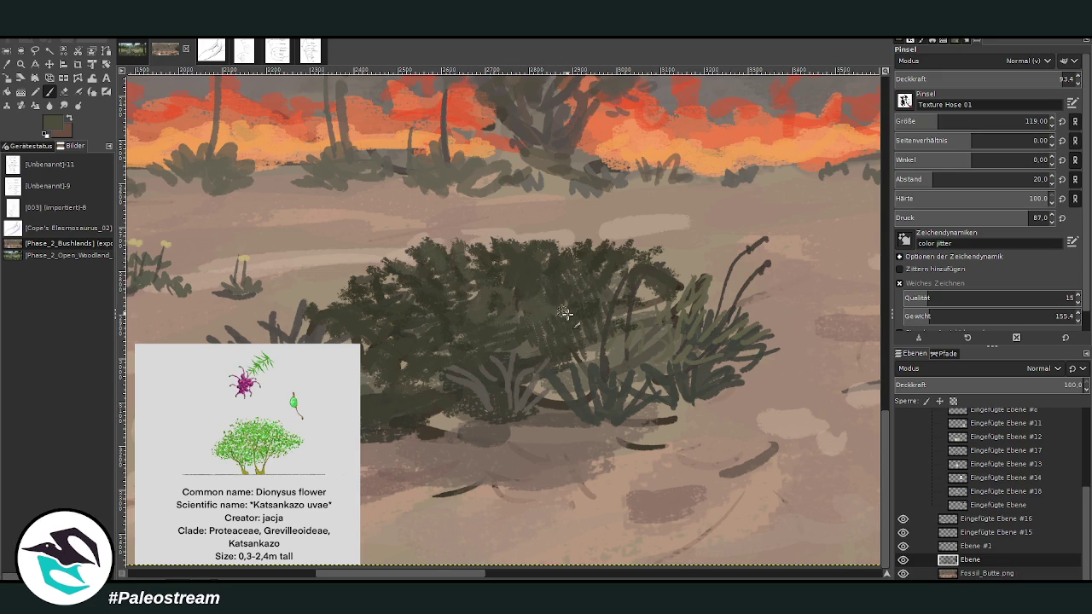
{"action": "left_click_drag", "start_coordinate": [588, 260], "coordinate": [550, 244]}
{"action": "left_click_drag", "start_coordinate": [917, 125], "coordinate": [947, 125]}
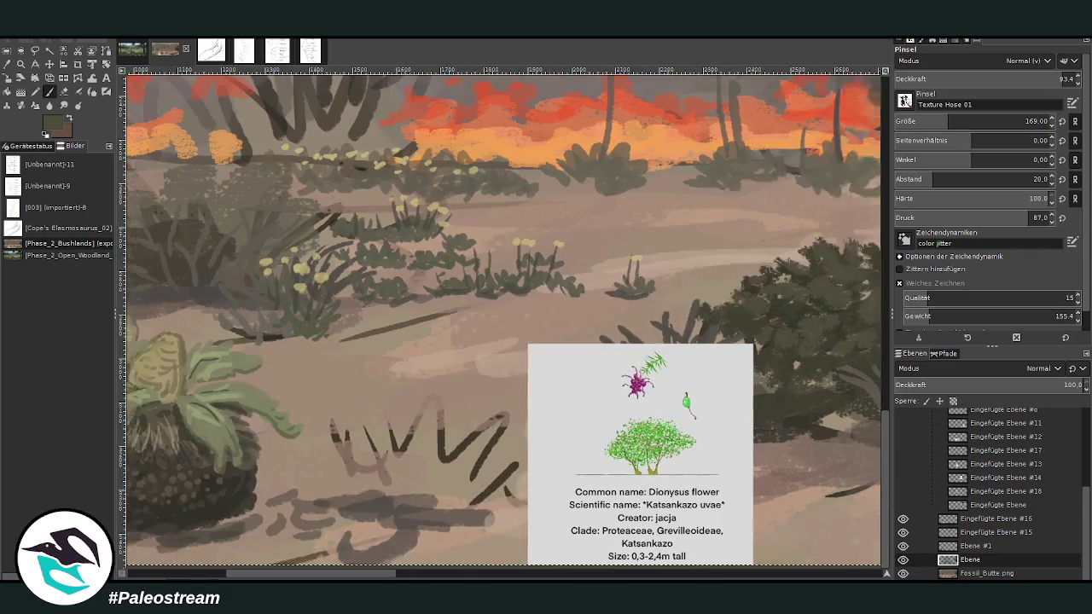
{"action": "left_click_drag", "start_coordinate": [475, 574], "coordinate": [378, 577]}
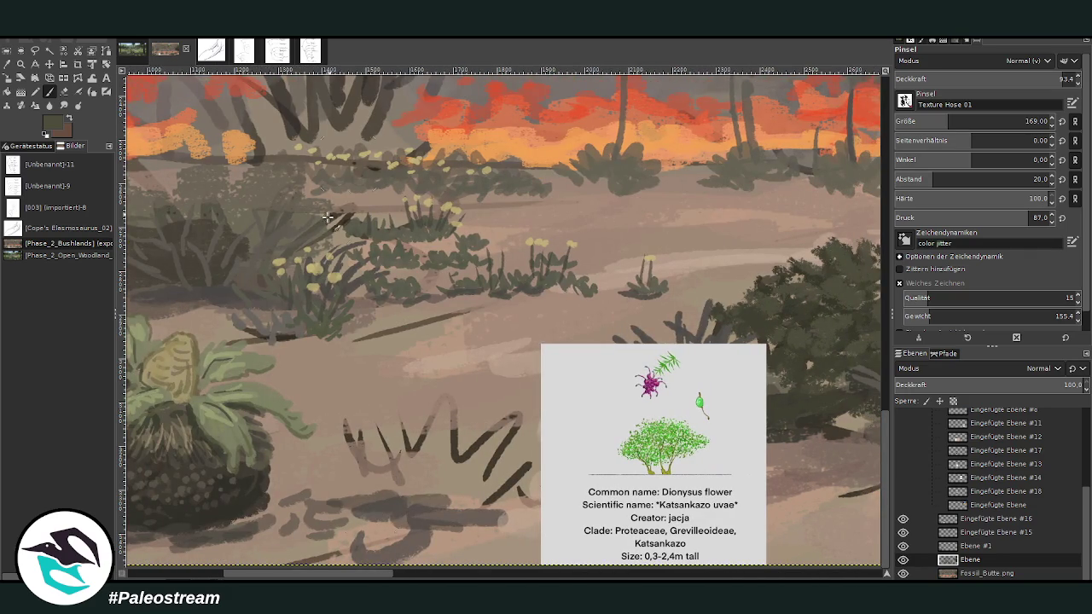
Step: Extend the shrub behind the cycads up and left with dark texture, dropping brush size to 127
{"action": "left_click_drag", "start_coordinate": [341, 574], "coordinate": [275, 578]}
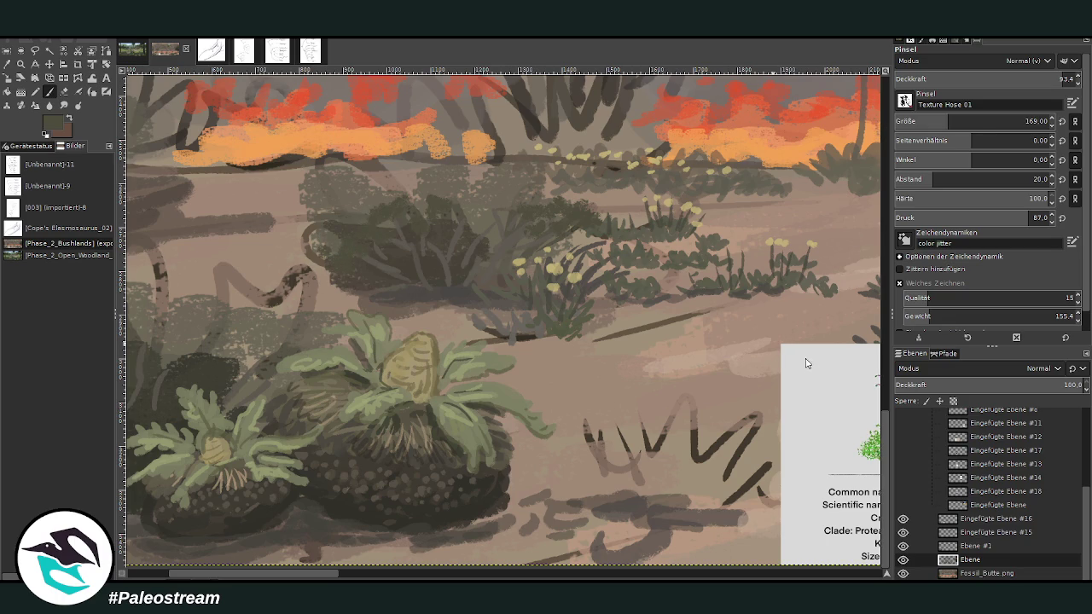
{"action": "mouse_move", "coordinate": [328, 252]}
{"action": "left_mouse_down"}
{"action": "mouse_move", "coordinate": [307, 256]}
{"action": "mouse_move", "coordinate": [346, 212]}
{"action": "mouse_move", "coordinate": [300, 199]}
{"action": "mouse_move", "coordinate": [366, 194]}
{"action": "mouse_move", "coordinate": [329, 182]}
{"action": "mouse_move", "coordinate": [398, 227]}
{"action": "mouse_move", "coordinate": [498, 238]}
{"action": "mouse_move", "coordinate": [533, 183]}
{"action": "mouse_move", "coordinate": [558, 202]}
{"action": "mouse_move", "coordinate": [487, 165]}
{"action": "mouse_move", "coordinate": [446, 162]}
{"action": "mouse_move", "coordinate": [415, 189]}
{"action": "mouse_move", "coordinate": [470, 205]}
{"action": "mouse_move", "coordinate": [418, 203]}
{"action": "mouse_move", "coordinate": [367, 162]}
{"action": "mouse_move", "coordinate": [322, 154]}
{"action": "mouse_move", "coordinate": [303, 181]}
{"action": "mouse_move", "coordinate": [346, 175]}
{"action": "mouse_move", "coordinate": [365, 219]}
{"action": "left_mouse_up"}
{"action": "mouse_move", "coordinate": [515, 173]}
{"action": "left_mouse_down"}
{"action": "mouse_move", "coordinate": [378, 239]}
{"action": "mouse_move", "coordinate": [372, 229]}
{"action": "mouse_move", "coordinate": [539, 232]}
{"action": "mouse_move", "coordinate": [528, 219]}
{"action": "mouse_move", "coordinate": [378, 200]}
{"action": "mouse_move", "coordinate": [346, 224]}
{"action": "mouse_move", "coordinate": [411, 198]}
{"action": "left_mouse_up"}
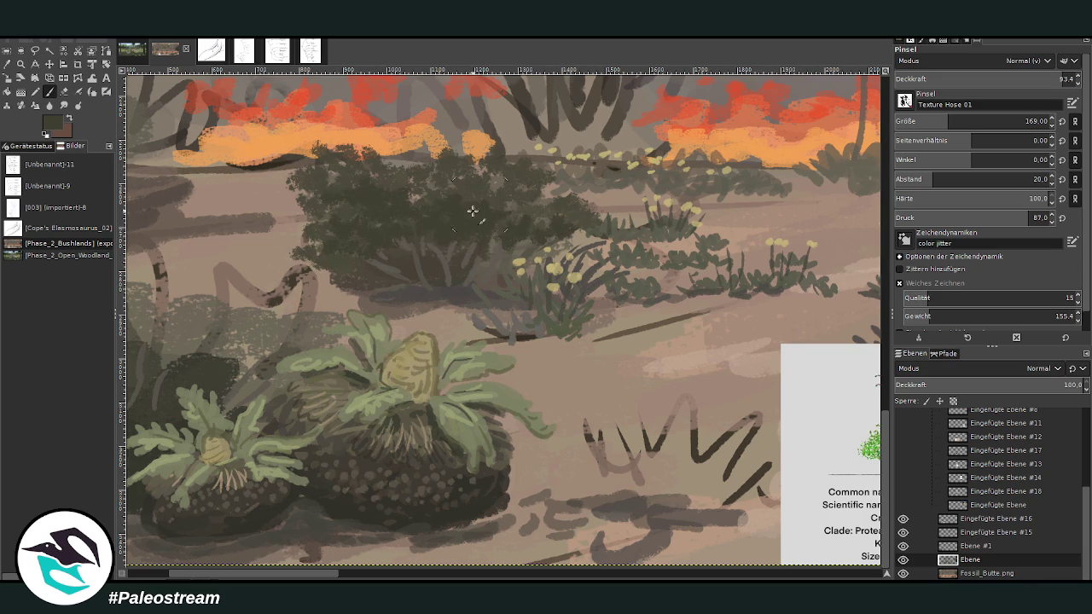
{"action": "left_click", "coordinate": [933, 120]}
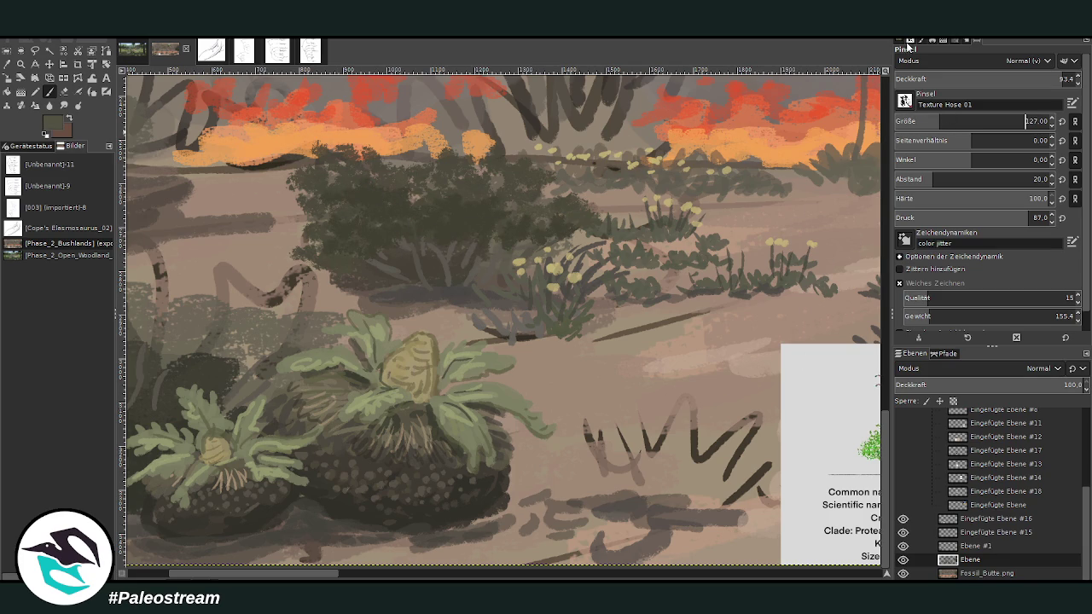
{"action": "mouse_move", "coordinate": [538, 211]}
{"action": "left_mouse_down"}
{"action": "mouse_move", "coordinate": [510, 181]}
{"action": "mouse_move", "coordinate": [323, 186]}
{"action": "left_mouse_up"}
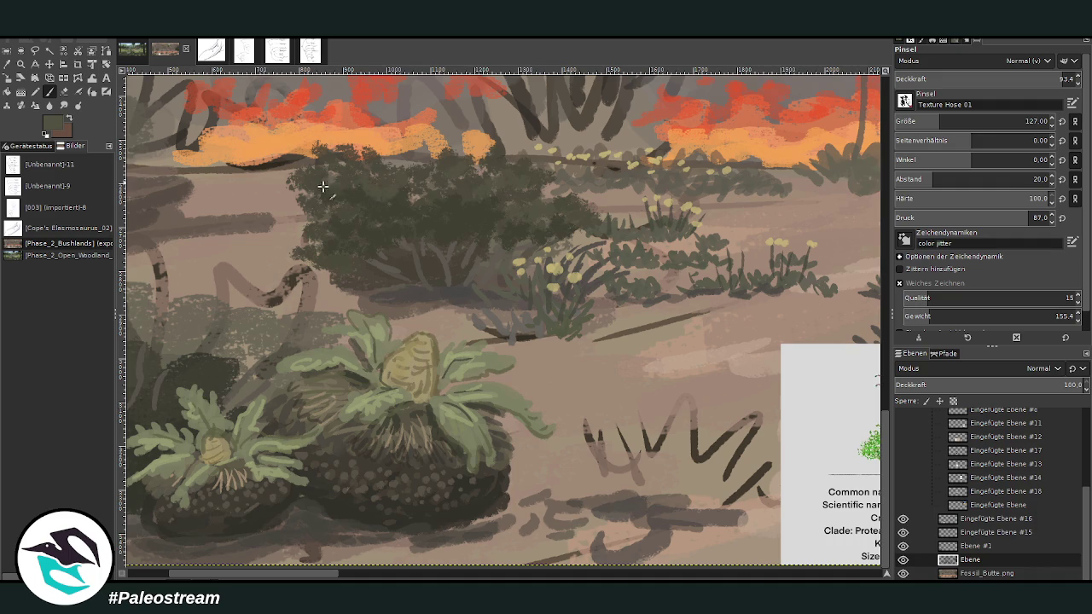
{"action": "scroll", "coordinate": [354, 573], "scroll_direction": "right", "scroll_amount": 5}
{"action": "scroll", "coordinate": [375, 576], "scroll_direction": "right", "scroll_amount": 4}
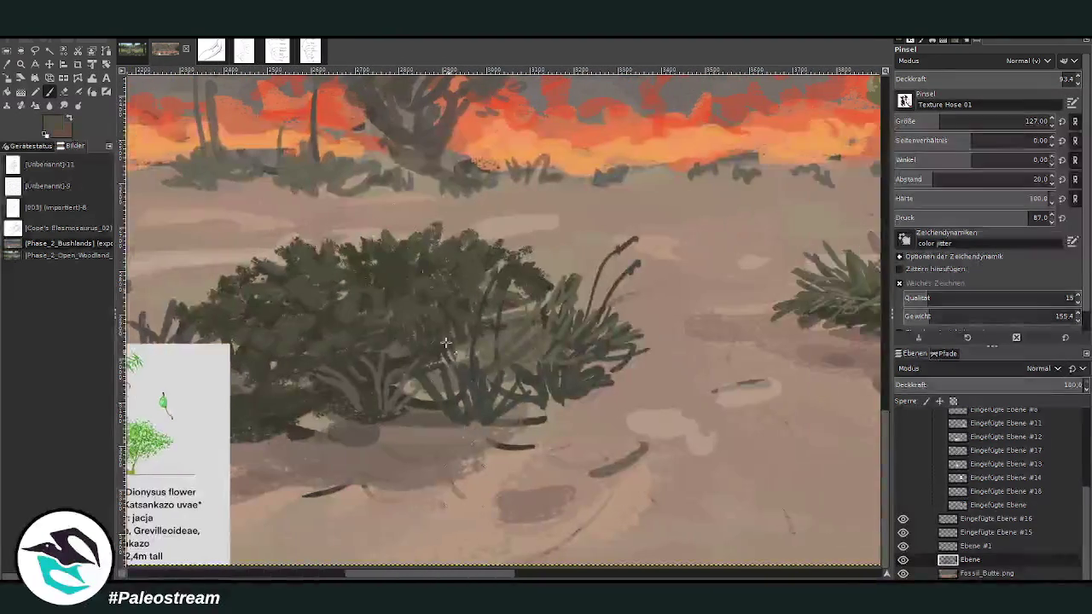
Step: Add dark green texture along the central shrub's top
{"action": "mouse_move", "coordinate": [380, 256]}
{"action": "left_mouse_down"}
{"action": "mouse_move", "coordinate": [453, 271]}
{"action": "mouse_move", "coordinate": [414, 257]}
{"action": "left_mouse_up"}
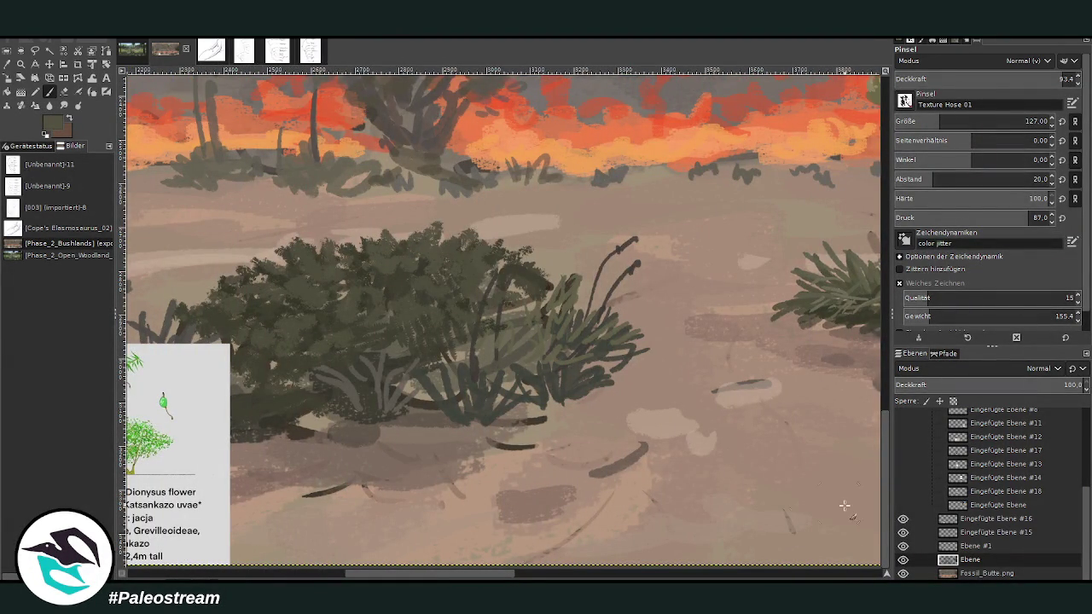
{"action": "scroll", "coordinate": [844, 506], "scroll_direction": "up", "scroll_amount": 2}
{"action": "scroll", "coordinate": [868, 293], "scroll_direction": "up", "scroll_amount": 1}
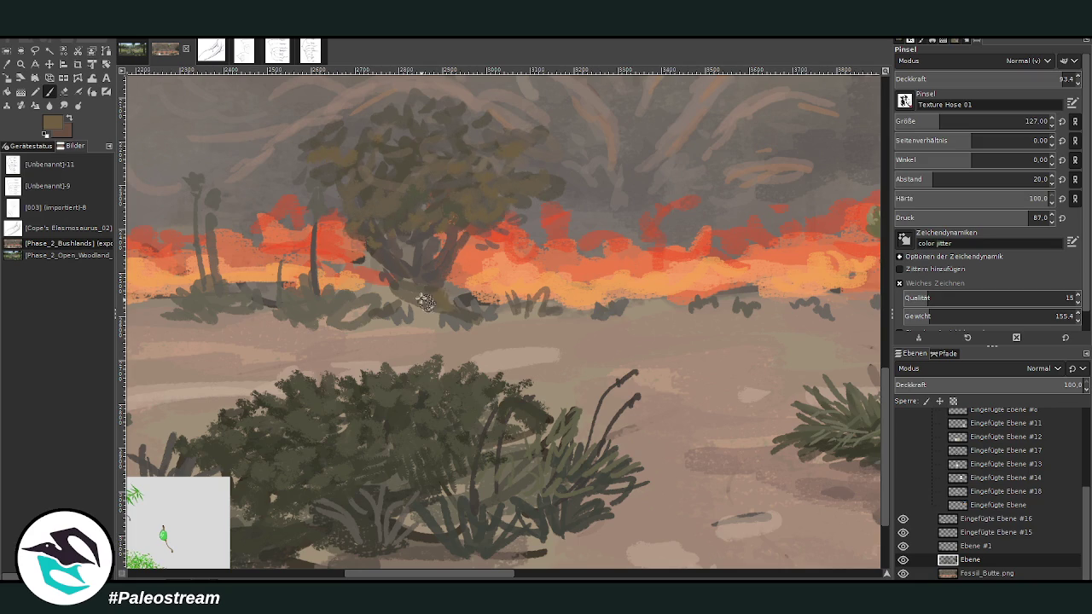
Step: At about half opacity, paint dark grass tufts along the horizon toward the palms
{"action": "key", "text": "less"}
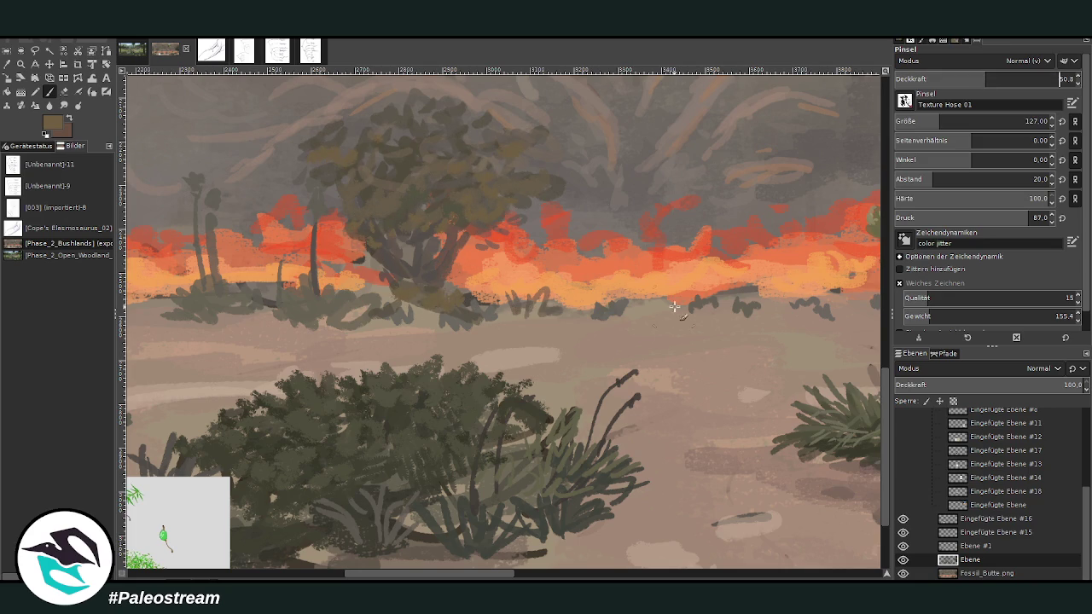
{"action": "left_click_drag", "start_coordinate": [528, 306], "coordinate": [462, 311]}
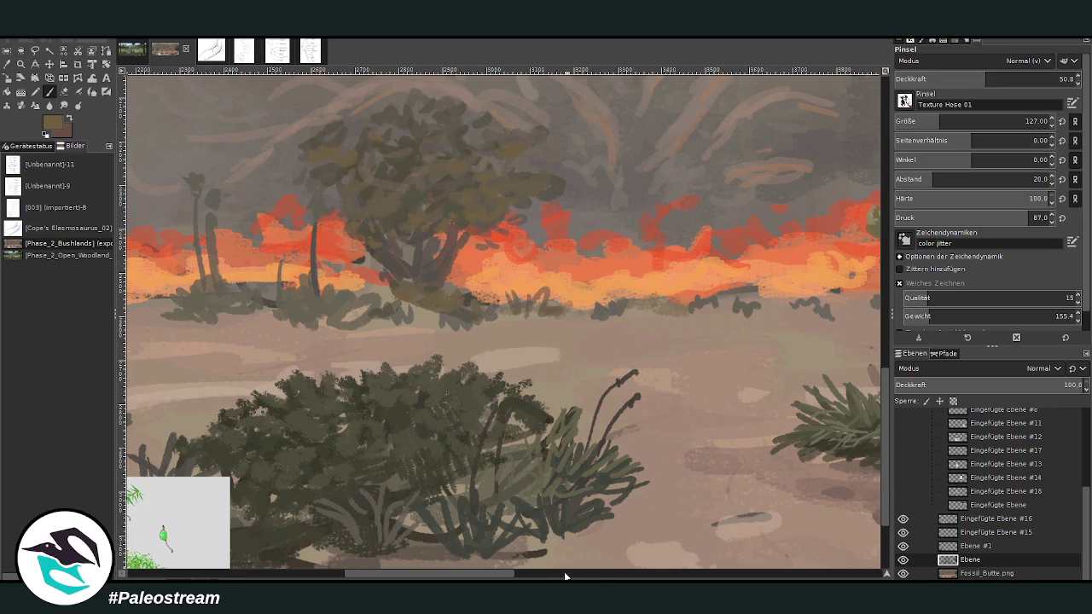
{"action": "left_click", "coordinate": [565, 576]}
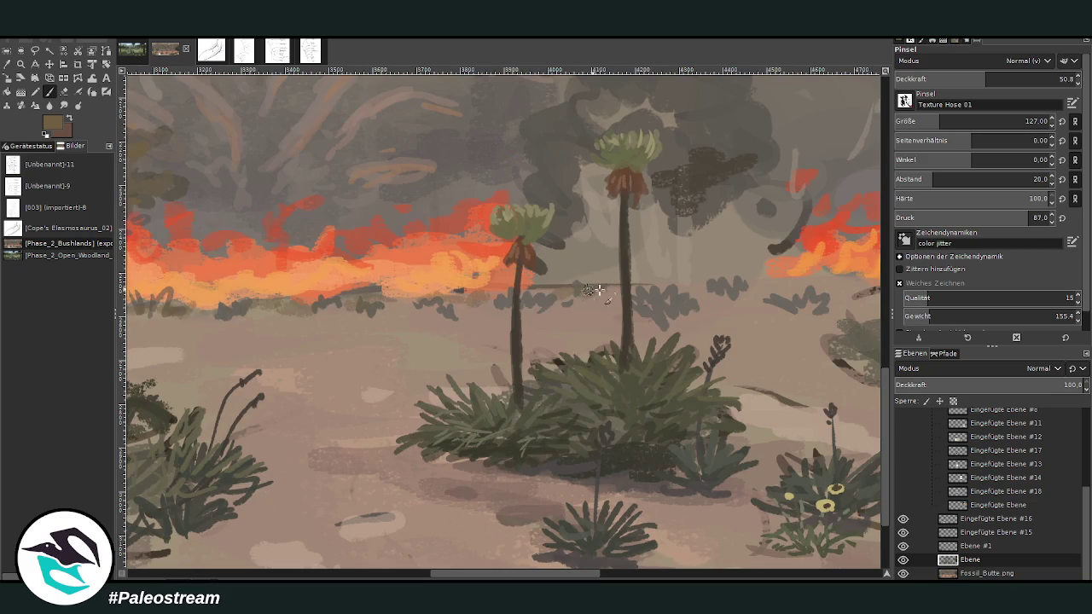
{"action": "mouse_move", "coordinate": [459, 321]}
{"action": "left_mouse_down"}
{"action": "mouse_move", "coordinate": [301, 315]}
{"action": "mouse_move", "coordinate": [198, 331]}
{"action": "left_mouse_up"}
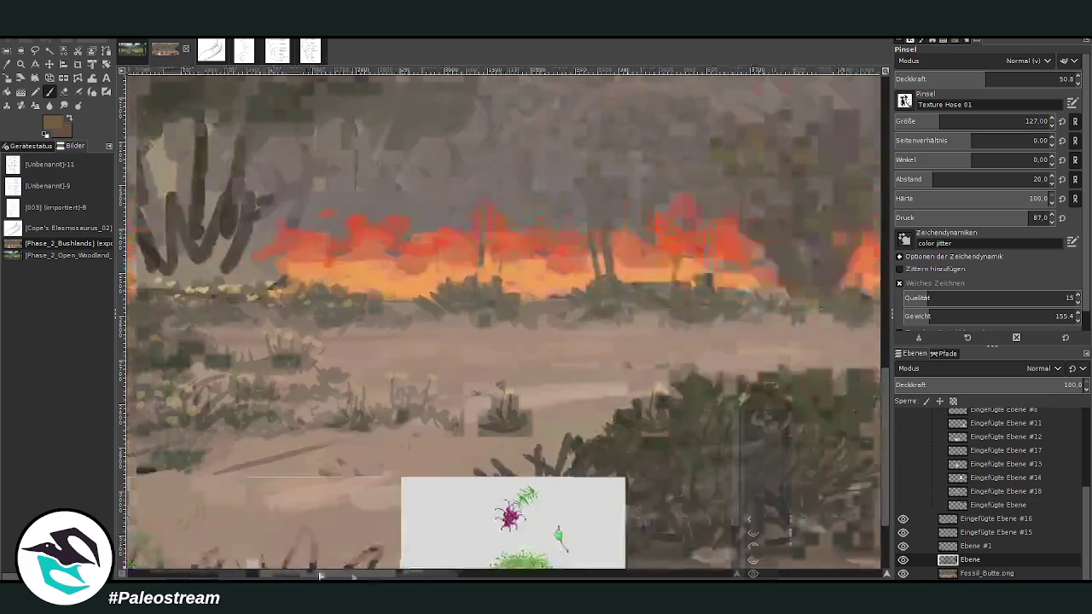
{"action": "left_click_drag", "start_coordinate": [431, 573], "coordinate": [202, 573]}
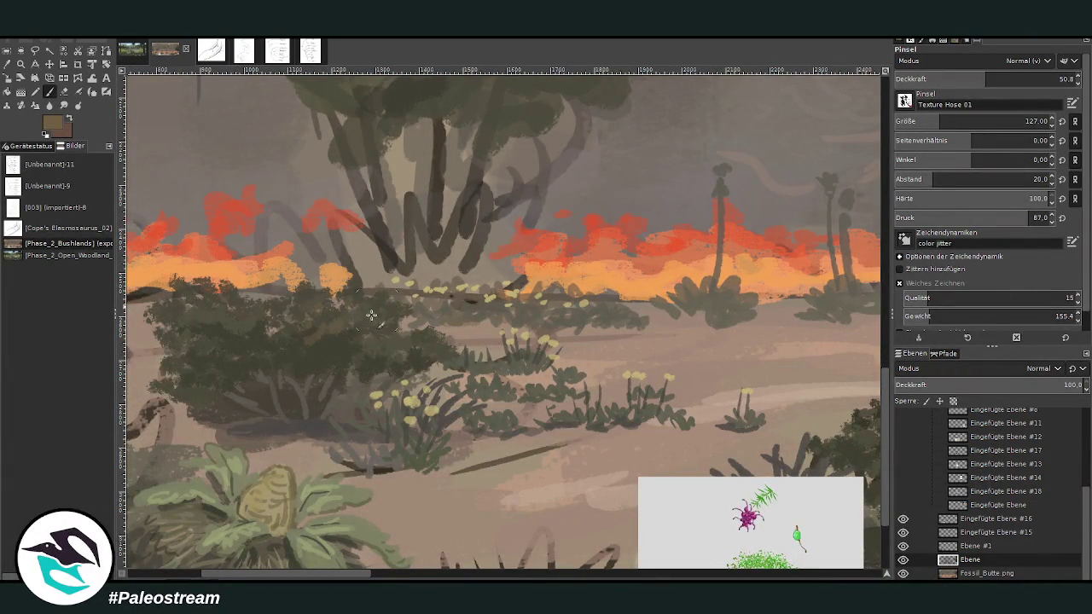
Step: Swap to the dark green-grey colour and raise the brush opacity to 72.6
{"action": "key", "text": "x"}
{"action": "left_click", "coordinate": [1025, 79]}
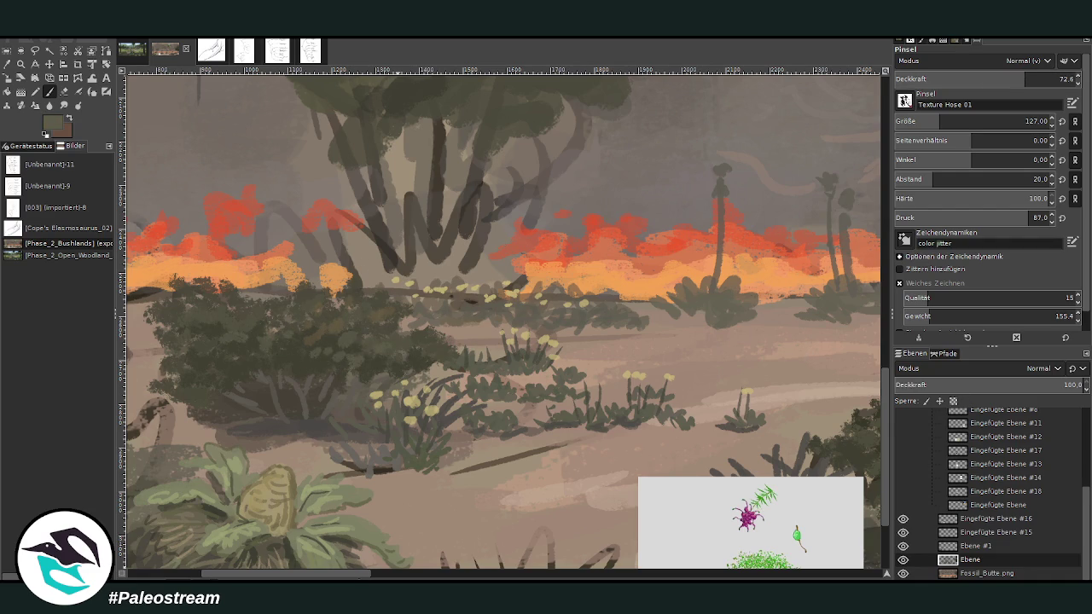
{"action": "scroll", "coordinate": [435, 337], "scroll_direction": "left", "scroll_amount": 5}
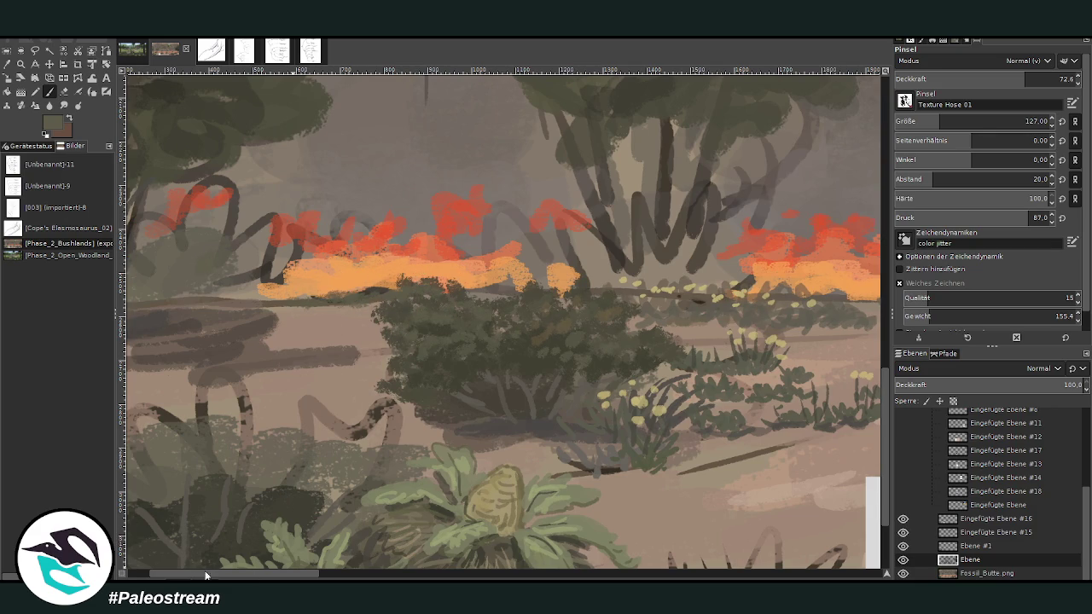
{"action": "scroll", "coordinate": [276, 510], "scroll_direction": "left", "scroll_amount": 2}
{"action": "left_click_drag", "start_coordinate": [304, 577], "coordinate": [473, 577]}
Step: Sample an olive tone, then a light grey-beige colour from the painting, and resume brushing
{"action": "key", "text": "o"}
{"action": "left_click", "coordinate": [634, 195]}
{"action": "left_click_drag", "start_coordinate": [323, 574], "coordinate": [152, 575]}
{"action": "left_click", "coordinate": [163, 526]}
{"action": "left_click", "coordinate": [314, 219]}
{"action": "key", "text": "p"}
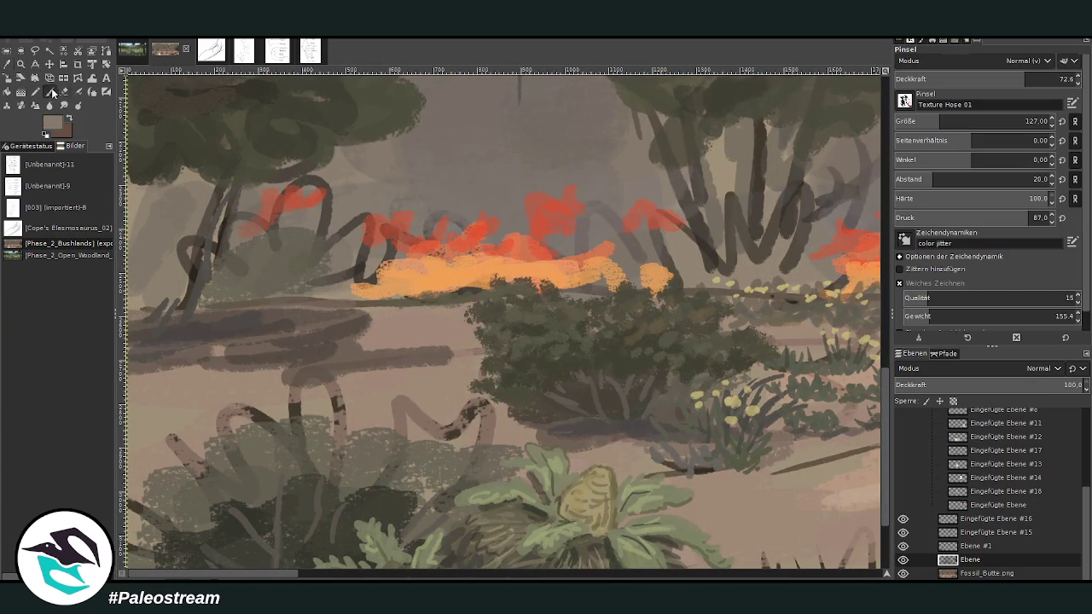